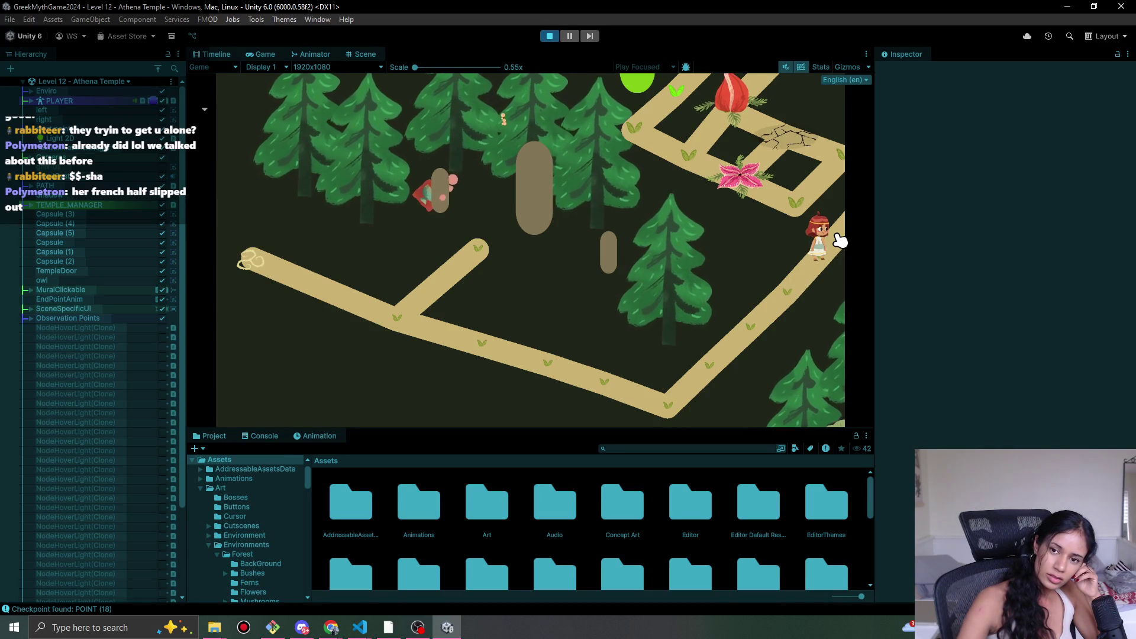
# - Walk the player down, up and back along the forest path in play mode, then stop playing
pyautogui.click(786, 300)
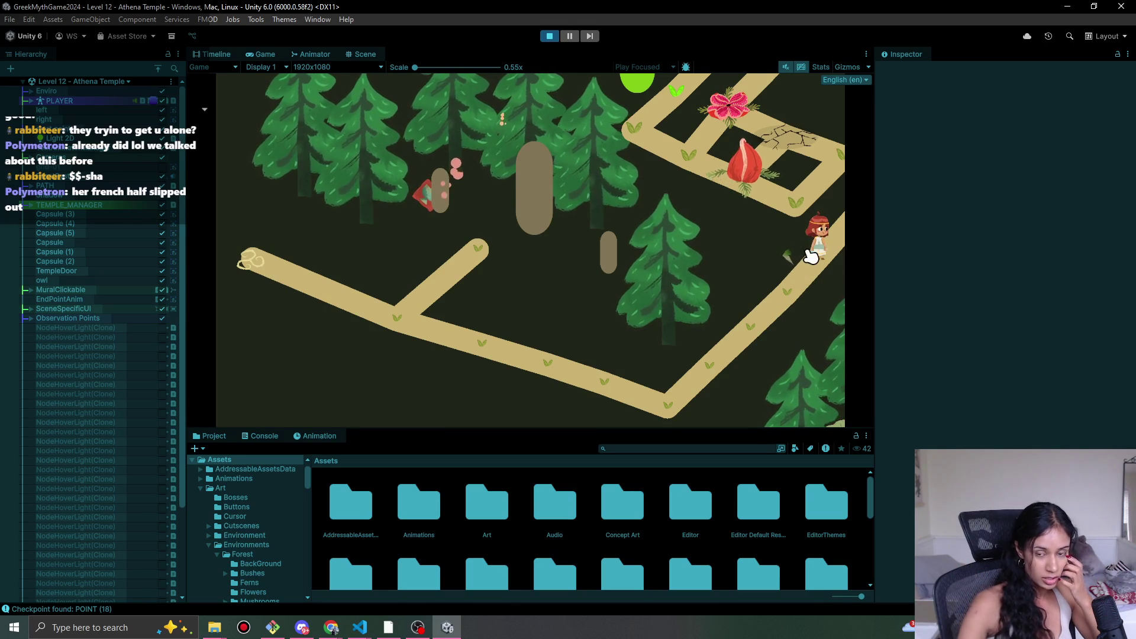
pyautogui.click(845, 234)
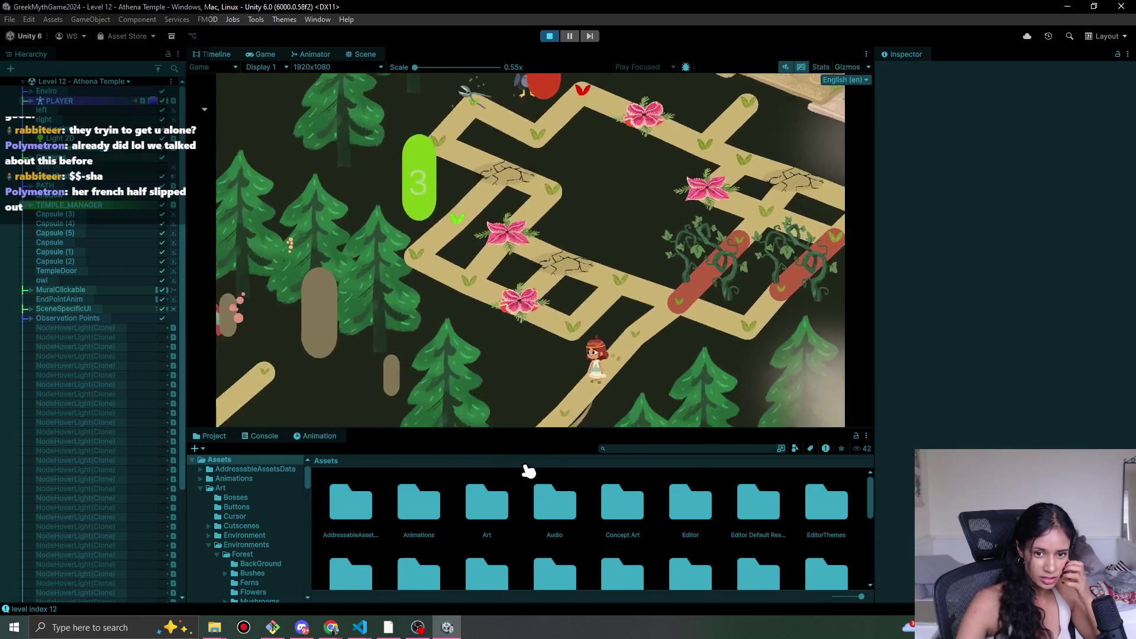
pyautogui.click(798, 299)
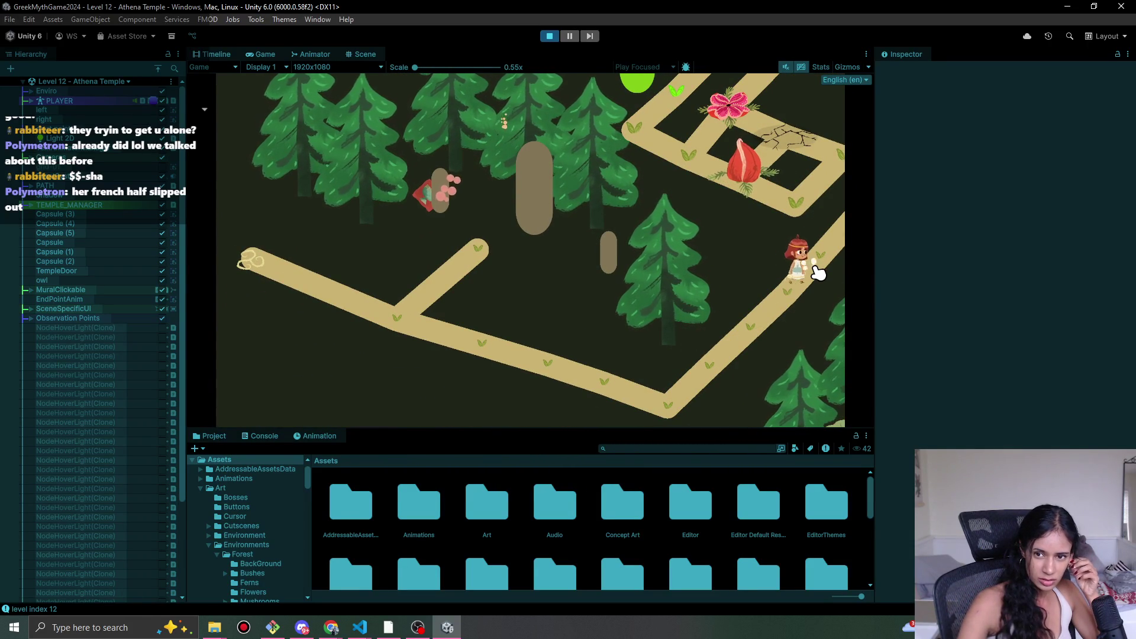
pyautogui.click(826, 277)
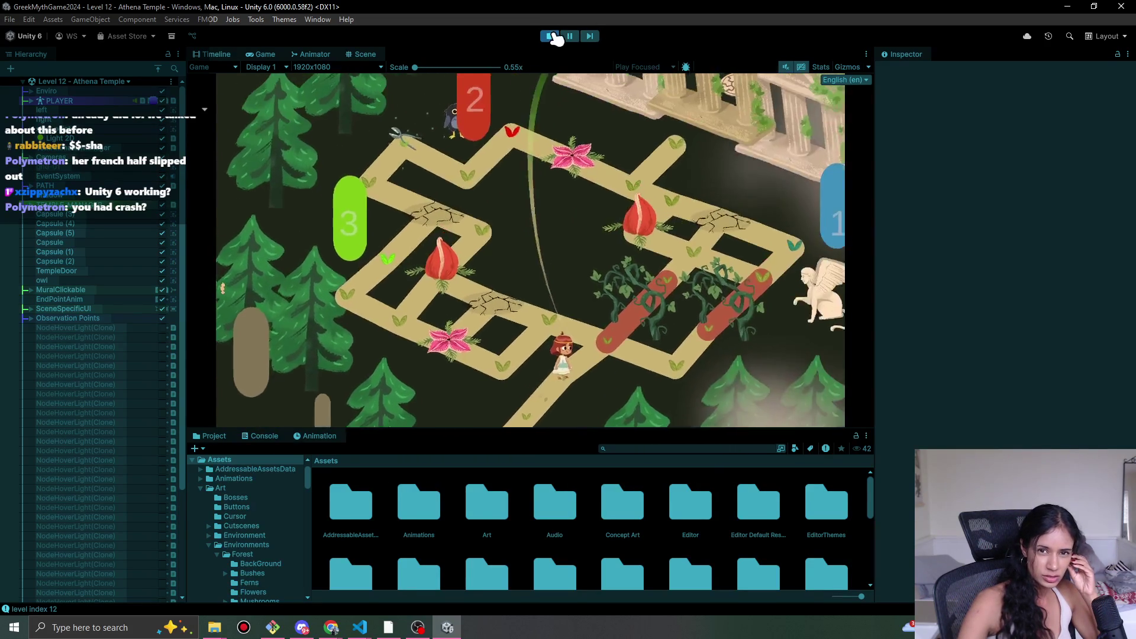
pyautogui.click(550, 36)
pyautogui.scroll(3, 678, 256)
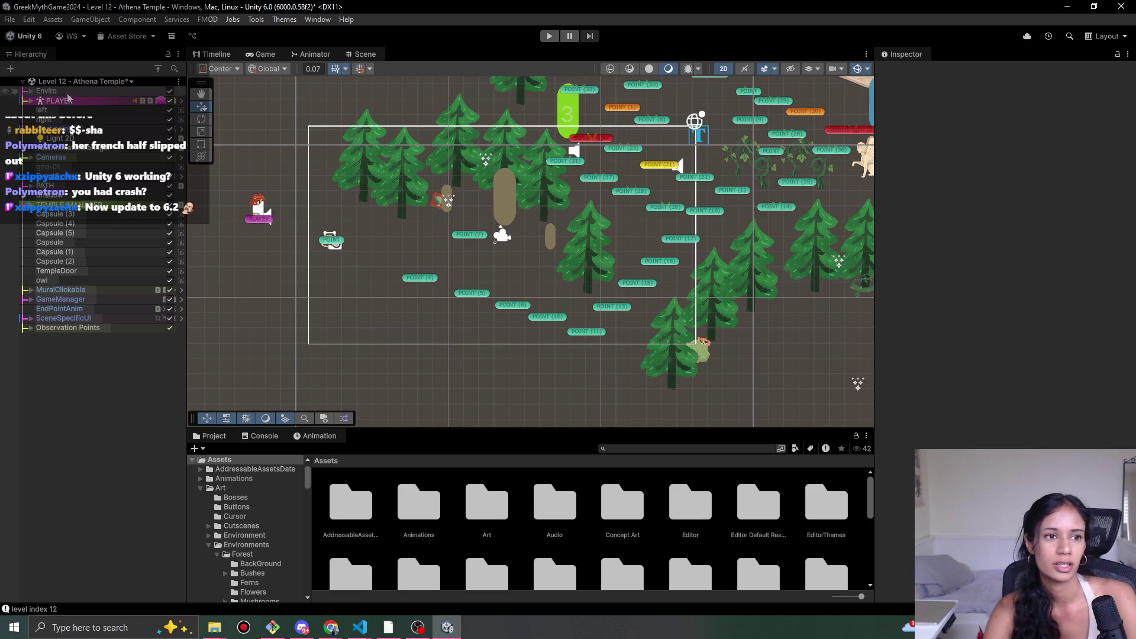
pyautogui.scroll(2, 334, 255)
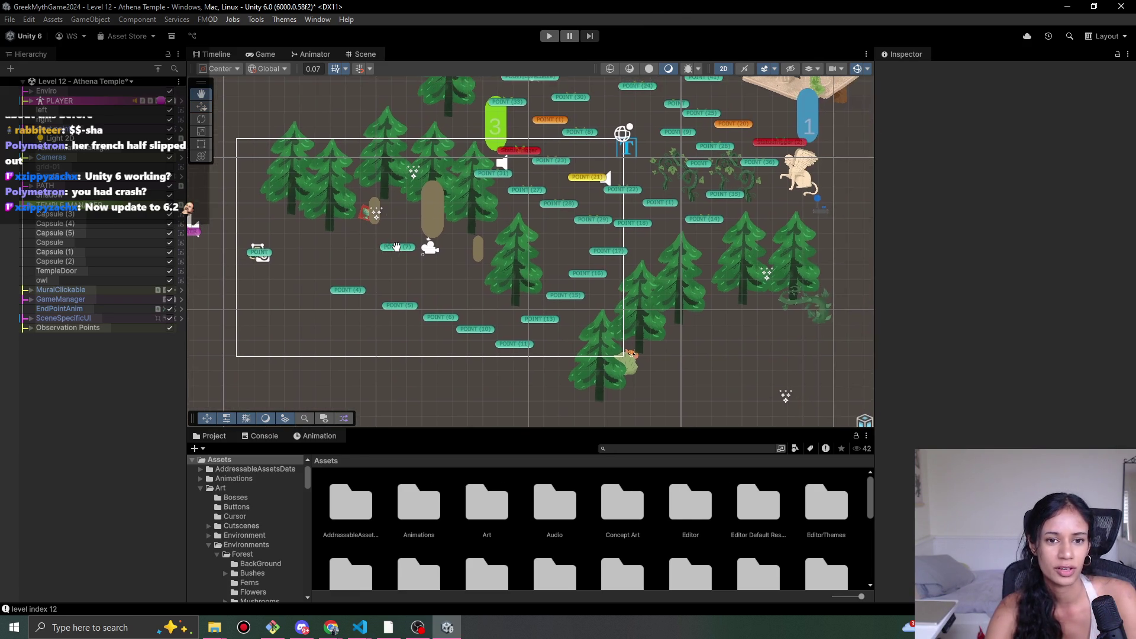
pyautogui.scroll(1, 375, 266)
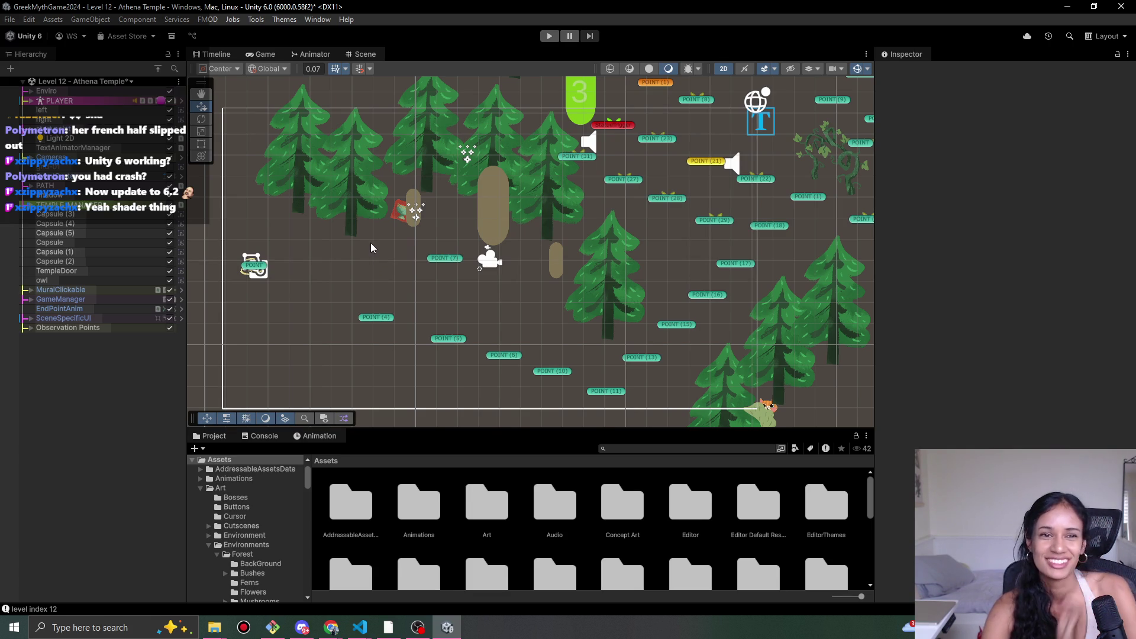
pyautogui.moveTo(463, 306)
pyautogui.mouseDown()
pyautogui.moveTo(396, 335)
pyautogui.moveTo(418, 288)
pyautogui.mouseUp()
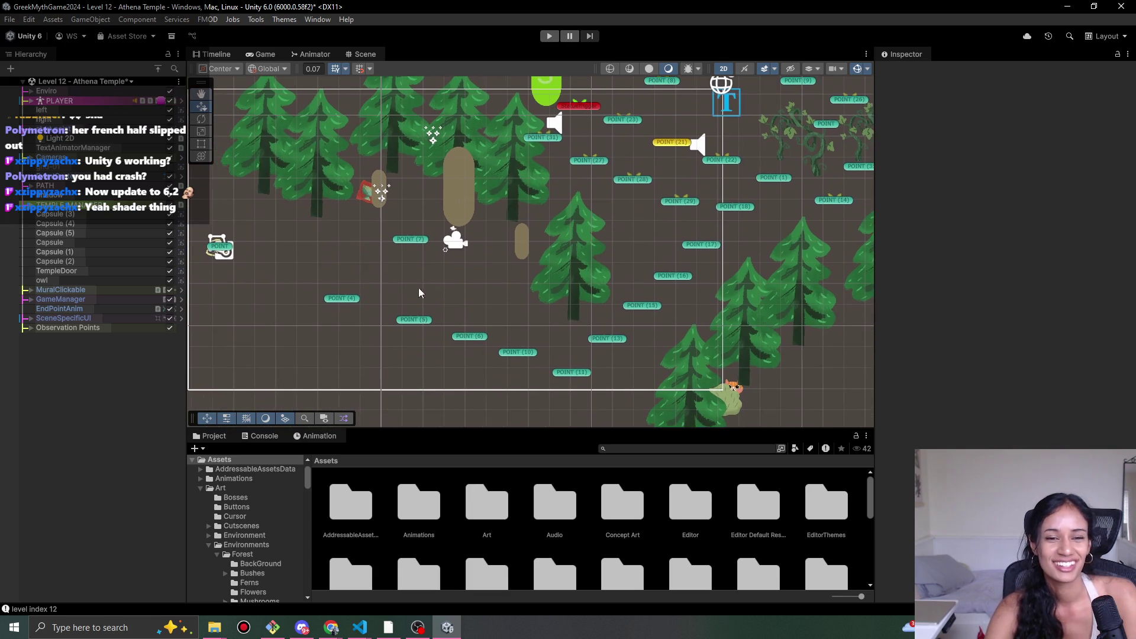
pyautogui.click(357, 254)
pyautogui.moveTo(312, 258)
pyautogui.mouseDown()
pyautogui.moveTo(446, 303)
pyautogui.moveTo(365, 314)
pyautogui.mouseUp()
pyautogui.moveTo(582, 317); pyautogui.dragTo(540, 232)
pyautogui.moveTo(396, 290); pyautogui.dragTo(459, 263)
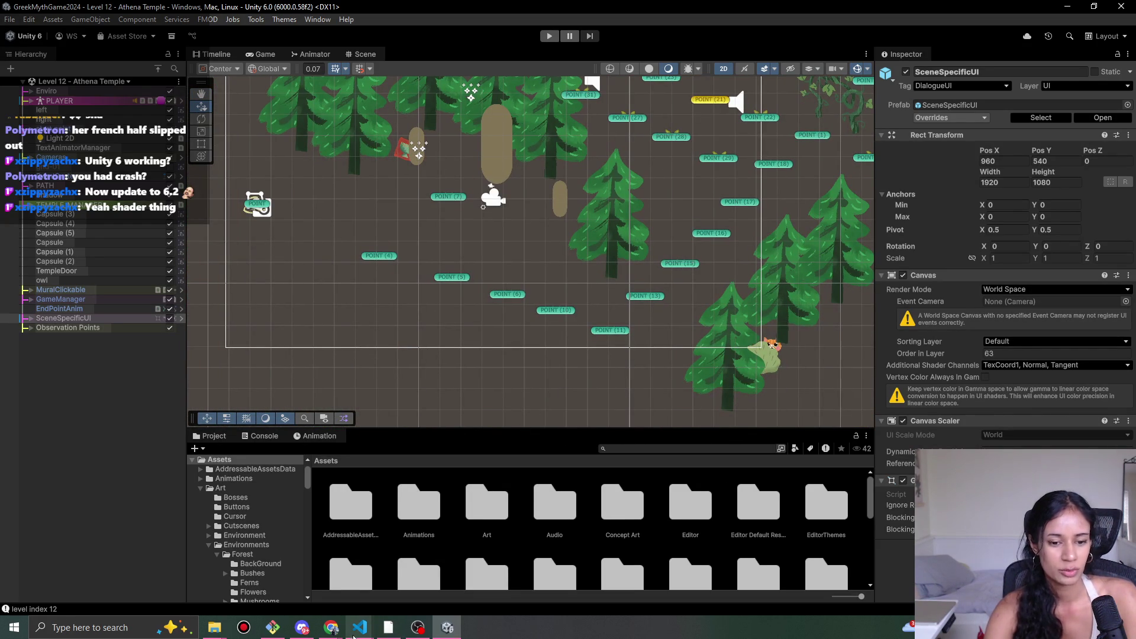
pyautogui.moveTo(358, 635)
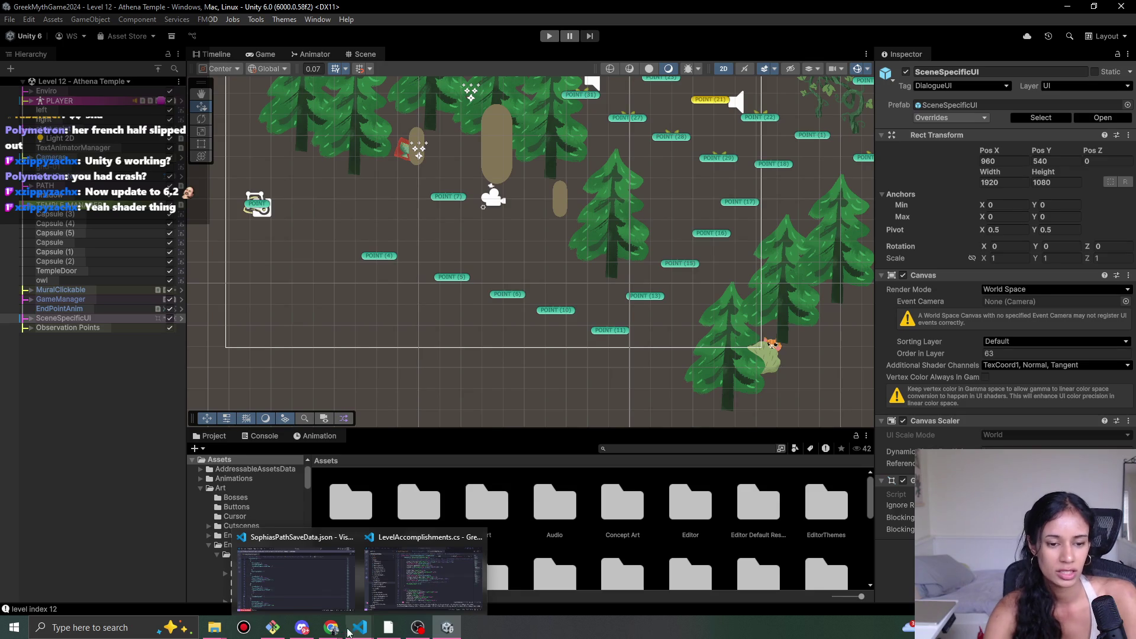
pyautogui.click(515, 251)
pyautogui.press('f')
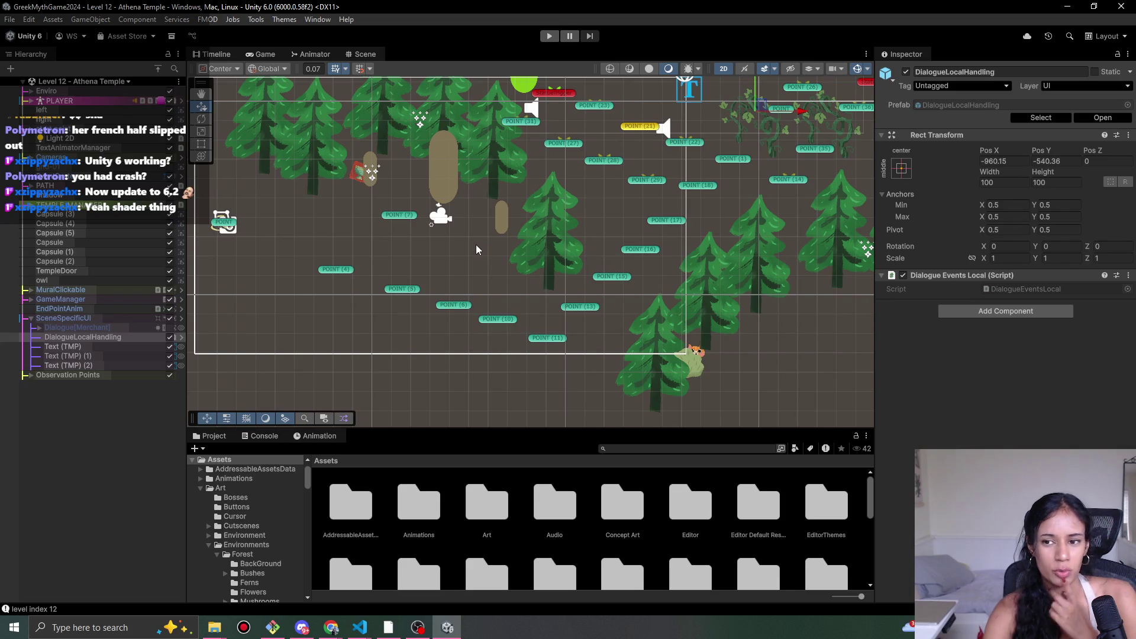
# - Select POINT (17), review its Level Point and Change Area Camera settings, and nudge it slightly
pyautogui.click(670, 221)
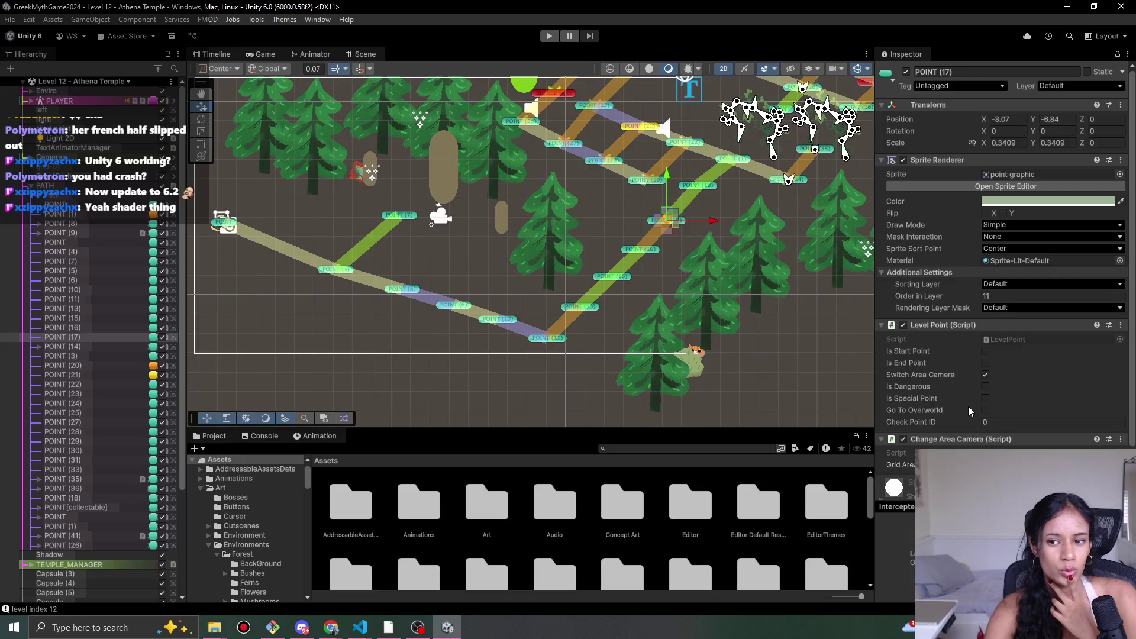
pyautogui.scroll(-2, 969, 411)
pyautogui.scroll(2, 648, 215)
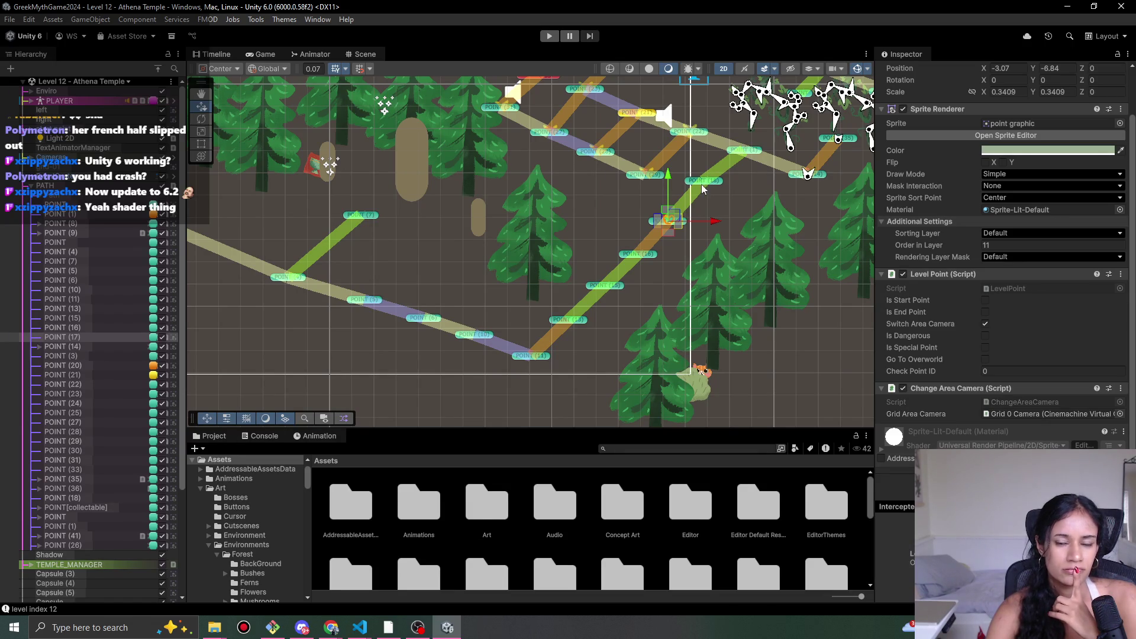
pyautogui.moveTo(678, 222); pyautogui.dragTo(658, 228)
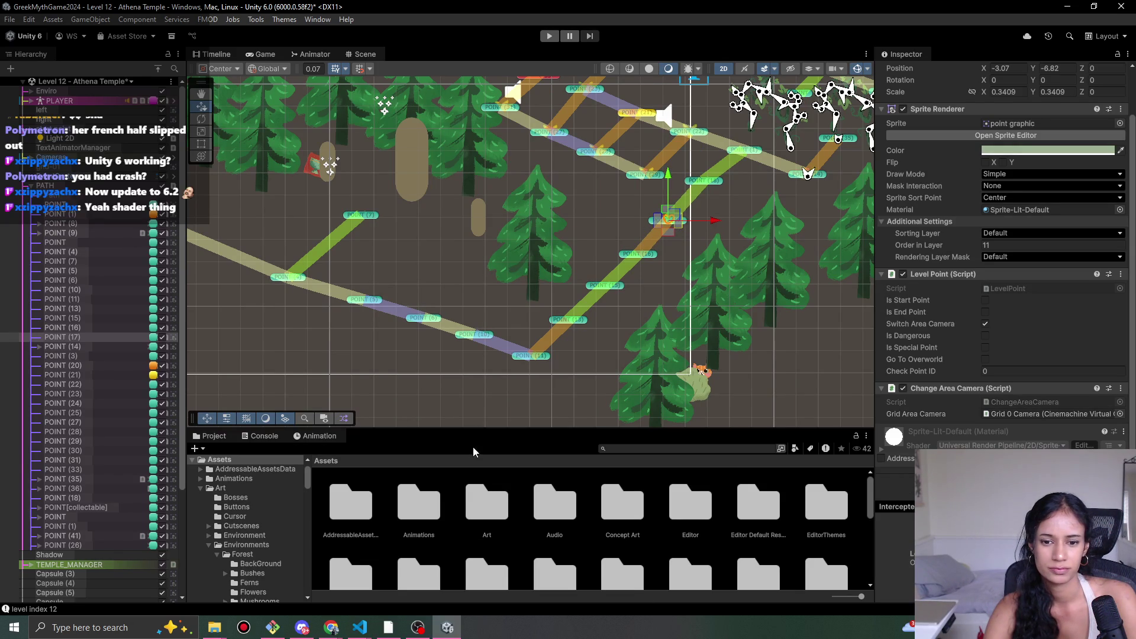
# - Open the Assets > Scripts > Point Behaviours folder in the Project window
pyautogui.scroll(-10, 578, 549)
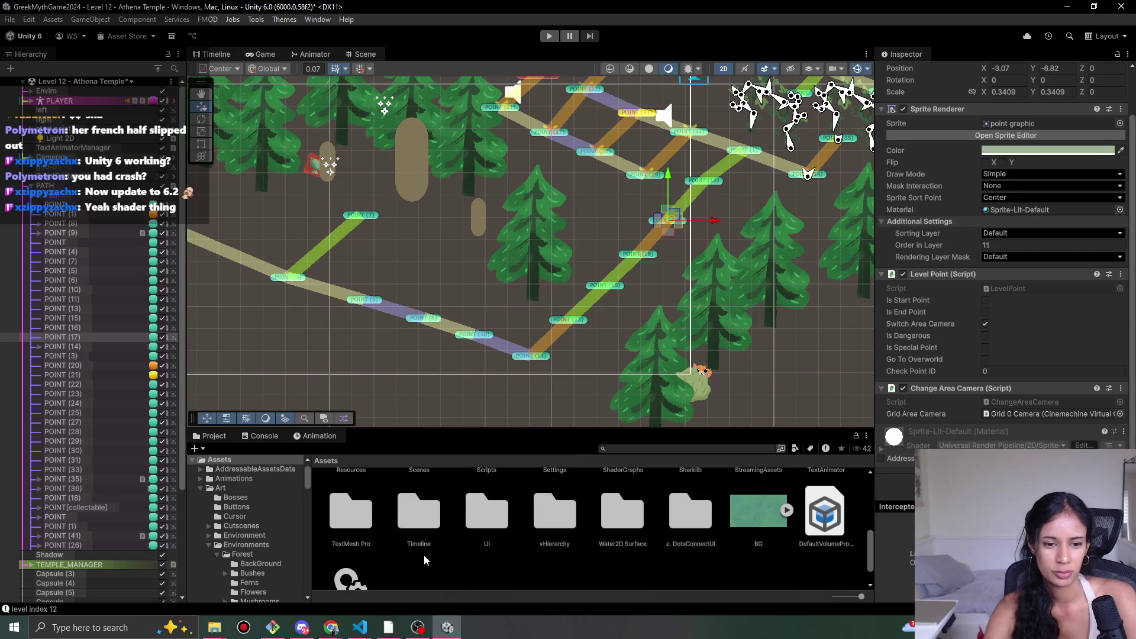
pyautogui.scroll(1, 738, 561)
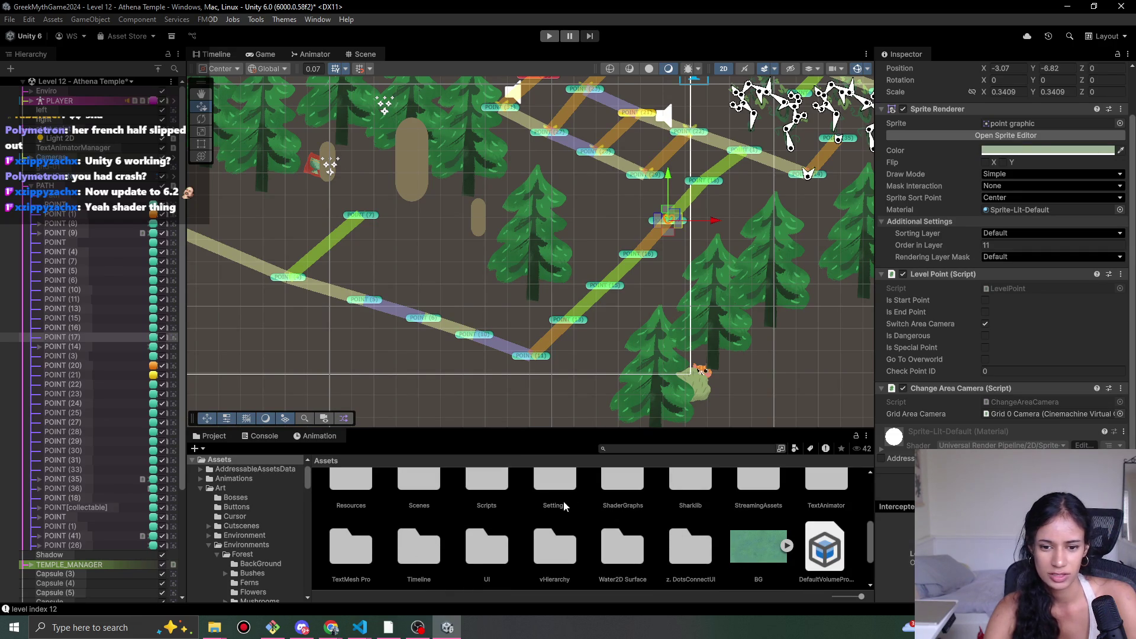
pyautogui.doubleClick(478, 493)
pyautogui.scroll(-1, 597, 567)
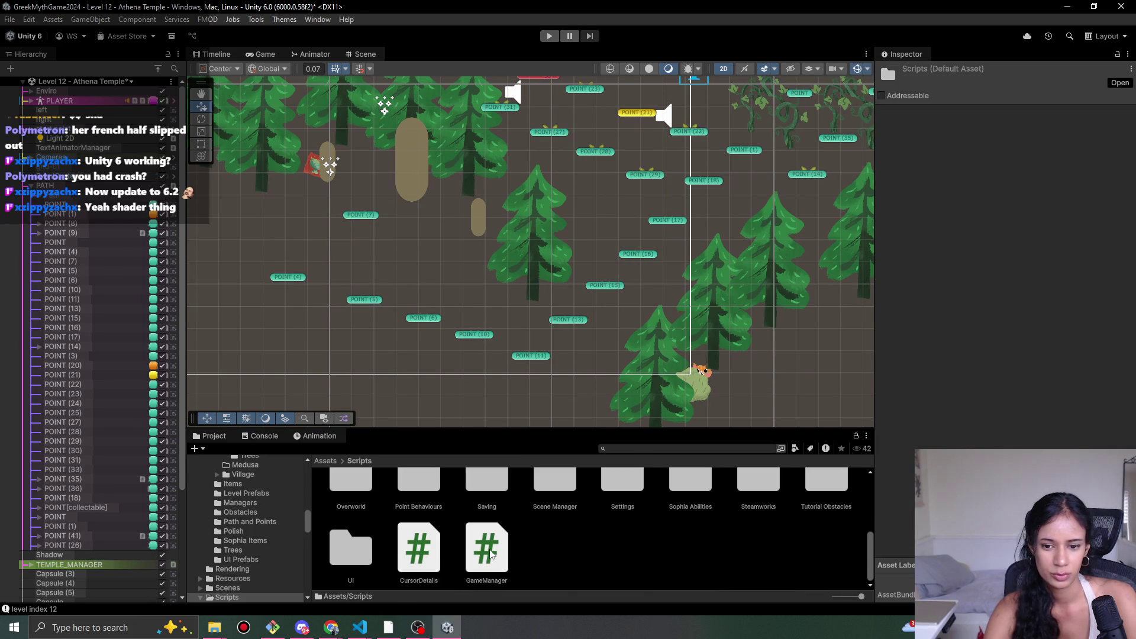
pyautogui.doubleClick(423, 494)
pyautogui.scroll(-1, 709, 567)
# - Create a MonoBehaviour script named SophiaAutoMoveToPoint in the Point Behaviours folder
pyautogui.rightClick(704, 562)
pyautogui.moveTo(826, 240)
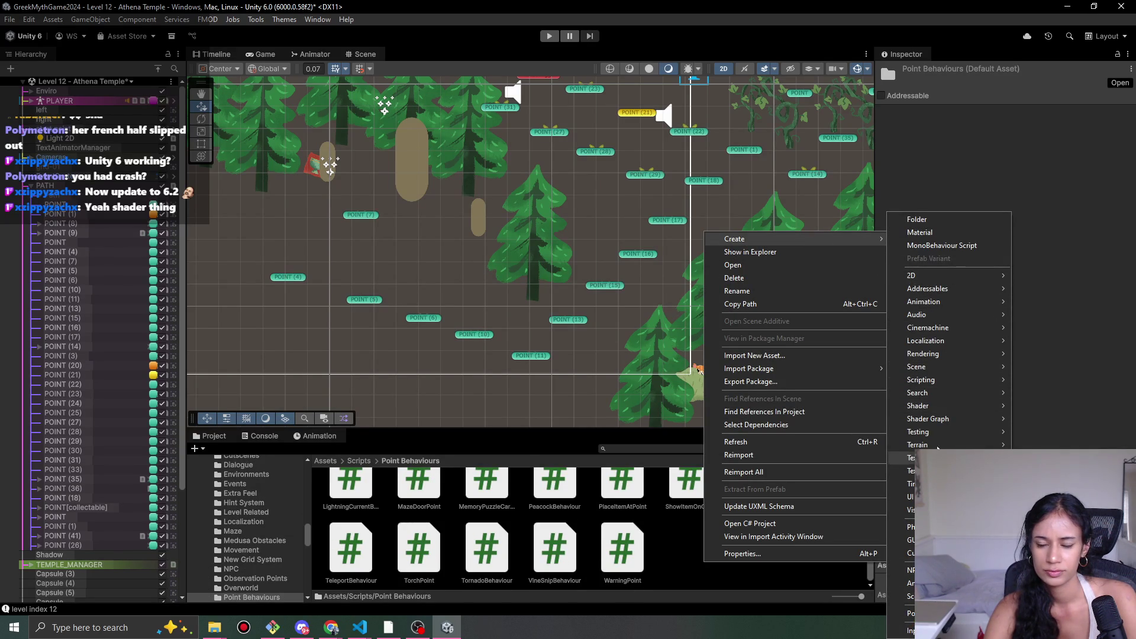
pyautogui.moveTo(939, 379)
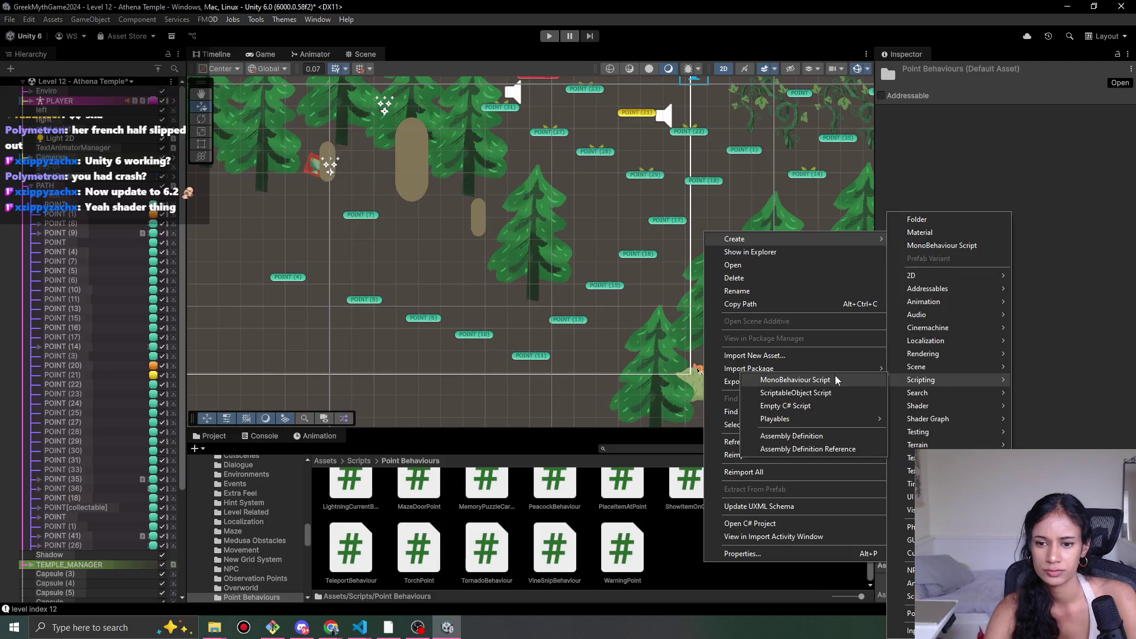
pyautogui.click(820, 382)
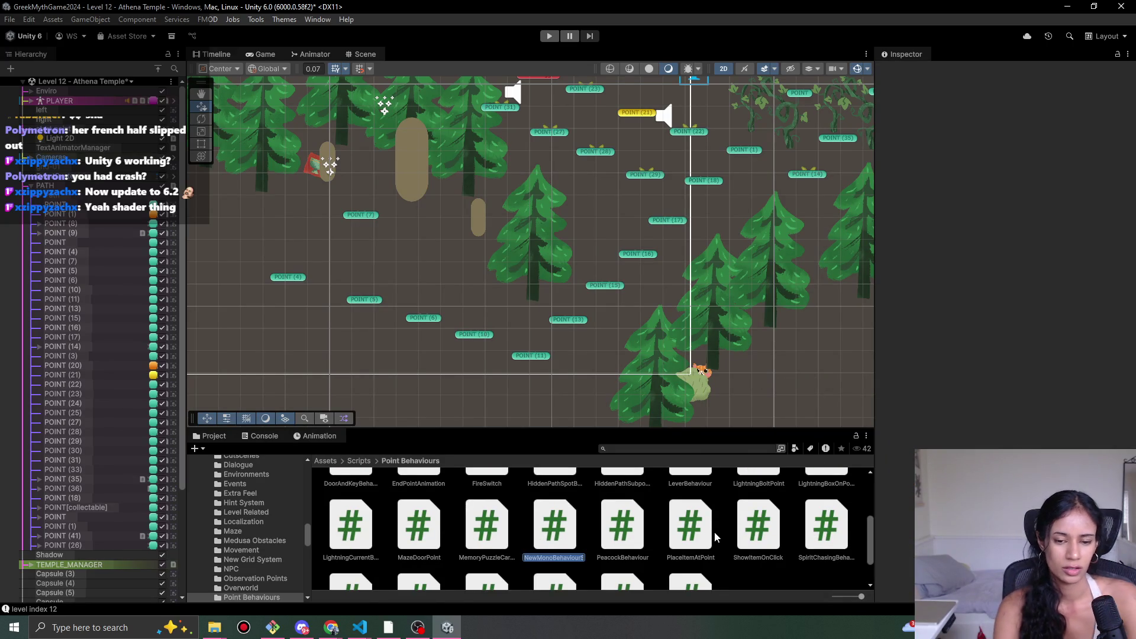
pyautogui.write('Soph')
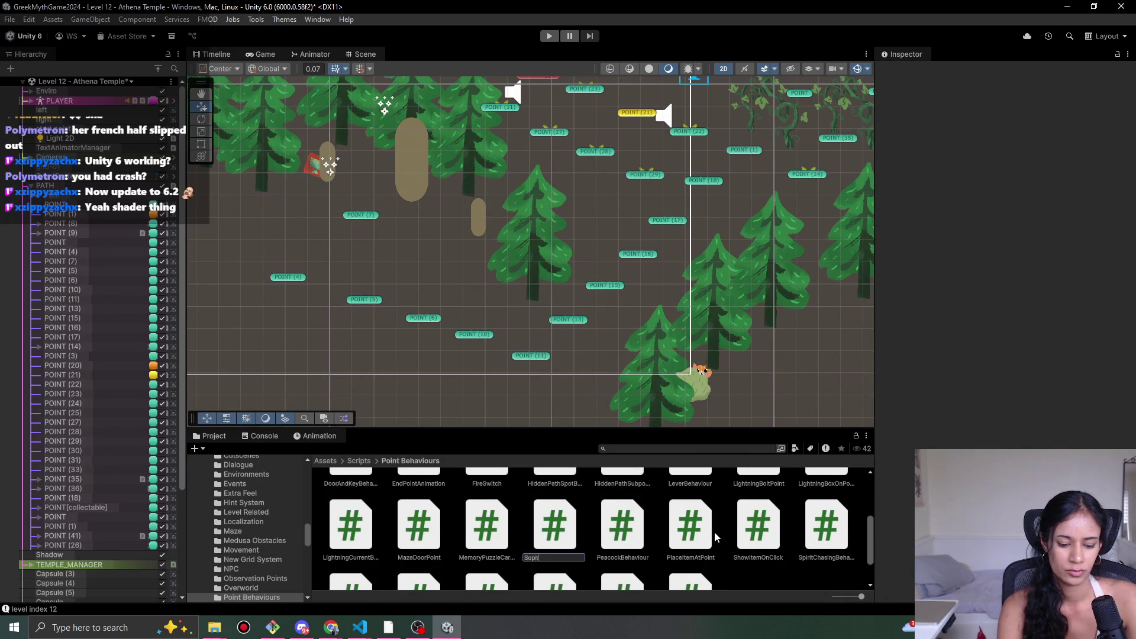
pyautogui.write('iaAutoMoveToPo')
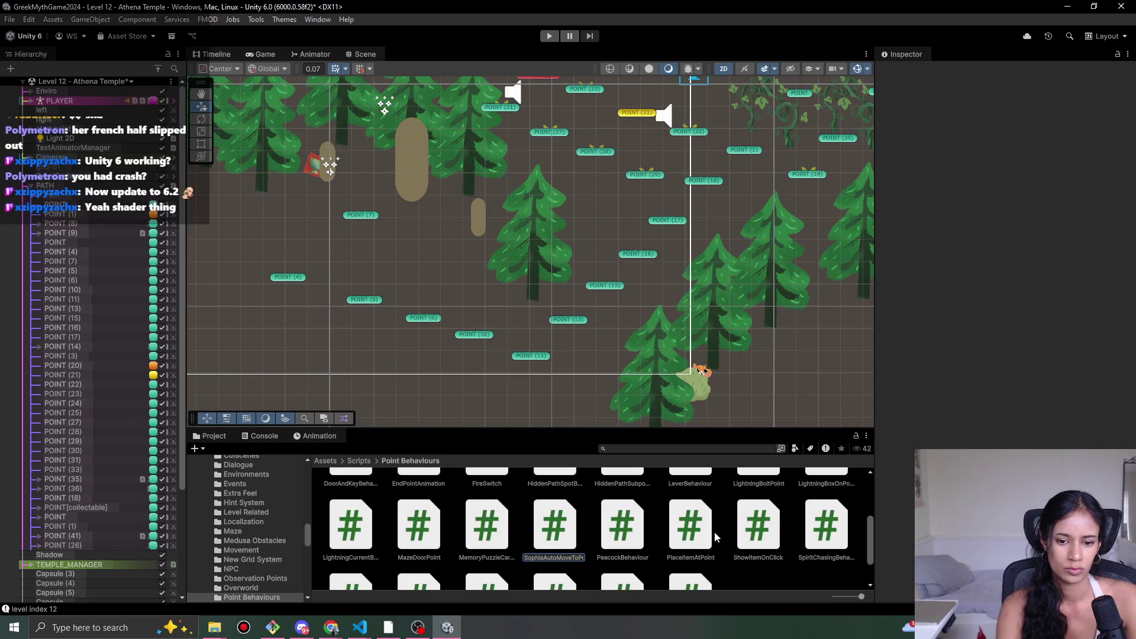
pyautogui.press('Return')
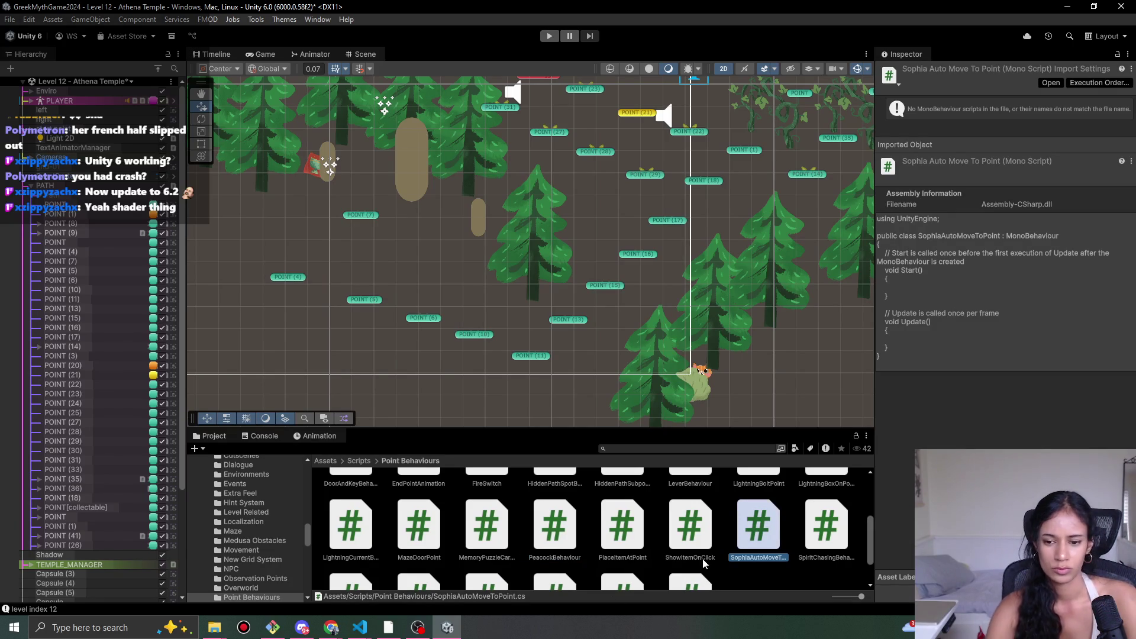
pyautogui.click(705, 181)
# - Select POINT (17), drag the SophiaAutoMoveToPoint script onto its Inspector, and open the script
pyautogui.moveTo(736, 296); pyautogui.dragTo(648, 379)
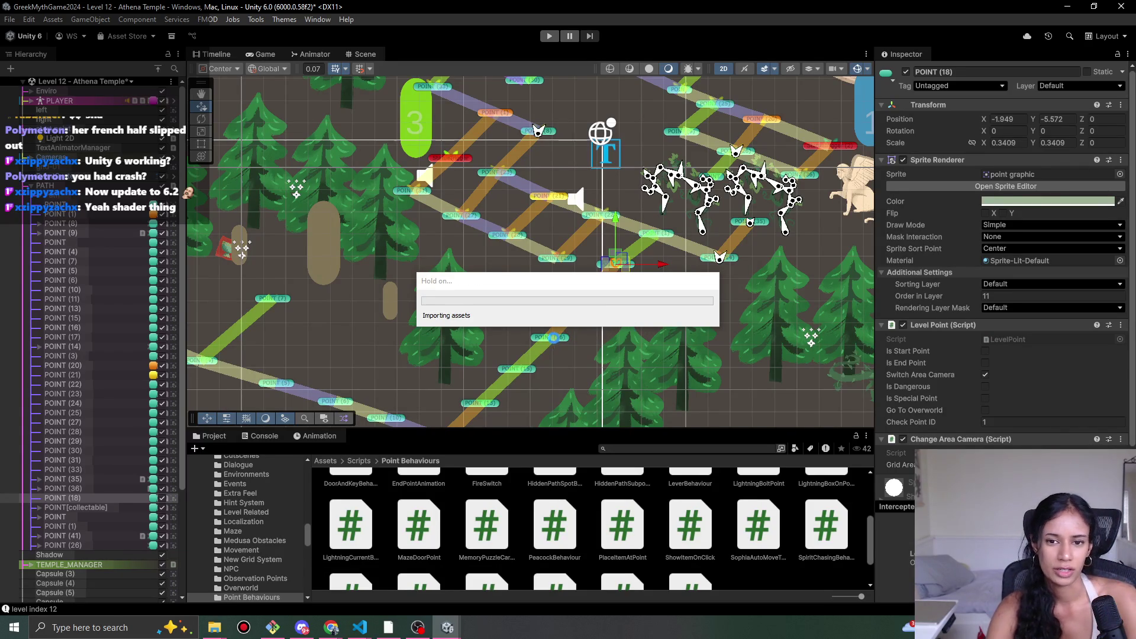
pyautogui.click(549, 336)
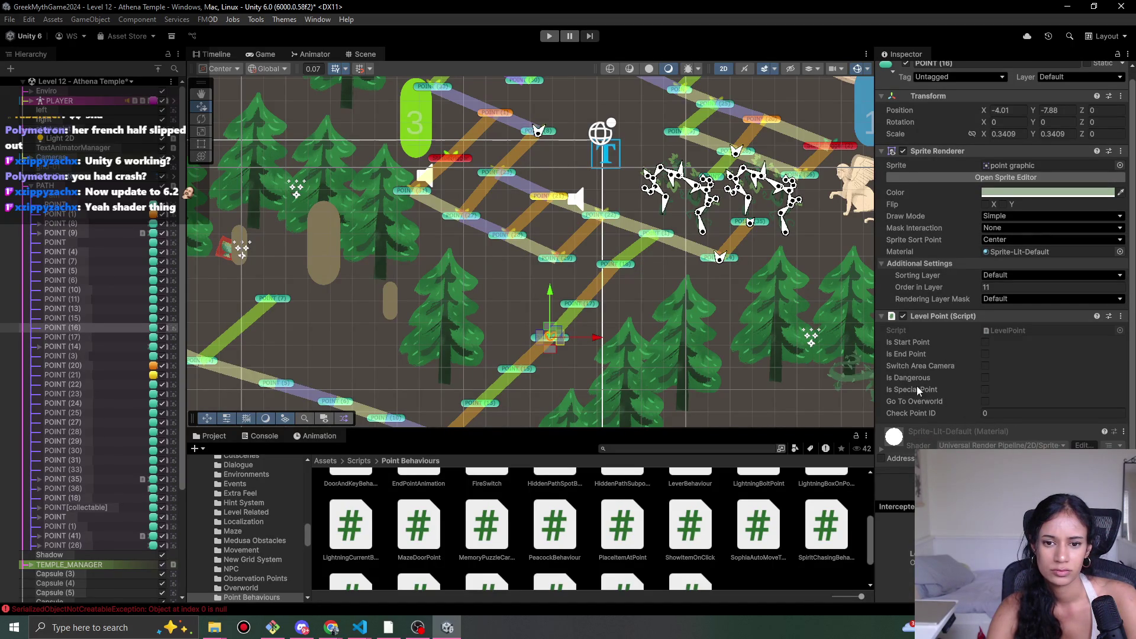
pyautogui.click(577, 304)
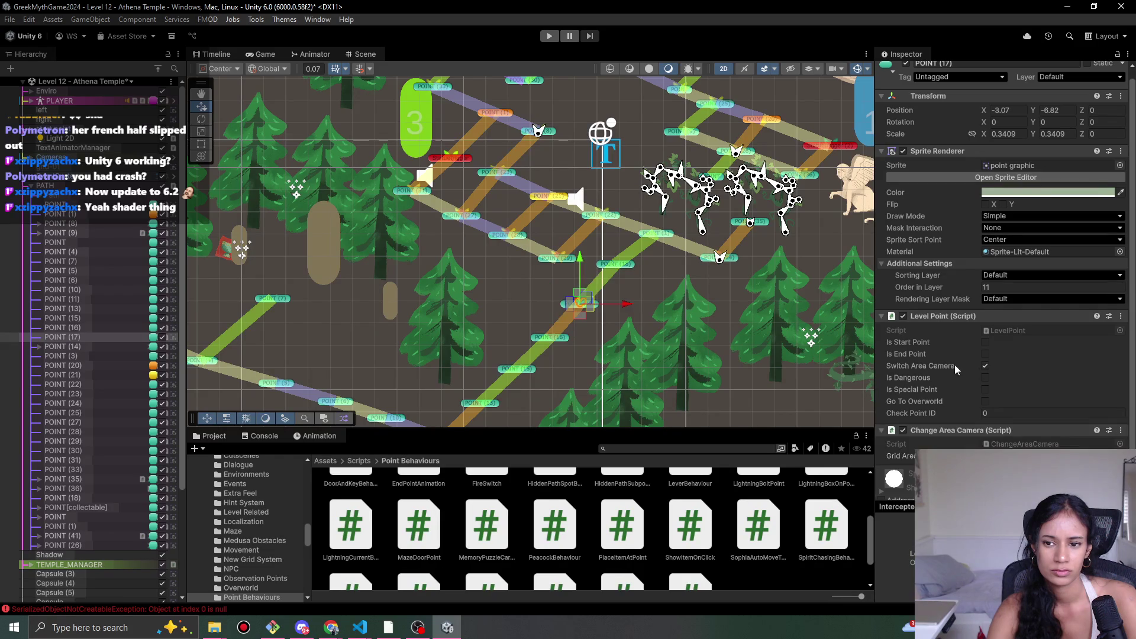
pyautogui.click(1006, 479)
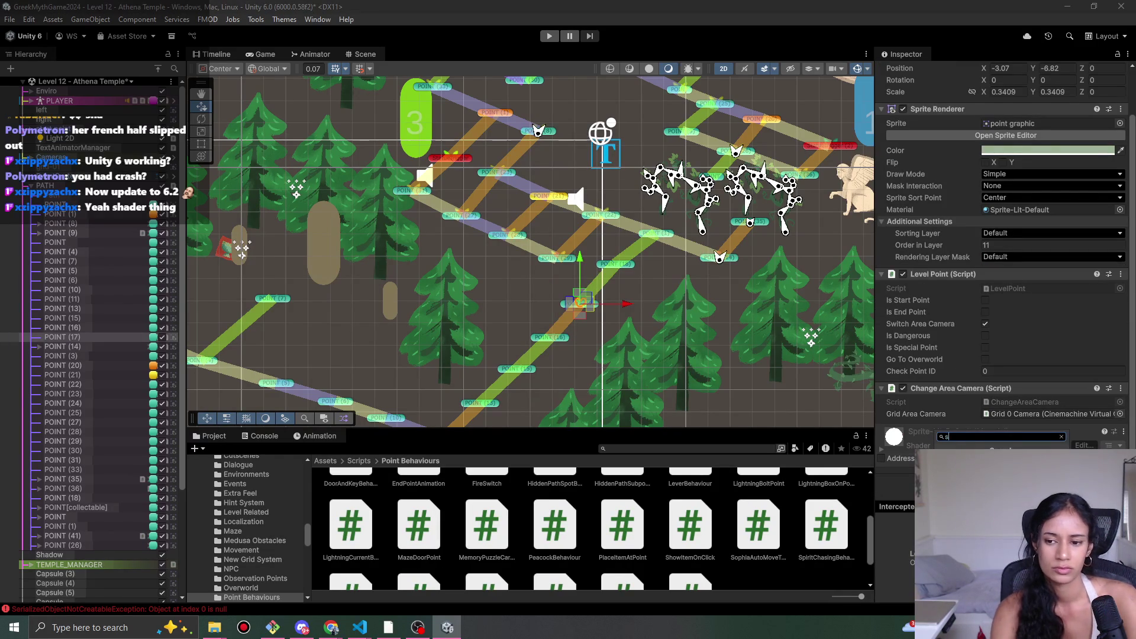
pyautogui.press('Escape')
pyautogui.moveTo(758, 525); pyautogui.dragTo(954, 409)
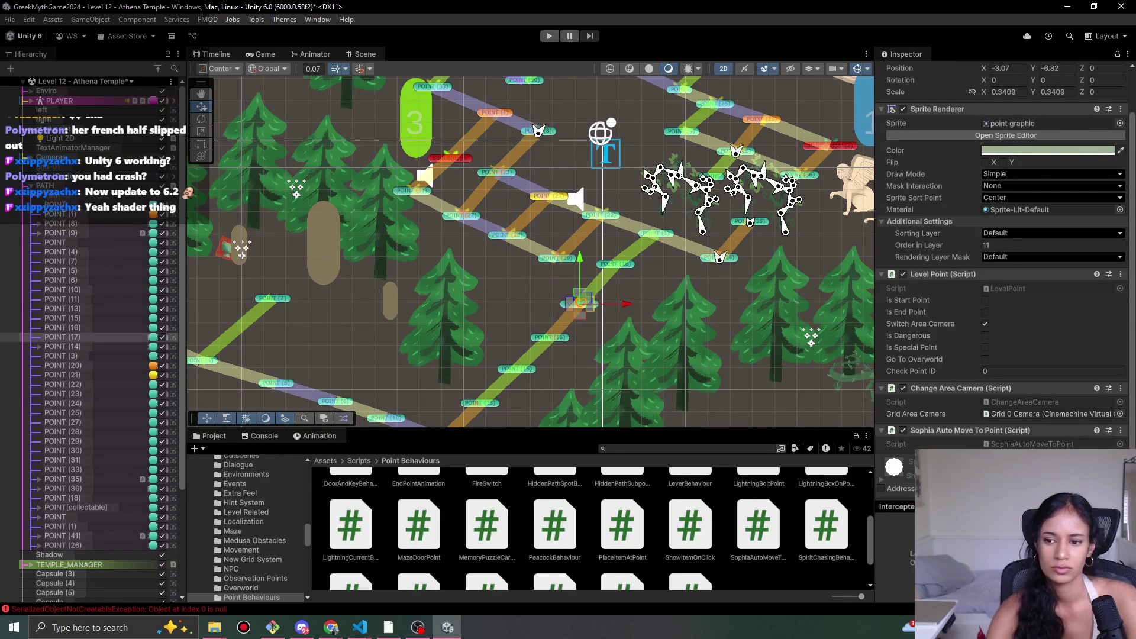
pyautogui.click(1041, 445)
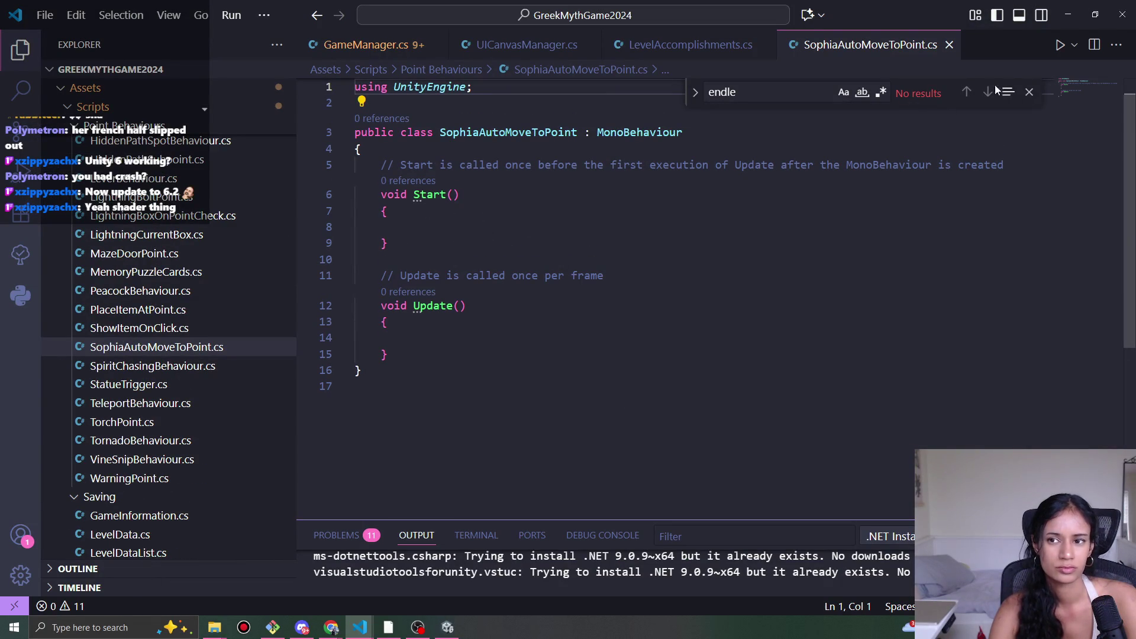
# - Add 'public LevelPoint autoMoveToPoint;' on line 5, save the script, and minimize VS Code
pyautogui.click(1030, 92)
pyautogui.click(425, 148)
pyautogui.press('Return')
pyautogui.write('public LevelPo')
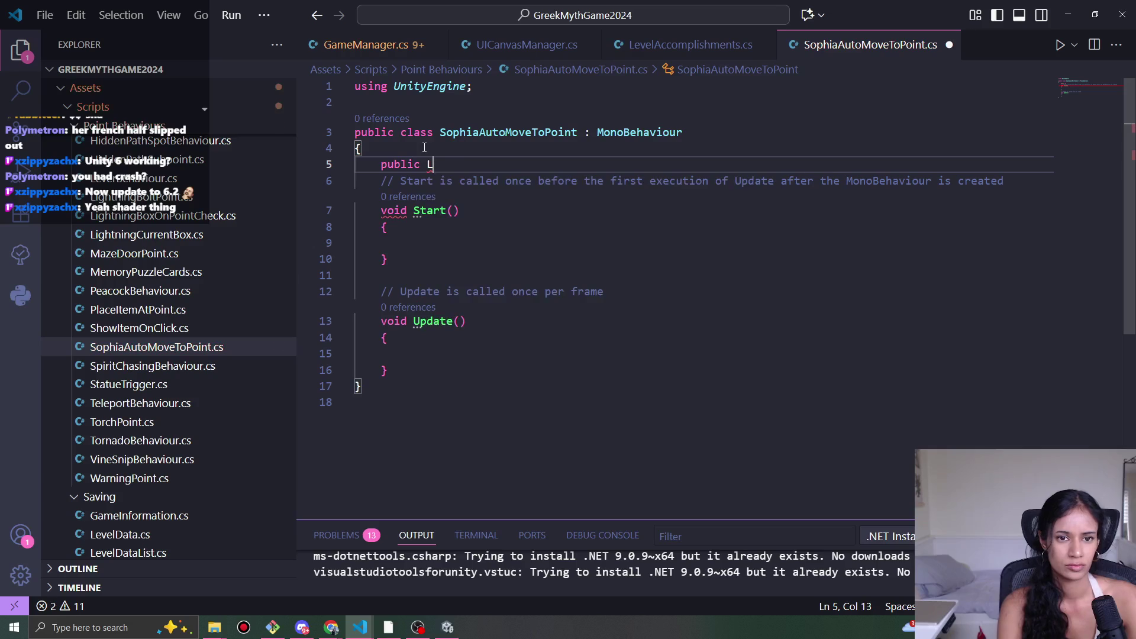
pyautogui.press('Tab')
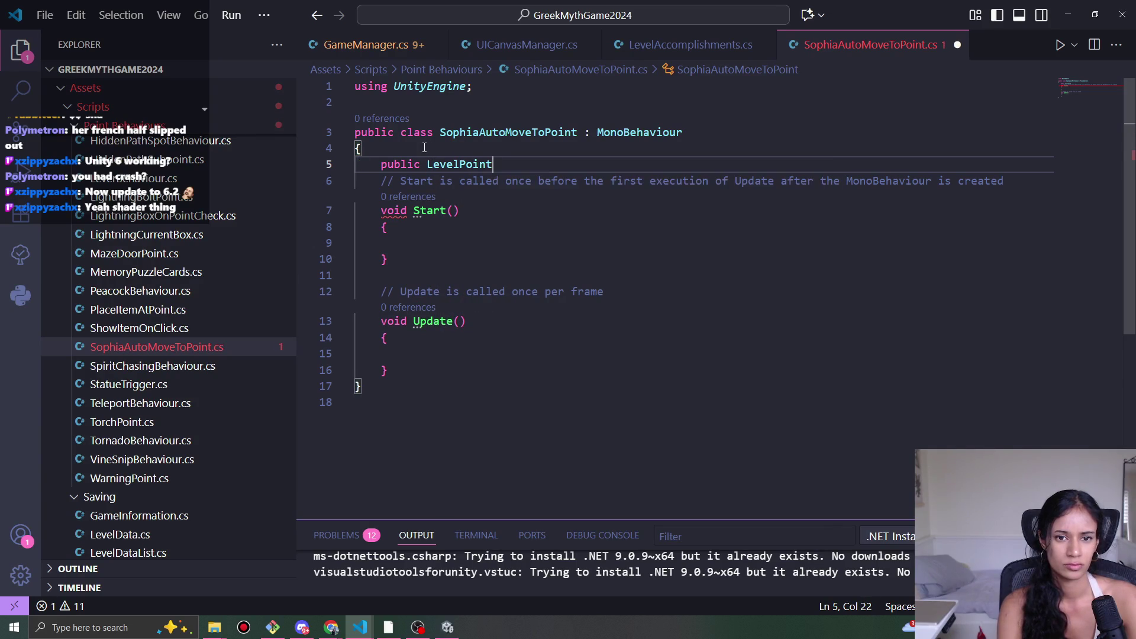
pyautogui.write('autoMoveToP')
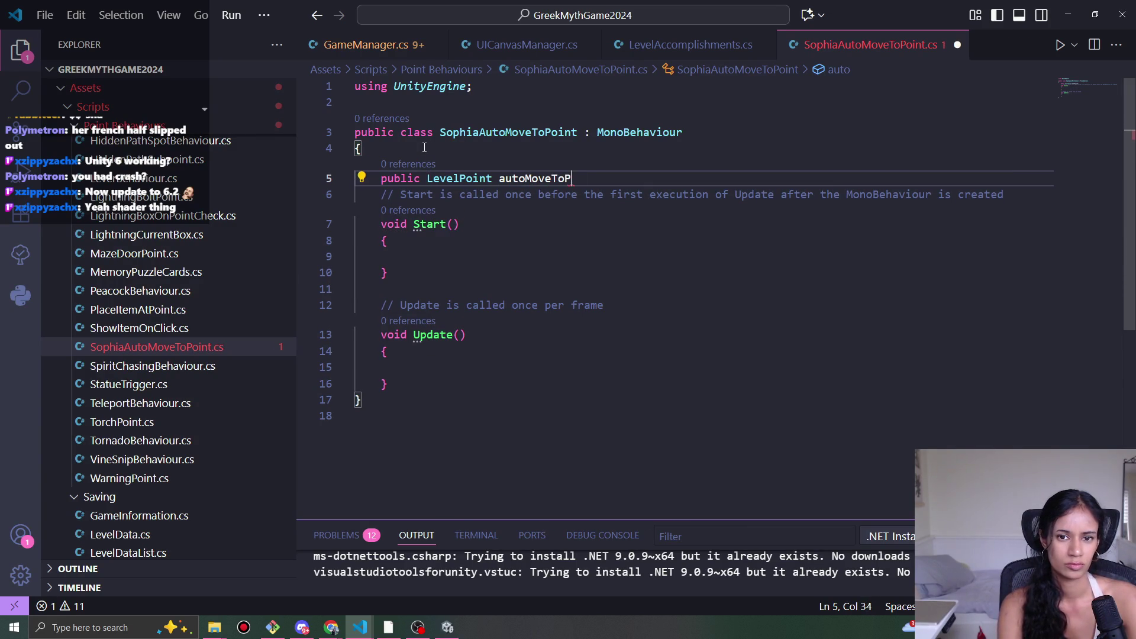
pyautogui.write('oint;')
pyautogui.hotkey('ctrl', 's')
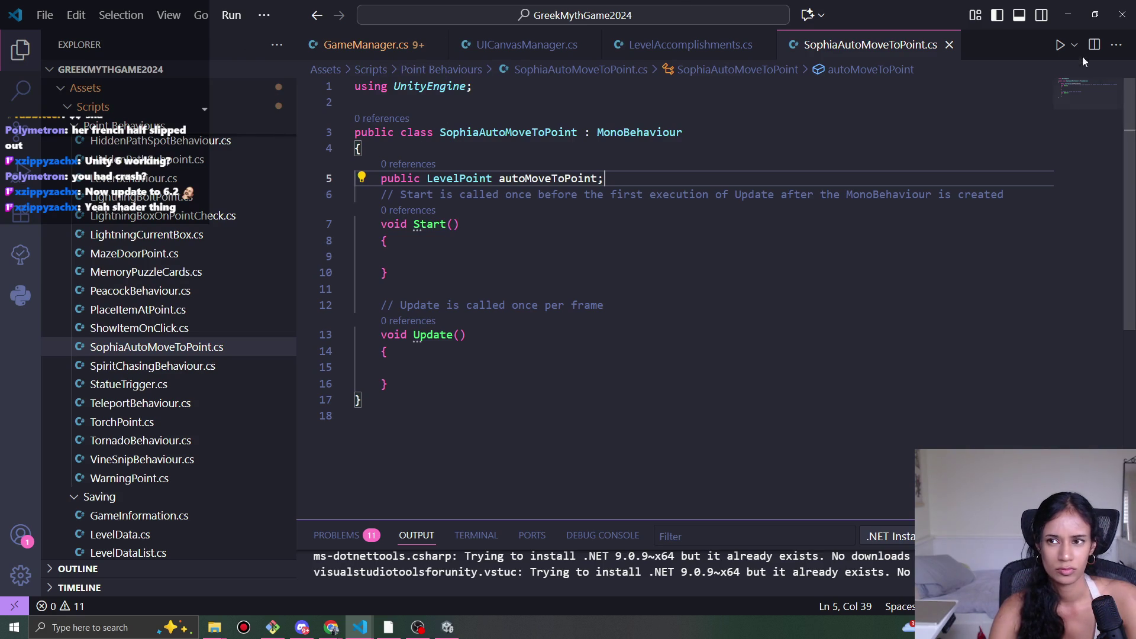
pyautogui.click(1069, 14)
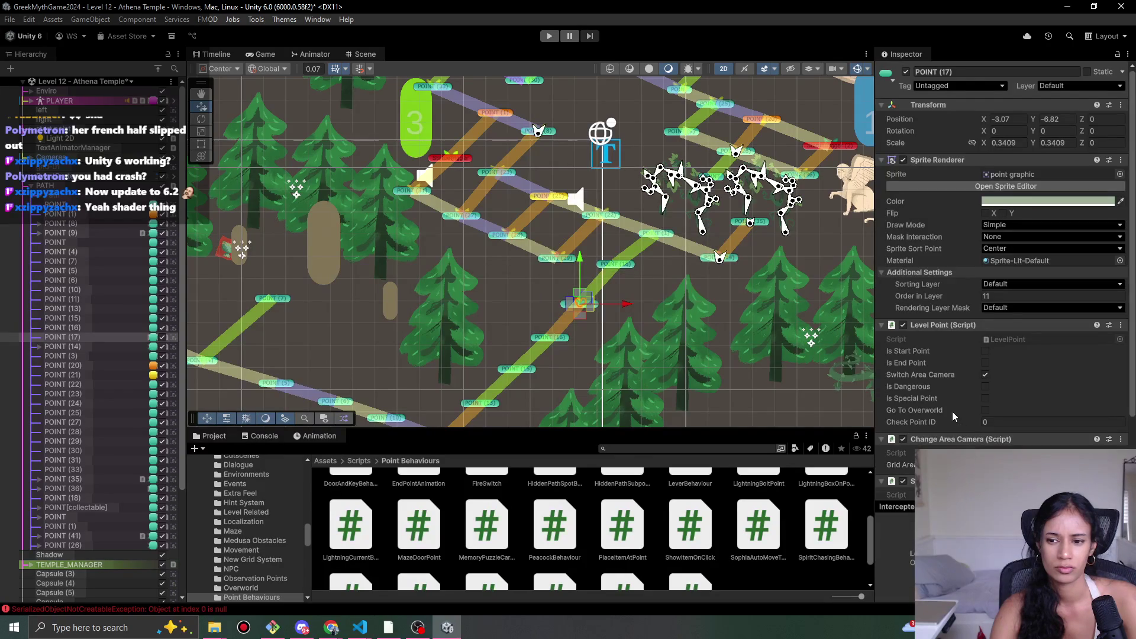
# - Check the new empty Auto Move To Point slot, then select POINT (18) in the scene
pyautogui.scroll(-2, 953, 411)
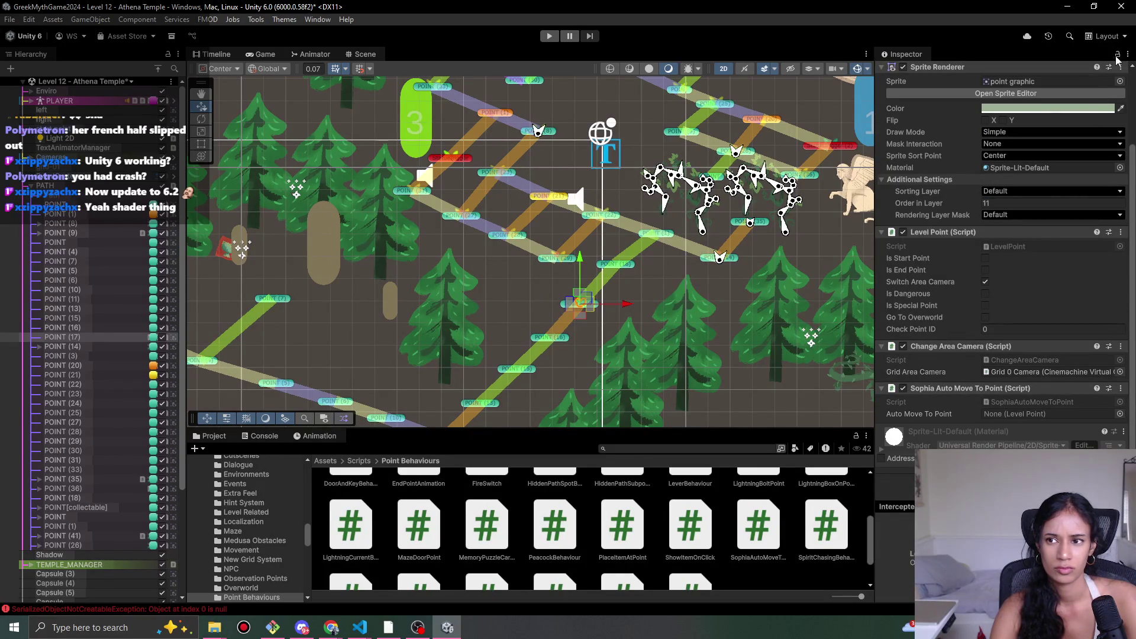
pyautogui.click(618, 268)
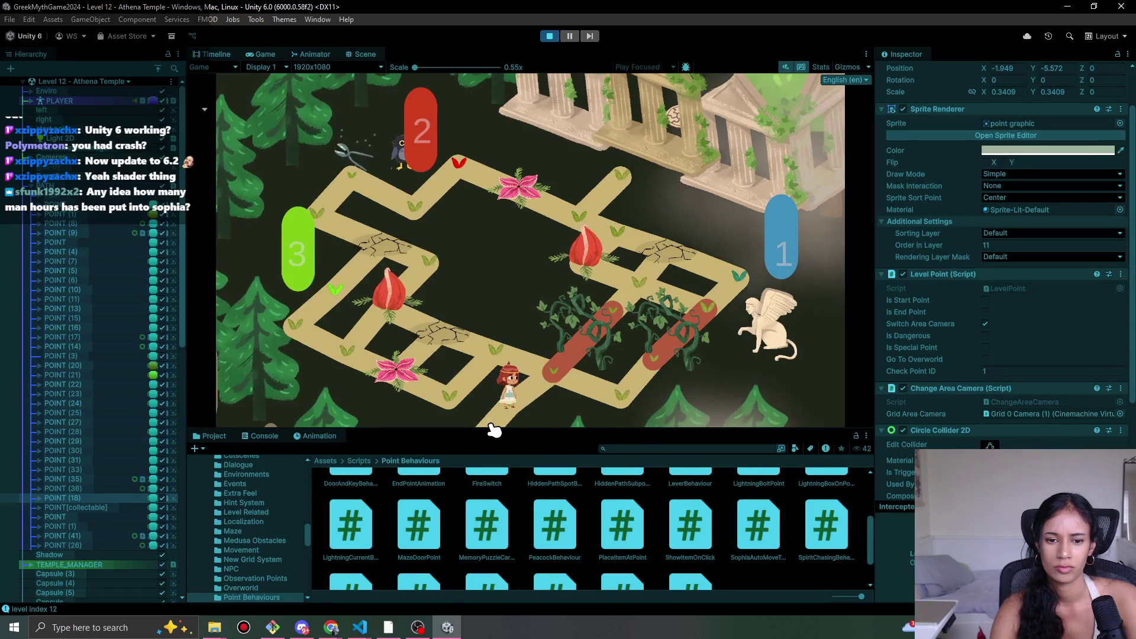
# - Walk the character two points along the maze path, stop play mode, and frame the selection
pyautogui.click(508, 394)
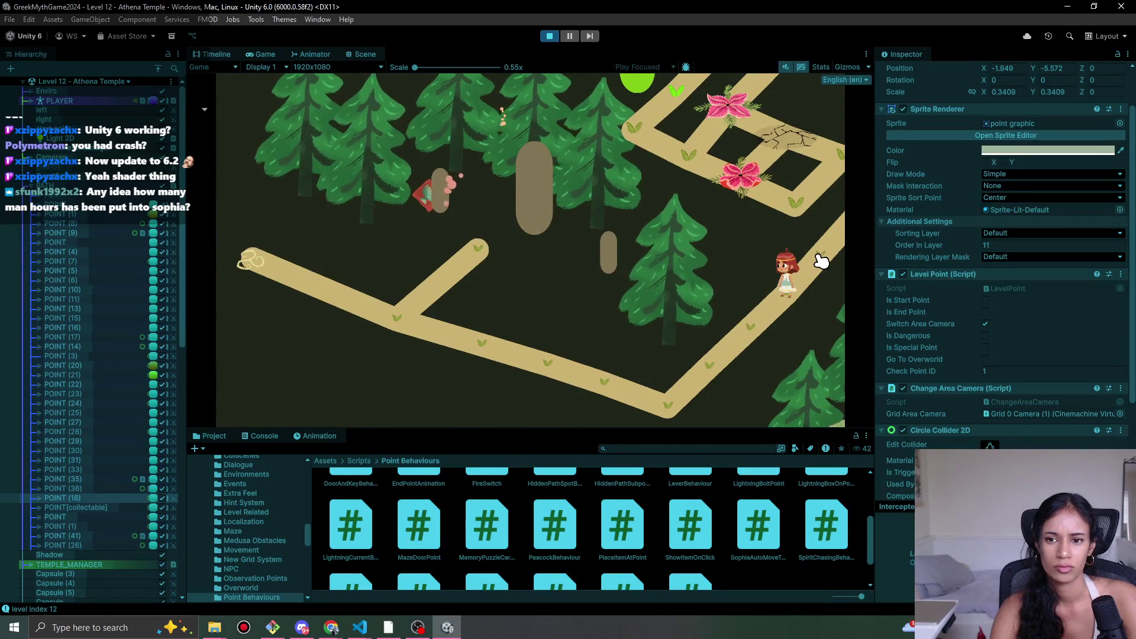
pyautogui.click(821, 261)
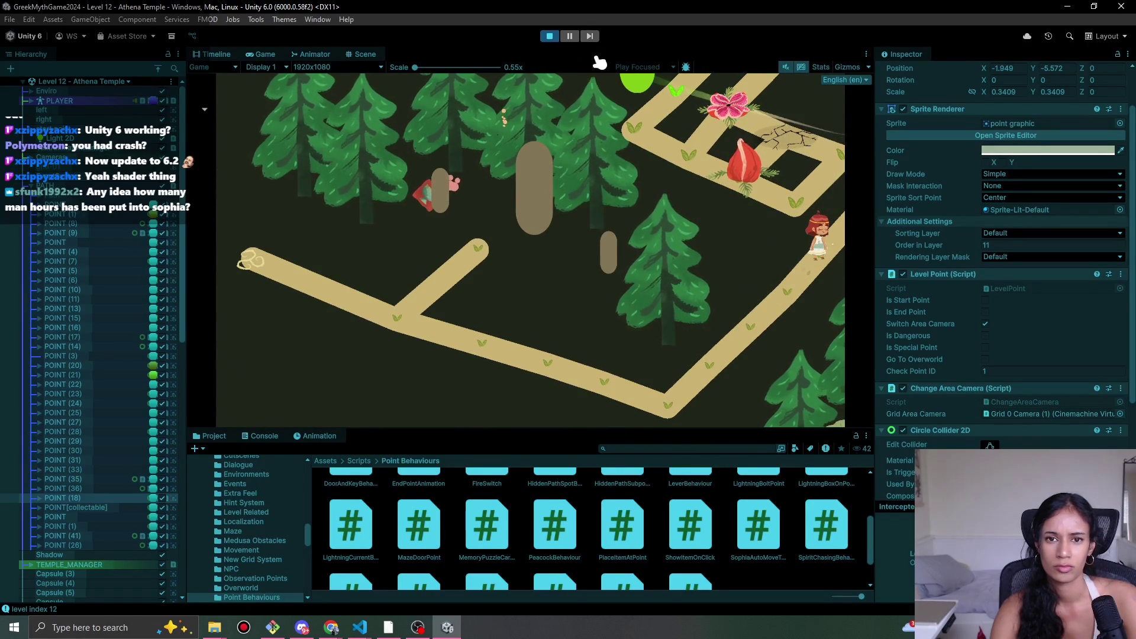
pyautogui.click(549, 35)
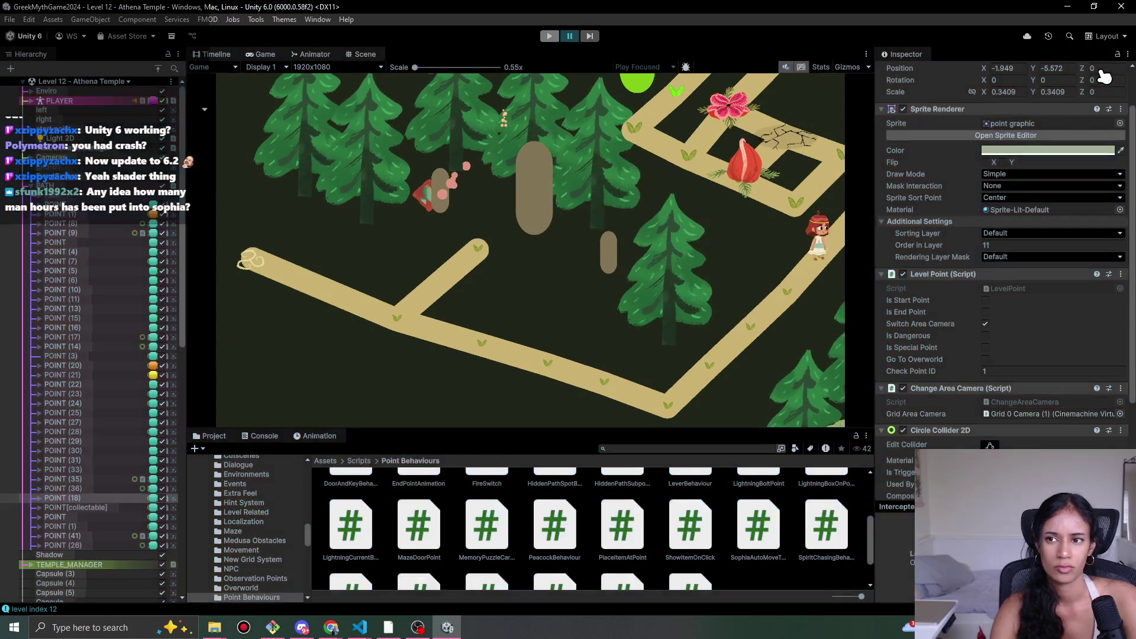
pyautogui.press('f')
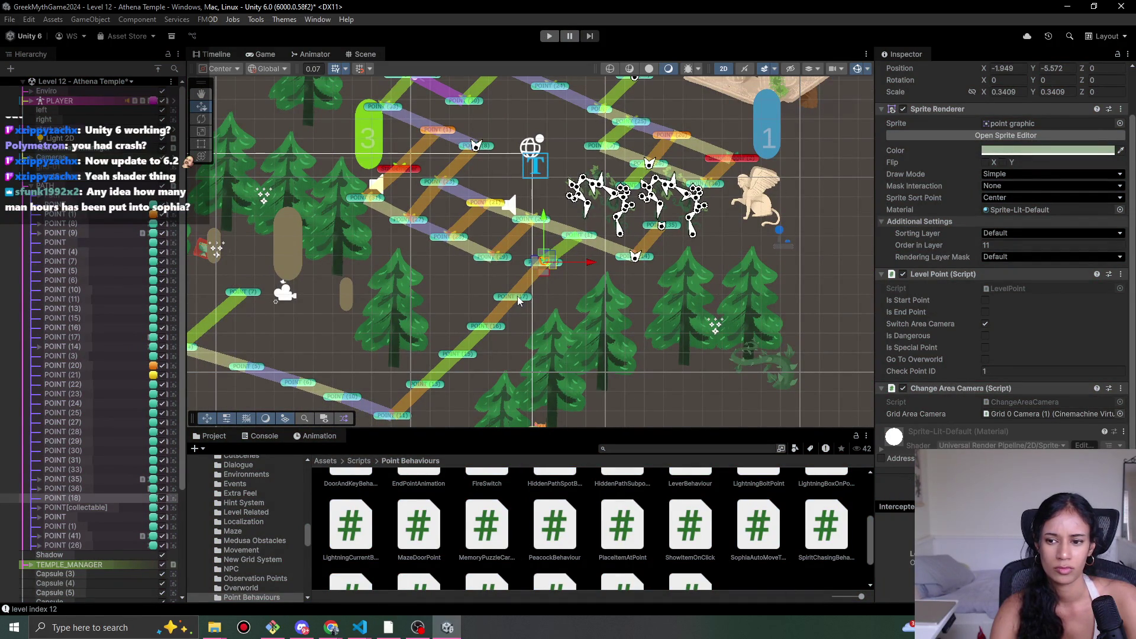
# - Select POINT (17) via the scene and hierarchy, and stop the running level
pyautogui.scroll(1, 551, 311)
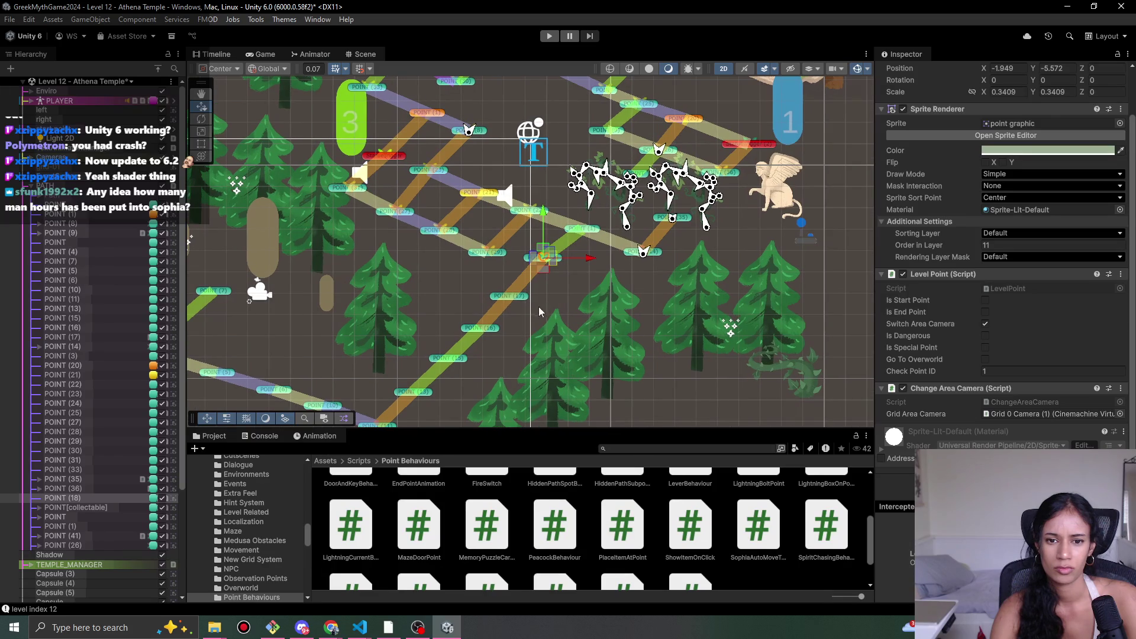
pyautogui.click(504, 301)
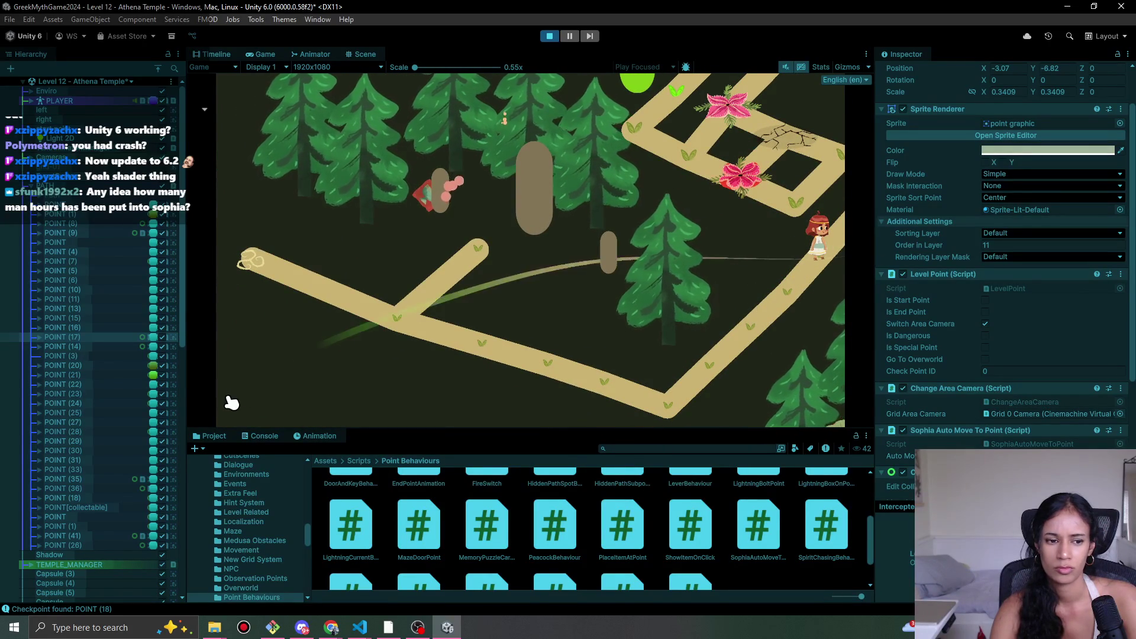
pyautogui.click(98, 329)
pyautogui.click(96, 337)
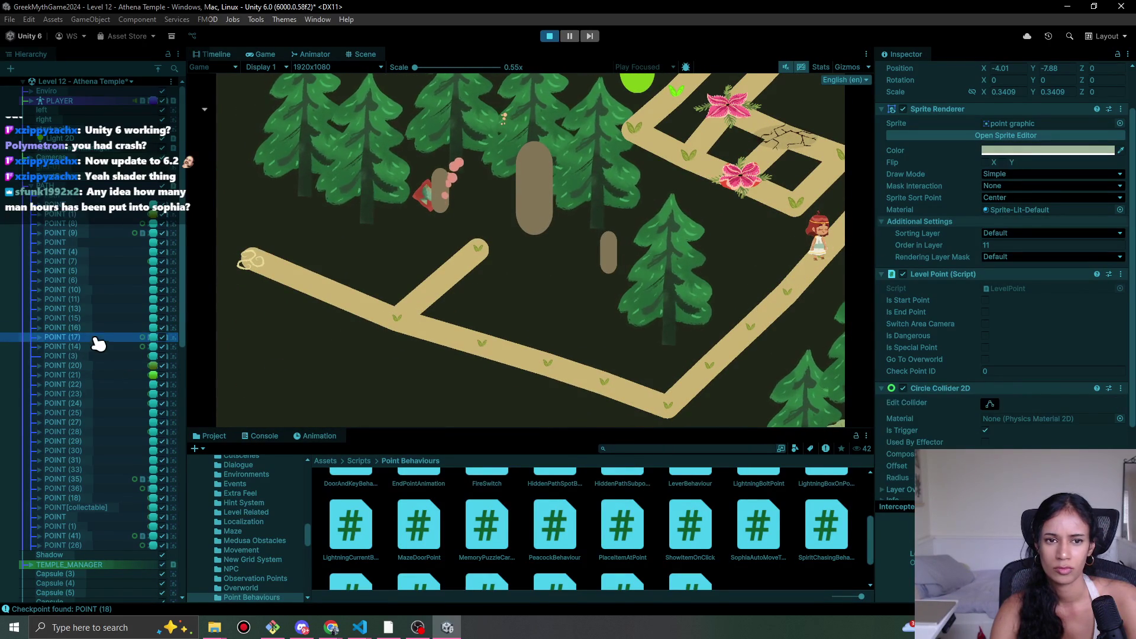
pyautogui.click(547, 36)
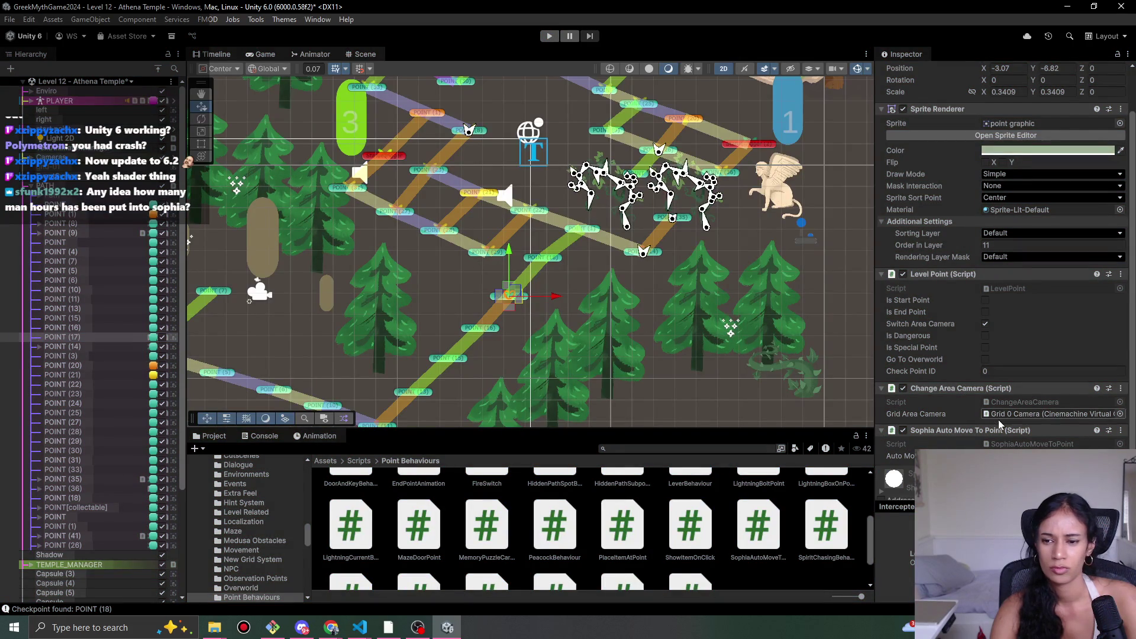
# - Bring Visual Studio Code back to the front from the taskbar
pyautogui.scroll(-2, 974, 434)
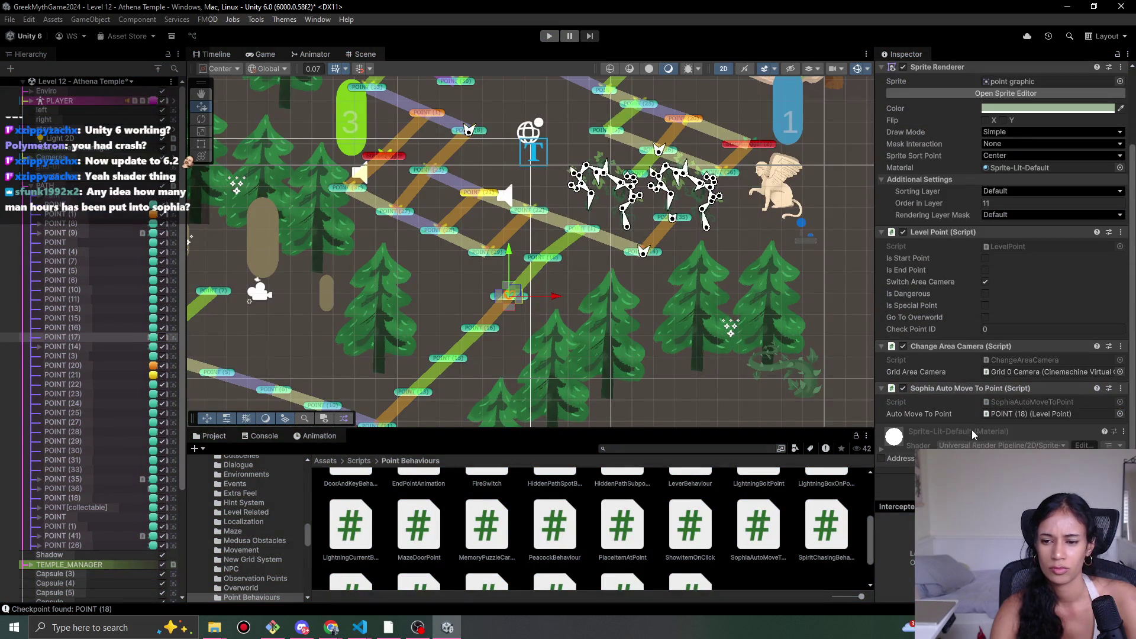
pyautogui.click(360, 628)
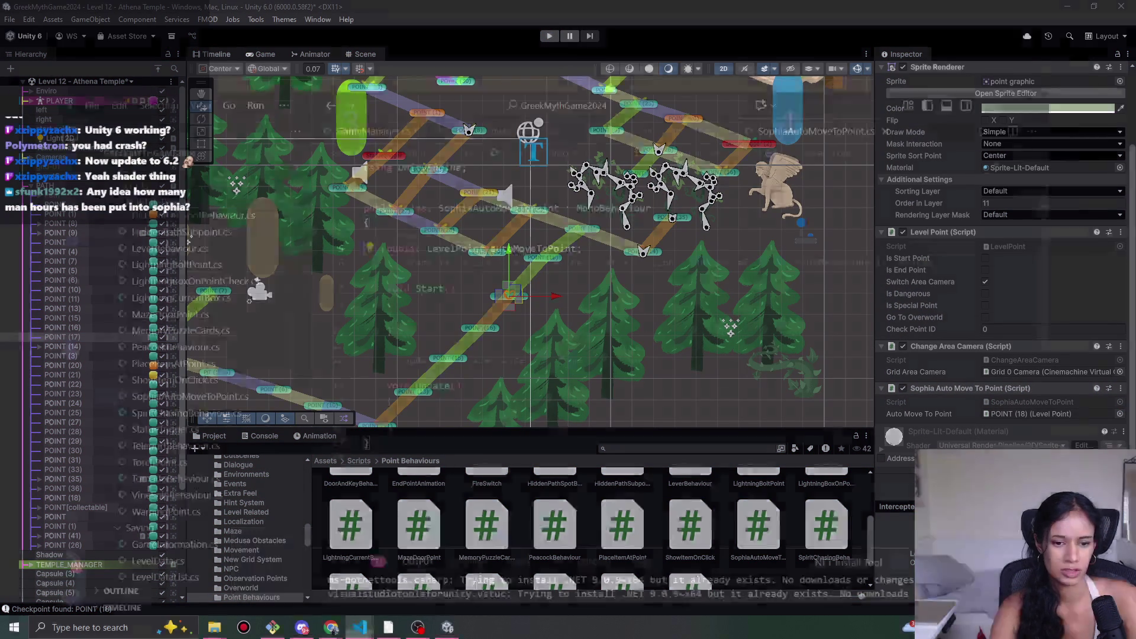
pyautogui.click(423, 573)
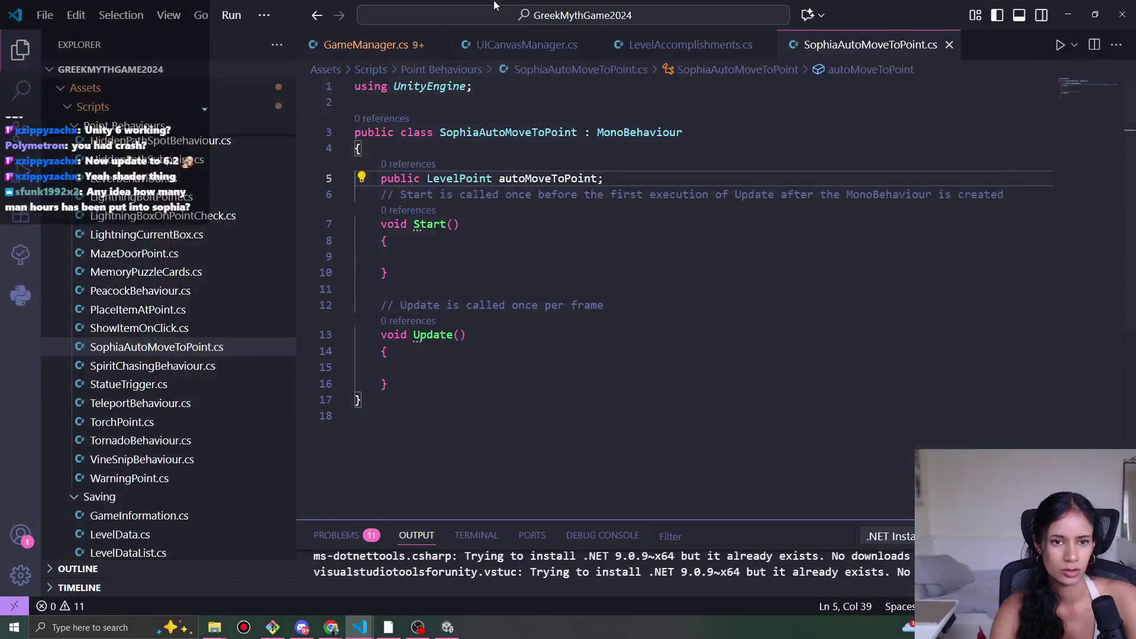
# - Search GameManager.cs for 'special' to locate the handleSpecialPoint method
pyautogui.click(418, 45)
pyautogui.scroll(-10, 592, 374)
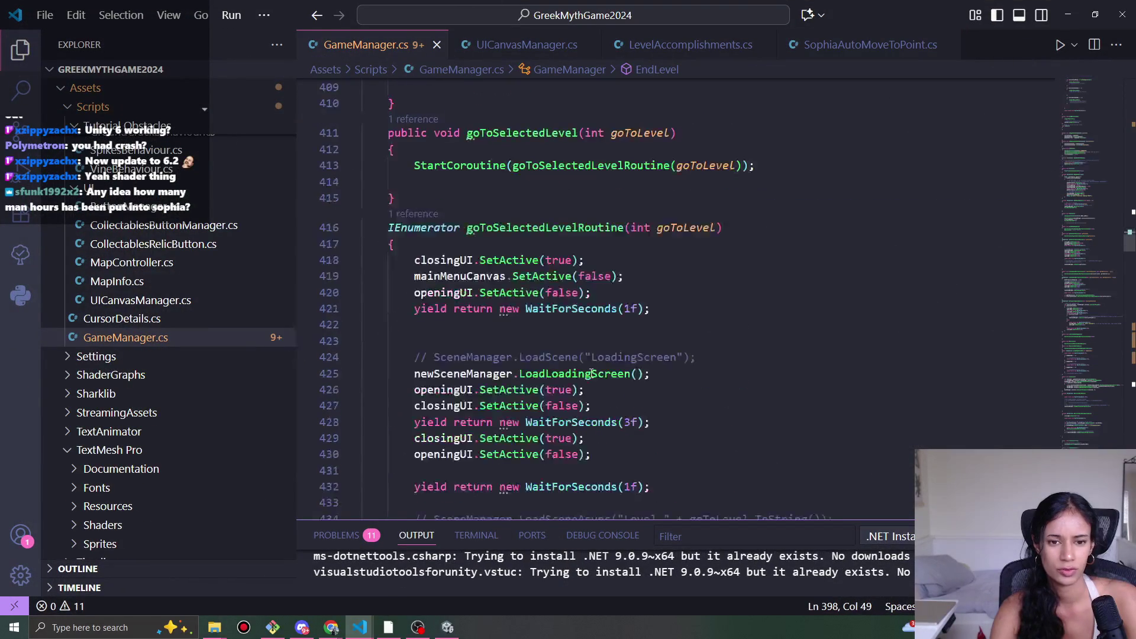
pyautogui.scroll(-5, 591, 374)
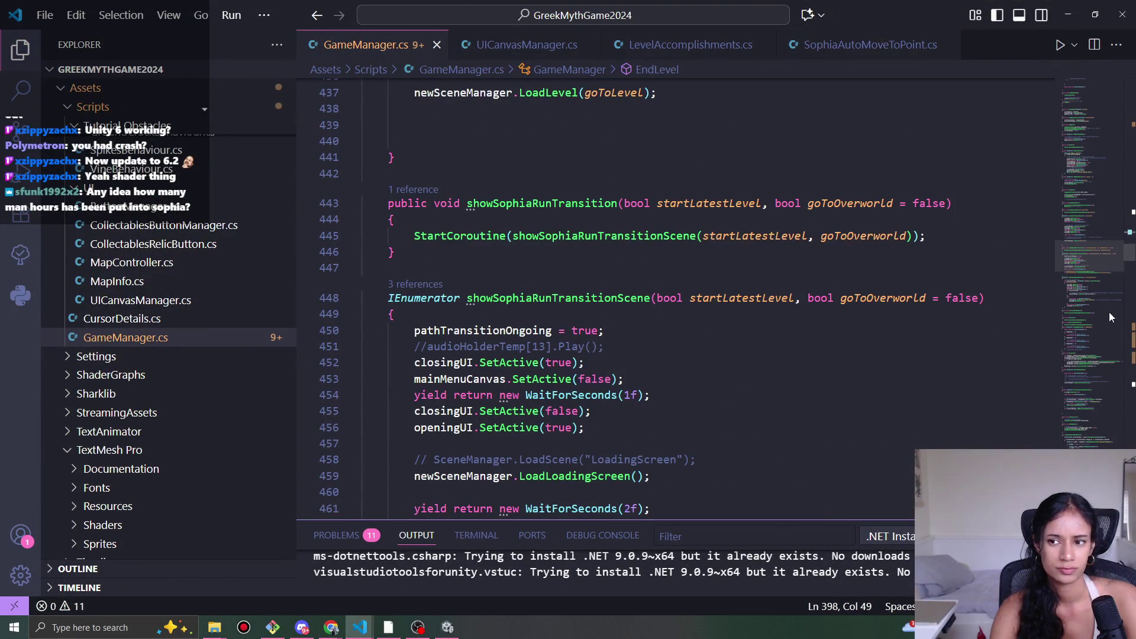
pyautogui.click(862, 284)
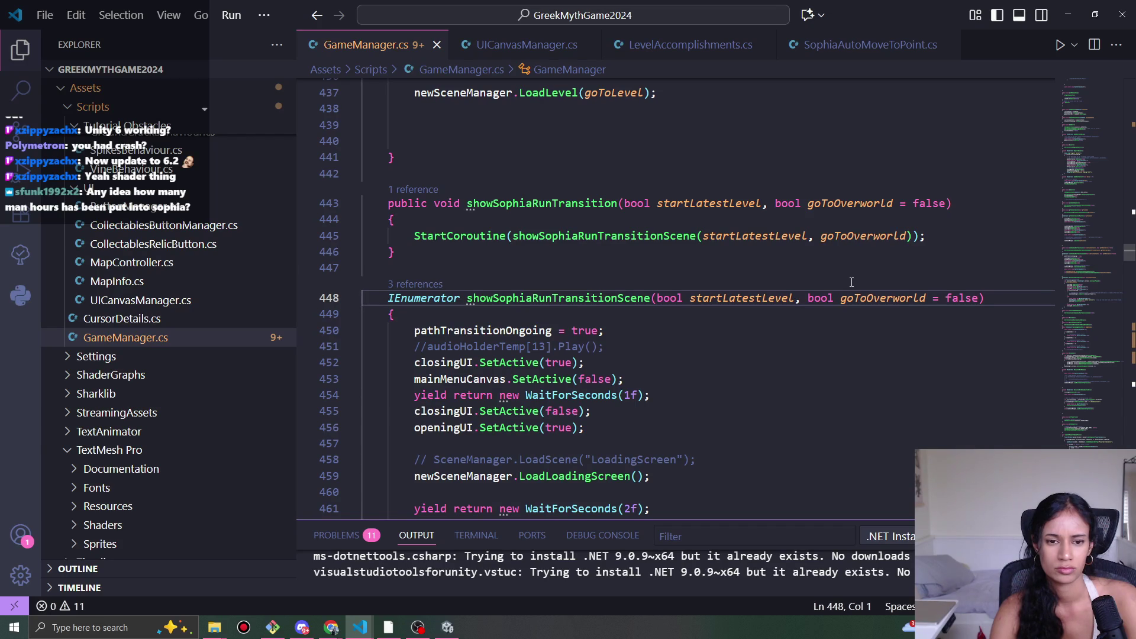
pyautogui.hotkey('ctrl', 'f')
pyautogui.write('is')
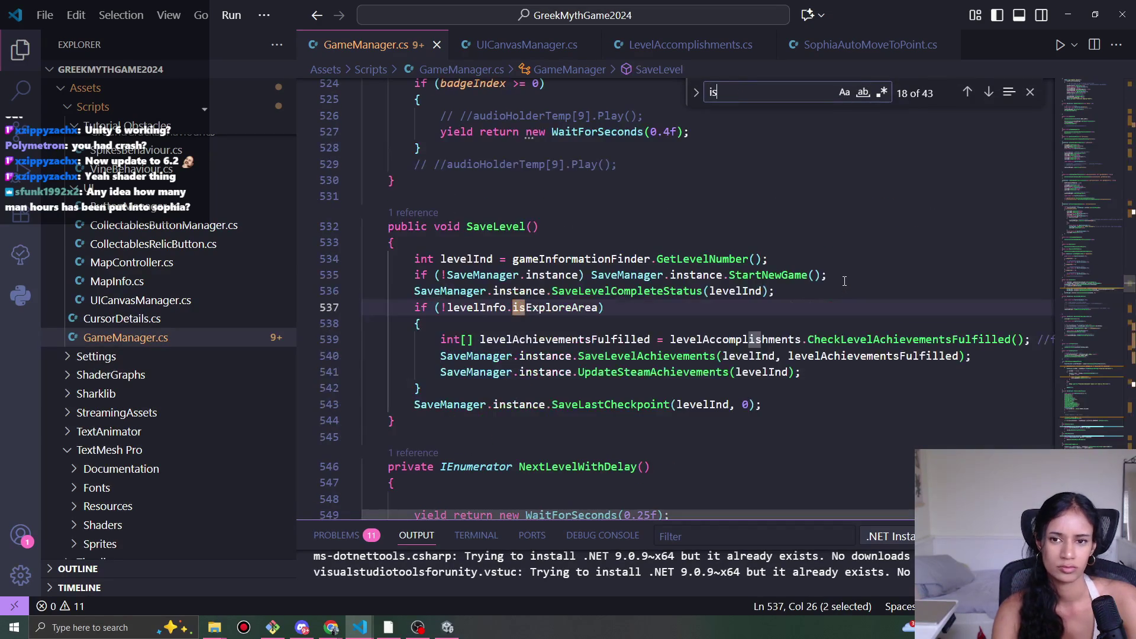
pyautogui.write('specia')
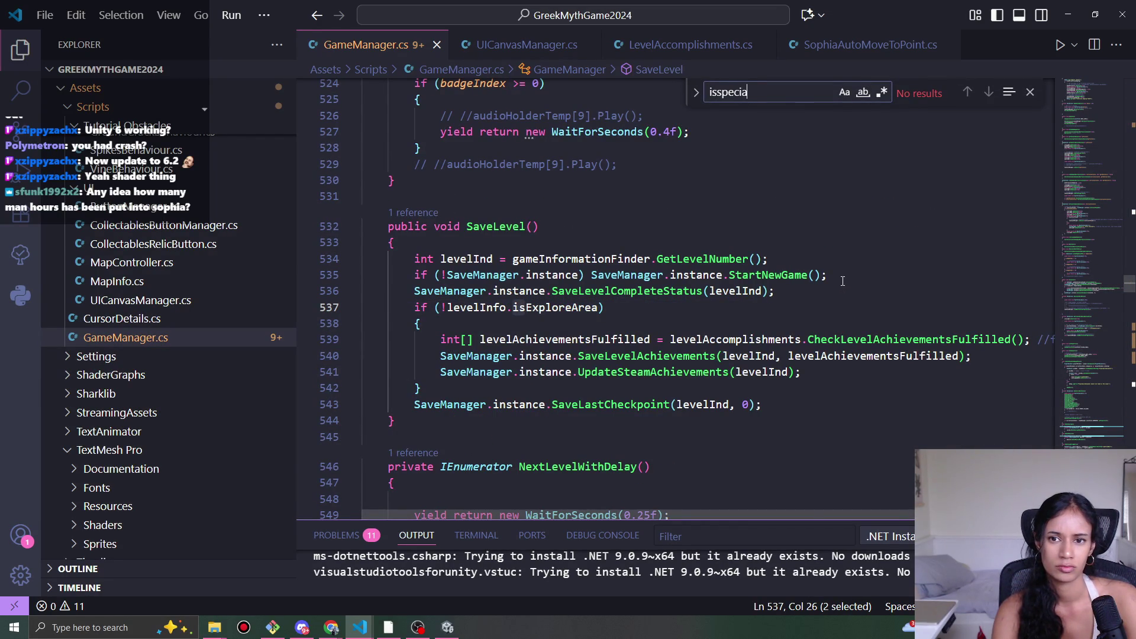
pyautogui.hotkey('ctrl', 'a')
pyautogui.write('special')
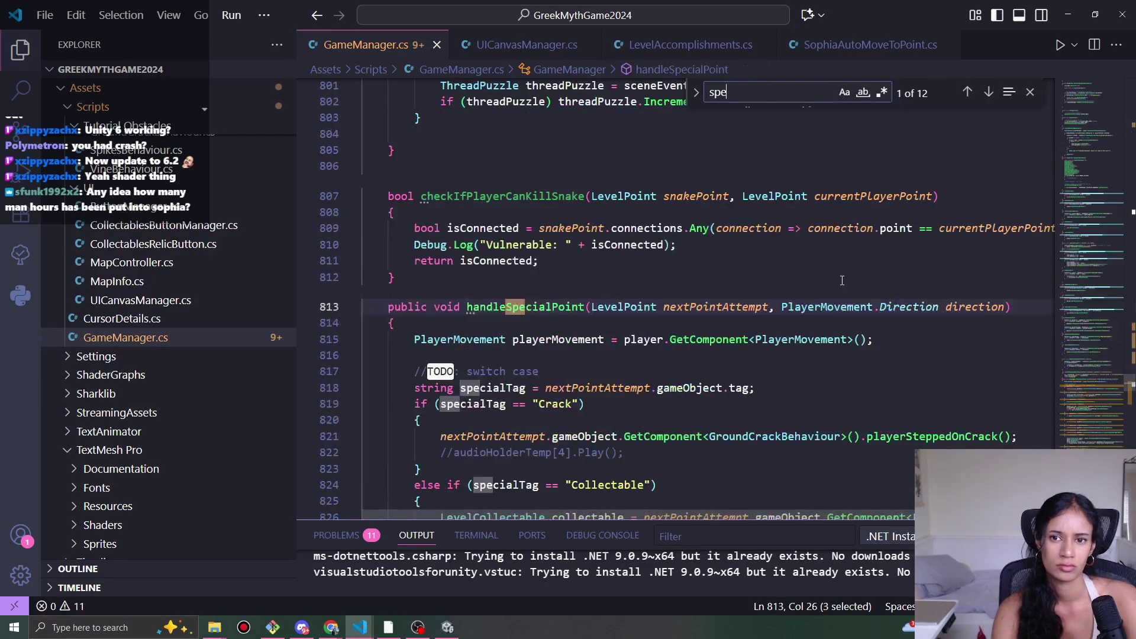
# - List all references to handleSpecialPoint and expand the GameManager.cs and PlayerMovement.cs groups
pyautogui.scroll(-7, 842, 280)
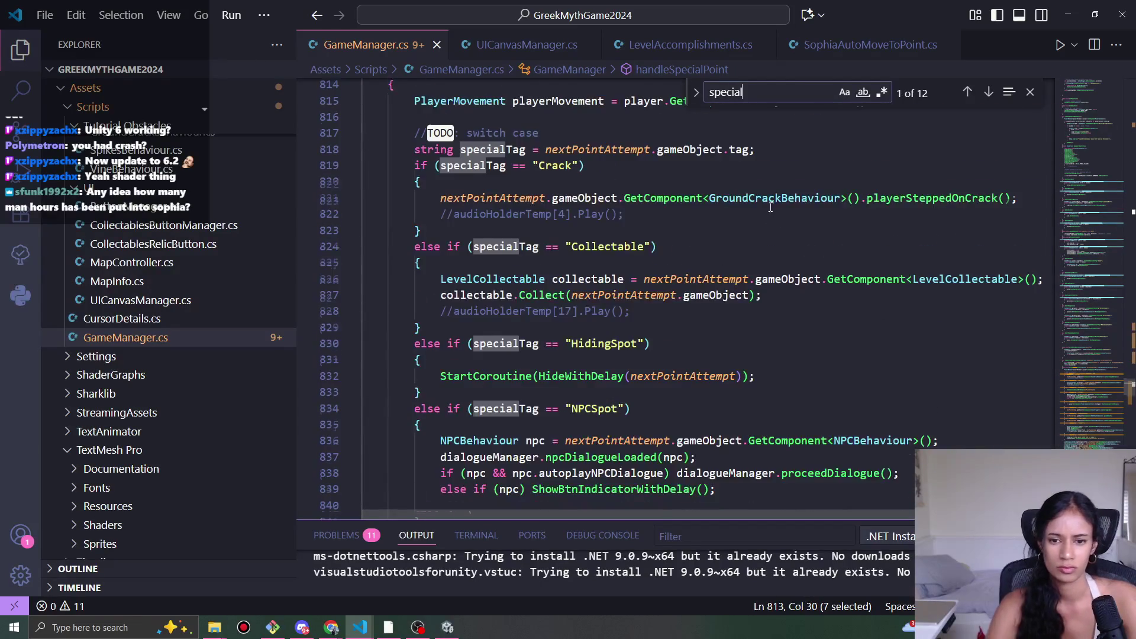
pyautogui.scroll(7, 503, 304)
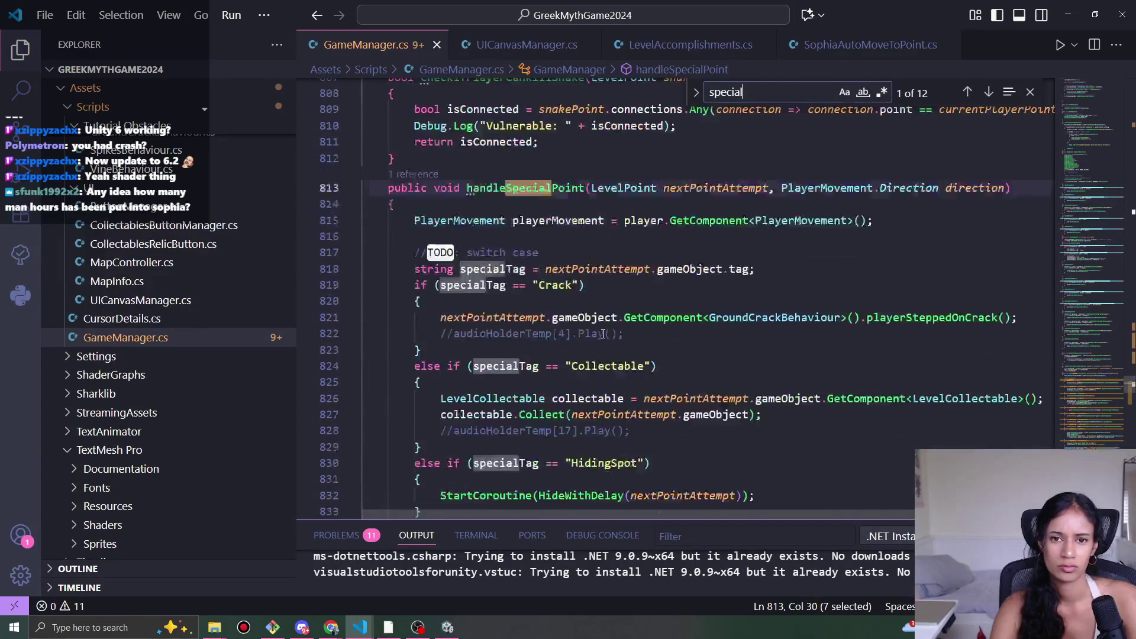
pyautogui.click(554, 336)
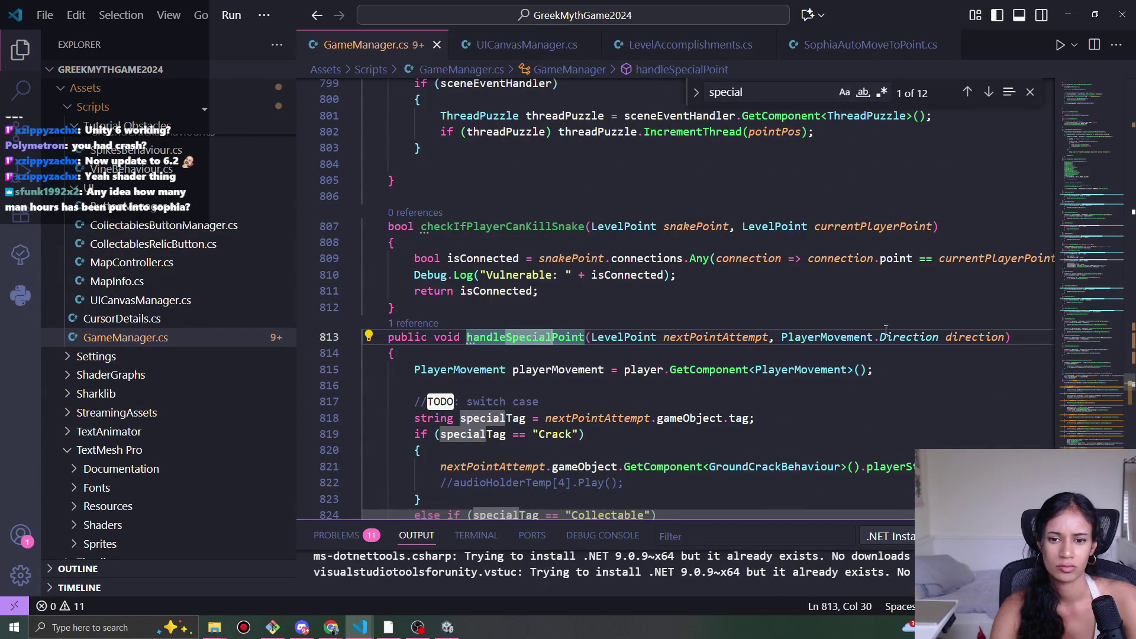
pyautogui.hotkey('shift', 'F12')
pyautogui.click(870, 212)
pyautogui.click(887, 251)
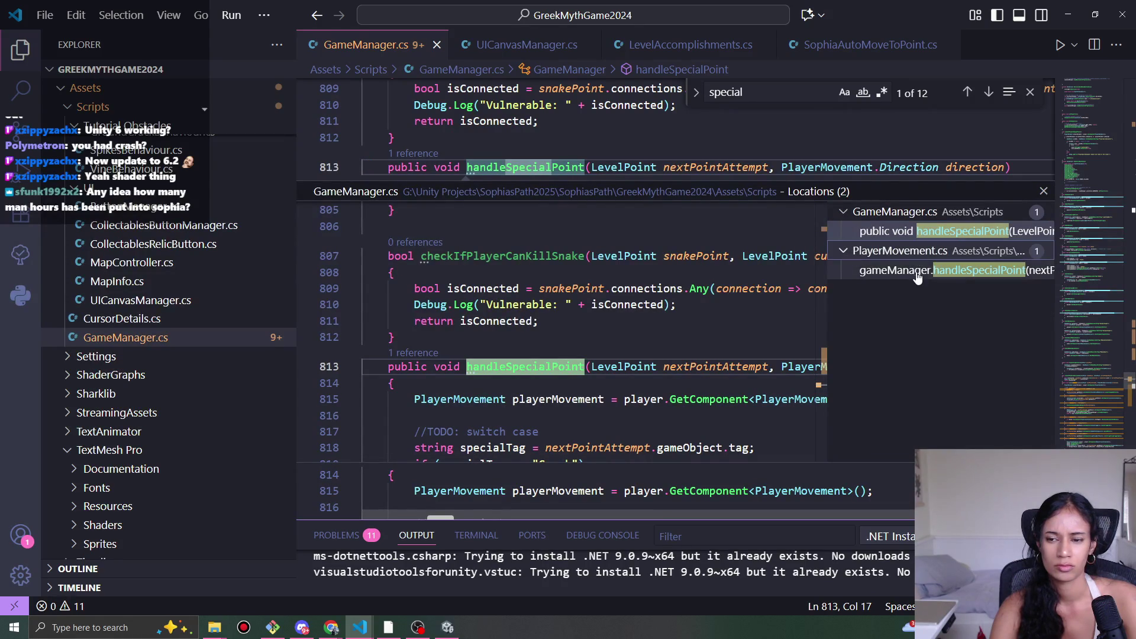
# - Open PlayerMovement.cs at the handleSpecialPoint call from the references list
pyautogui.click(917, 271)
pyautogui.doubleClick(917, 271)
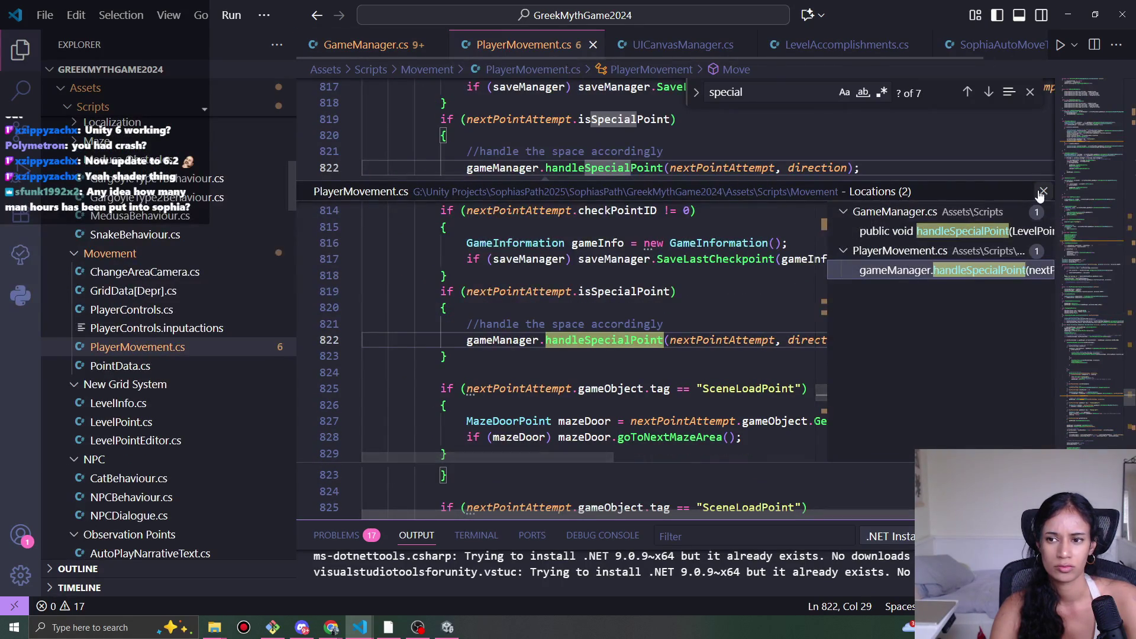
pyautogui.click(1042, 192)
# - Insert a new line 809 after the danger-check block, before the switchAreaCamera check
pyautogui.scroll(10, 543, 351)
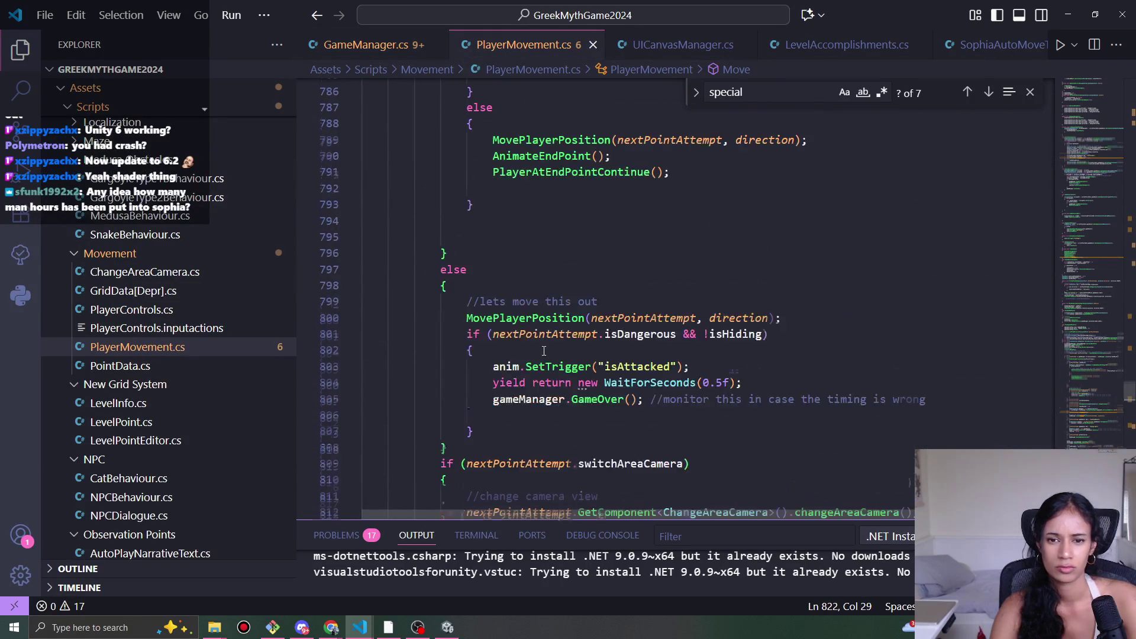
pyautogui.scroll(-4, 704, 289)
pyautogui.click(649, 284)
pyautogui.scroll(3, 712, 365)
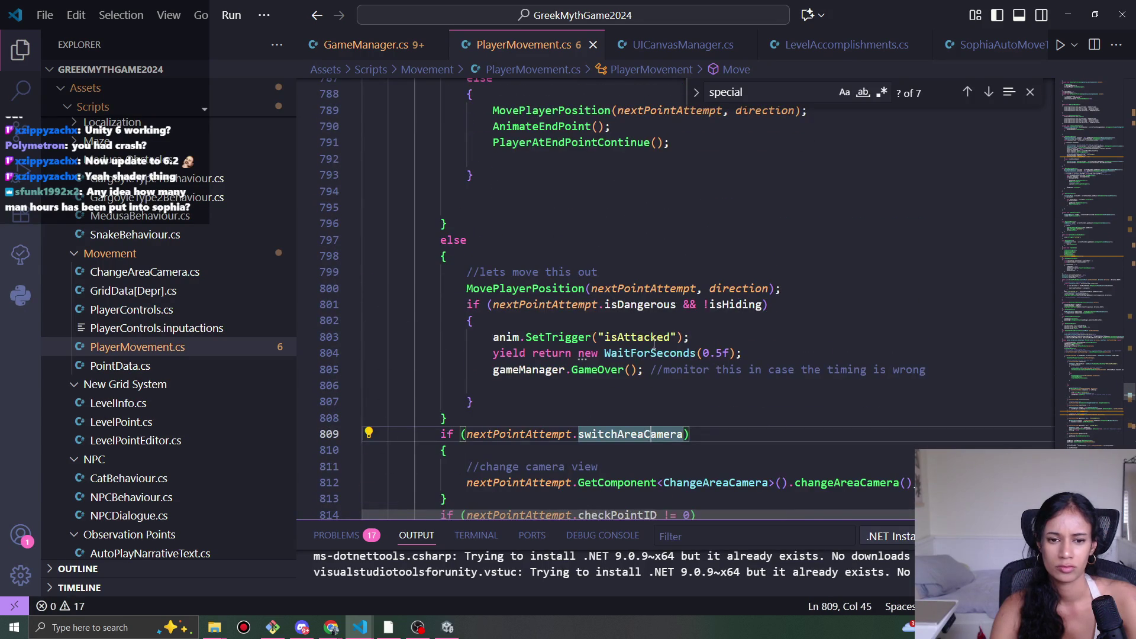
pyautogui.scroll(12, 656, 345)
pyautogui.scroll(-13, 641, 339)
pyautogui.scroll(-3, 476, 275)
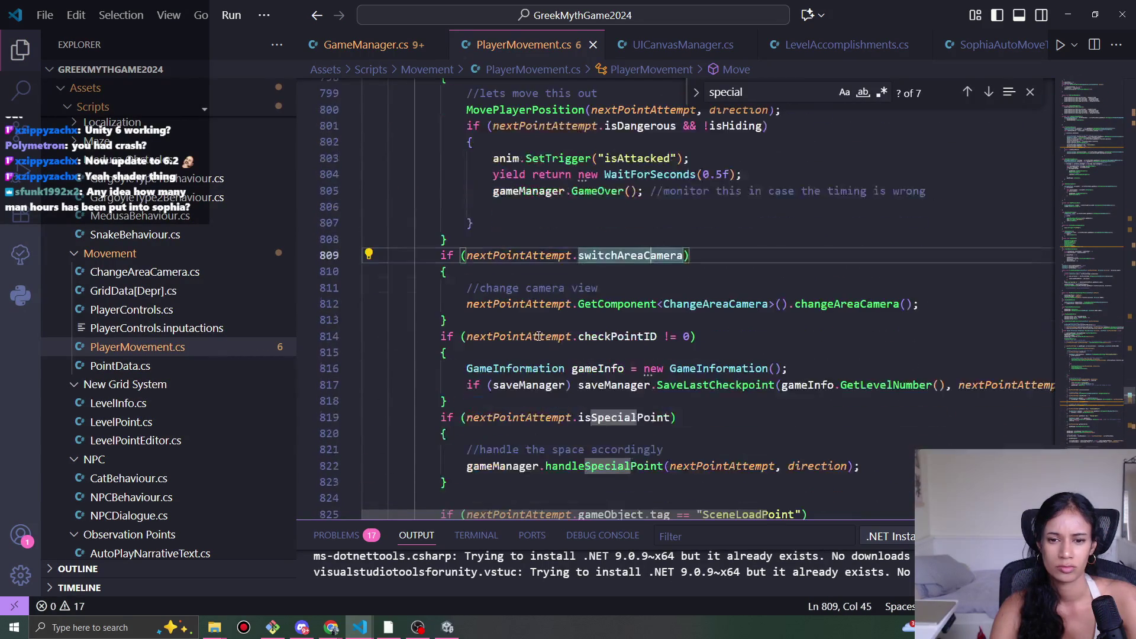
pyautogui.click(476, 242)
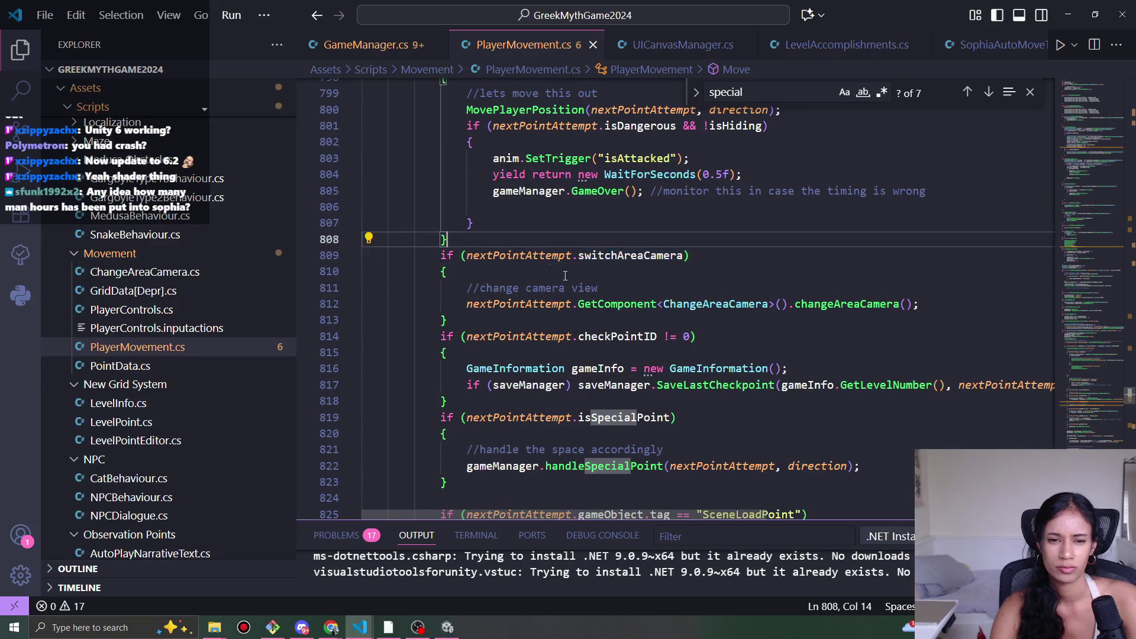
pyautogui.press('Return')
# - Replace the partial 'Sophia' text with a CheckAutoMovePoint(); call on line 809 and save PlayerMovement.cs
pyautogui.write('Sophia')
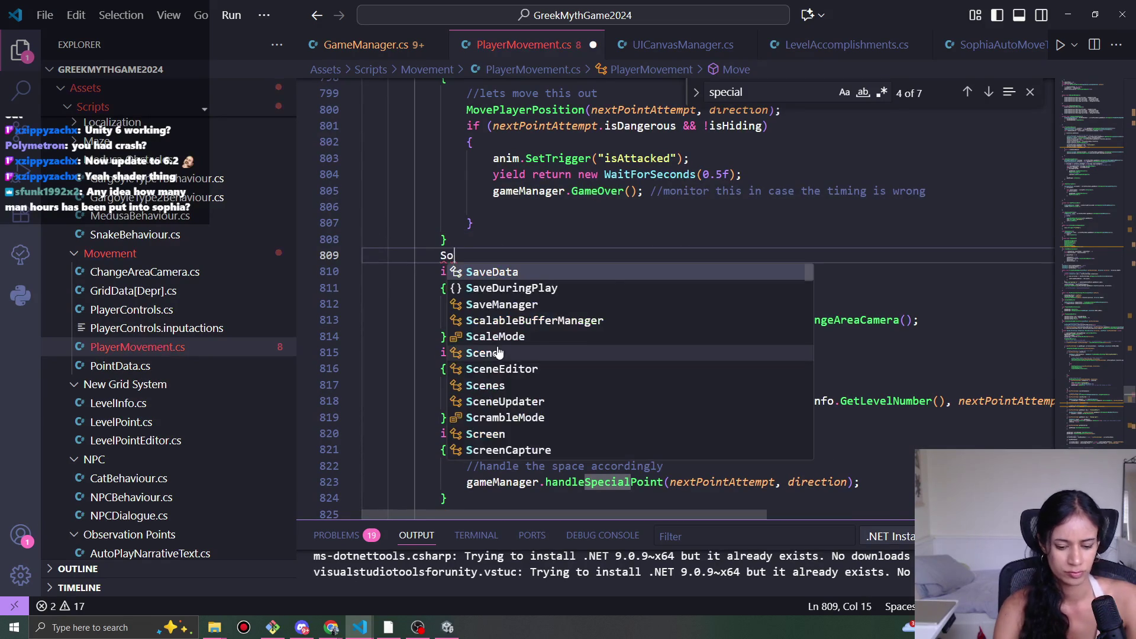
pyautogui.hotkey('ctrl', 'BackSpace')
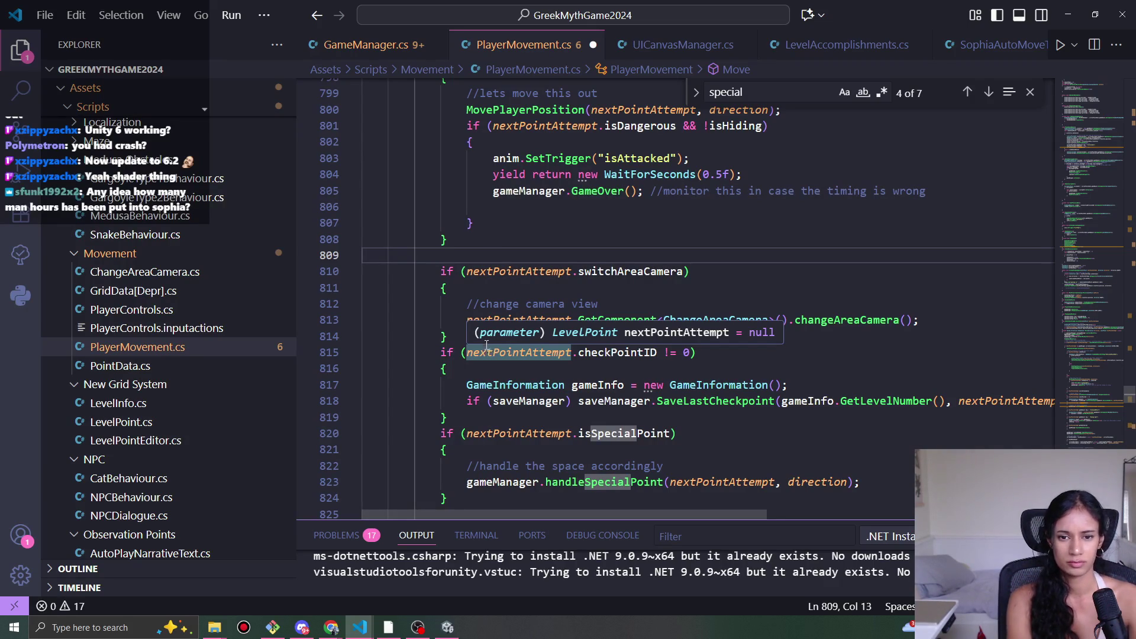
pyautogui.write('Check')
pyautogui.write('AutoMovePoint(')
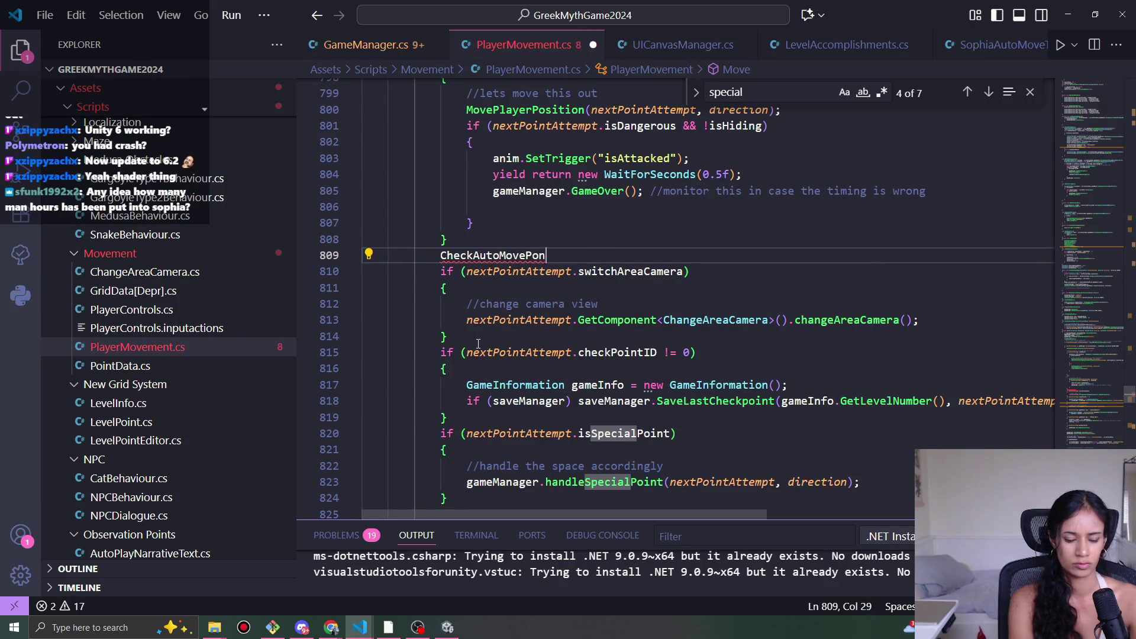
pyautogui.write(');')
pyautogui.hotkey('ctrl', 's')
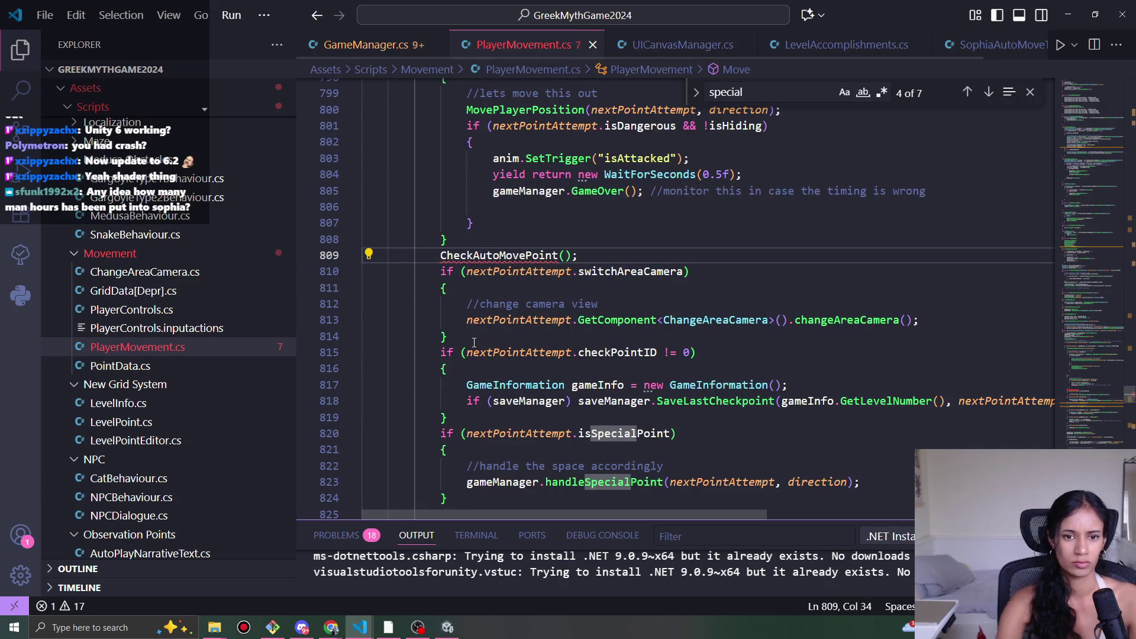
# - Select the CheckAutoMovePoint name for reuse and go to the end of CheckIfAutoPlayNarrativeText
pyautogui.doubleClick(516, 263)
pyautogui.hotkey('ctrl', 'c')
pyautogui.scroll(15, 516, 263)
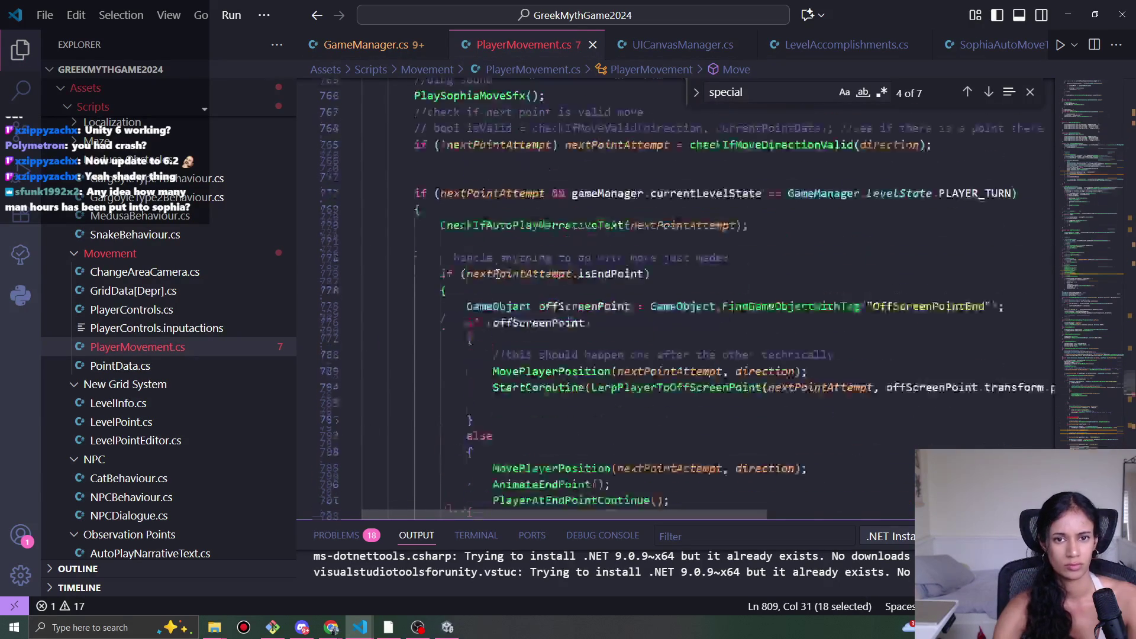
pyautogui.click(437, 368)
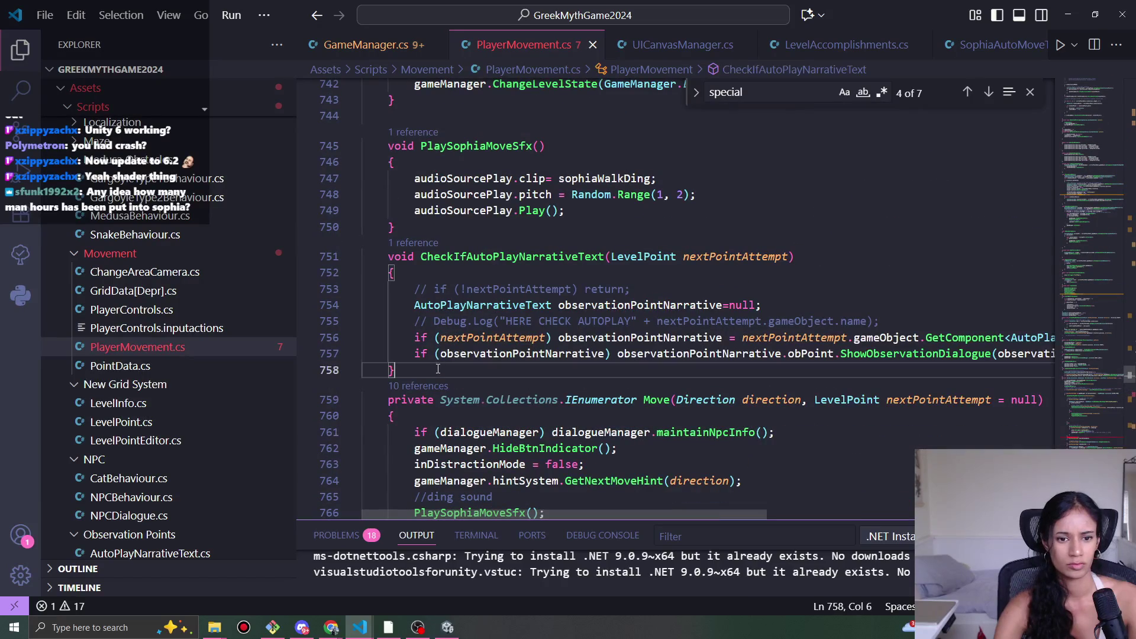
# - Create an empty void CheckAutoMovePoint() method below CheckIfAutoPlayNarrativeText
pyautogui.press('Return')
pyautogui.press('Return')
pyautogui.write('void')
pyautogui.hotkey('ctrl', 'v')
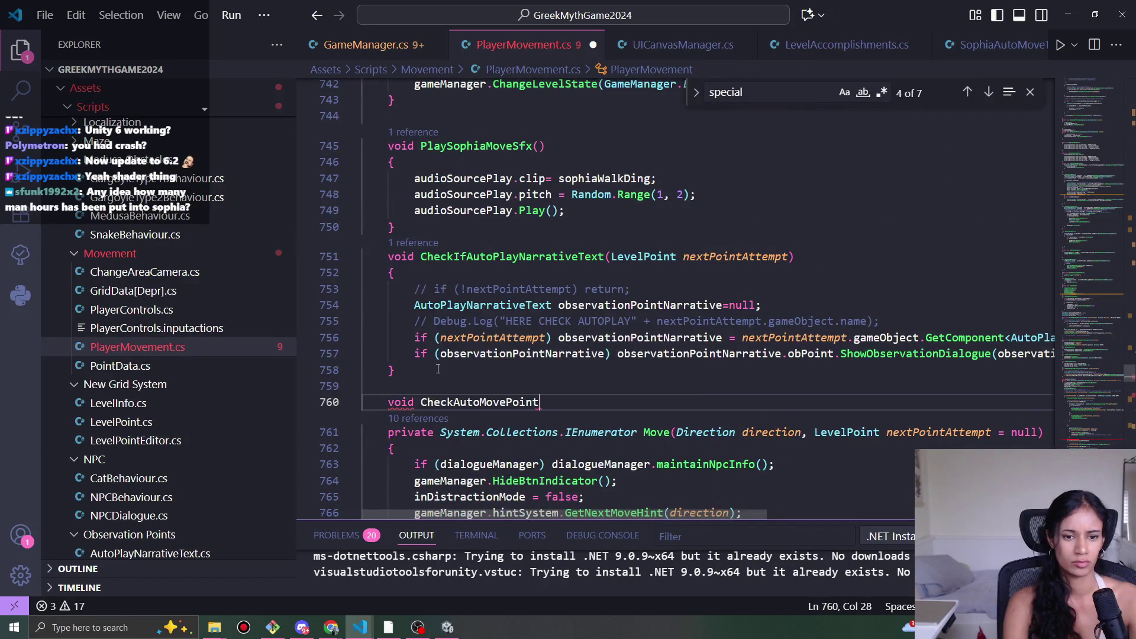
pyautogui.write('()')
pyautogui.press('Return')
pyautogui.write('{')
pyautogui.press('Return')
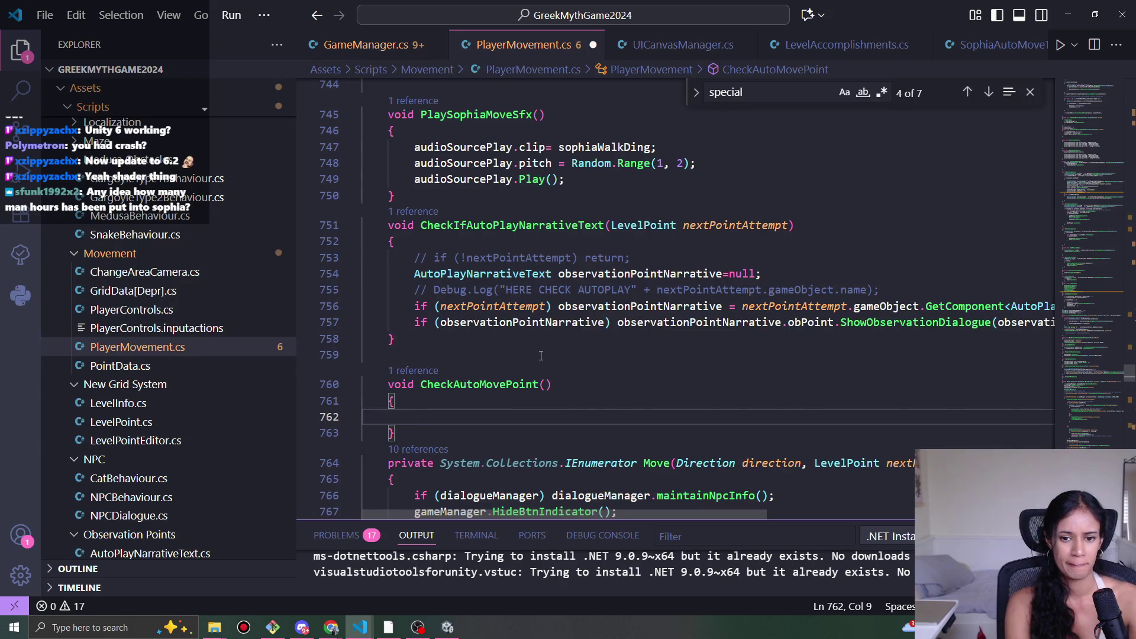
# - Type nextPointAttempt and pass it as the argument of the CheckAutoMovePoint call on line 814
pyautogui.scroll(-5, 556, 380)
pyautogui.scroll(-2, 619, 383)
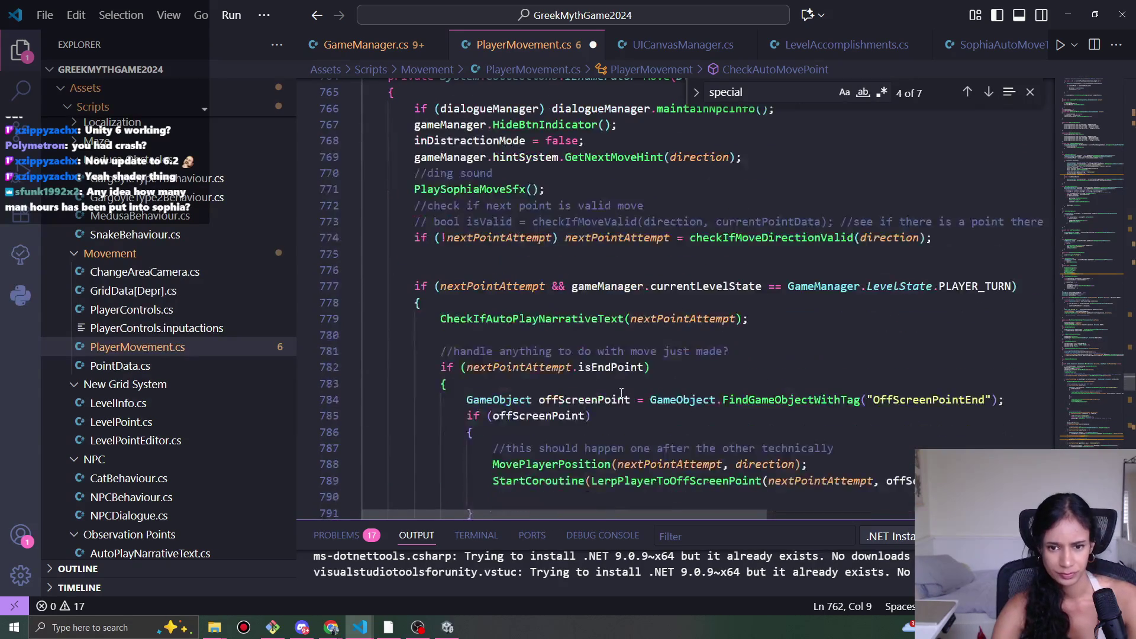
pyautogui.write('nex')
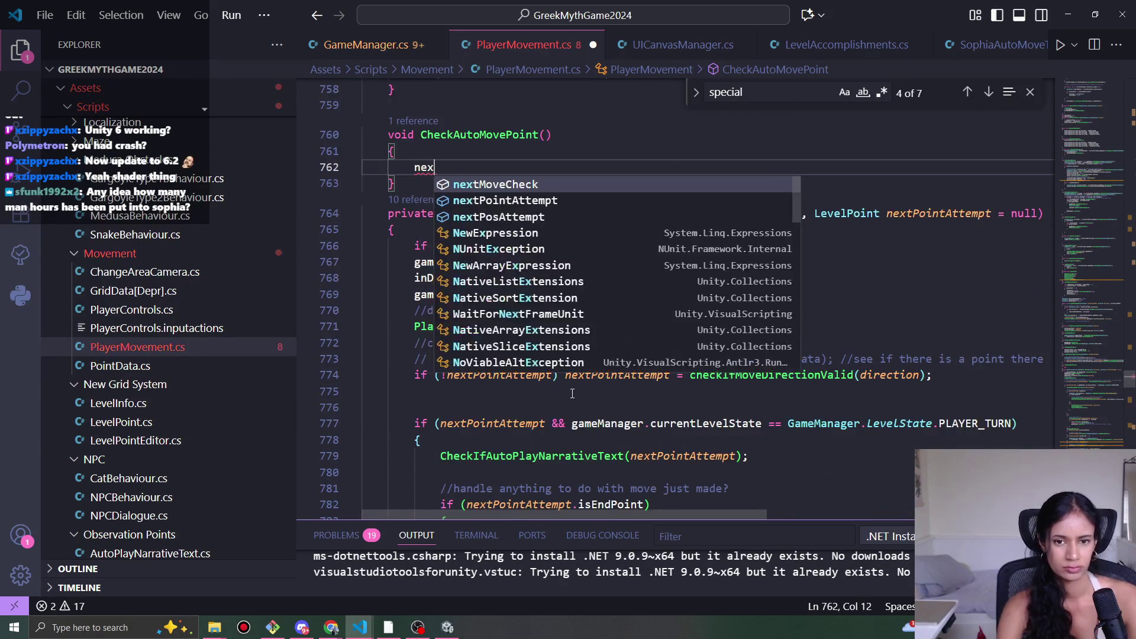
pyautogui.write('tpo')
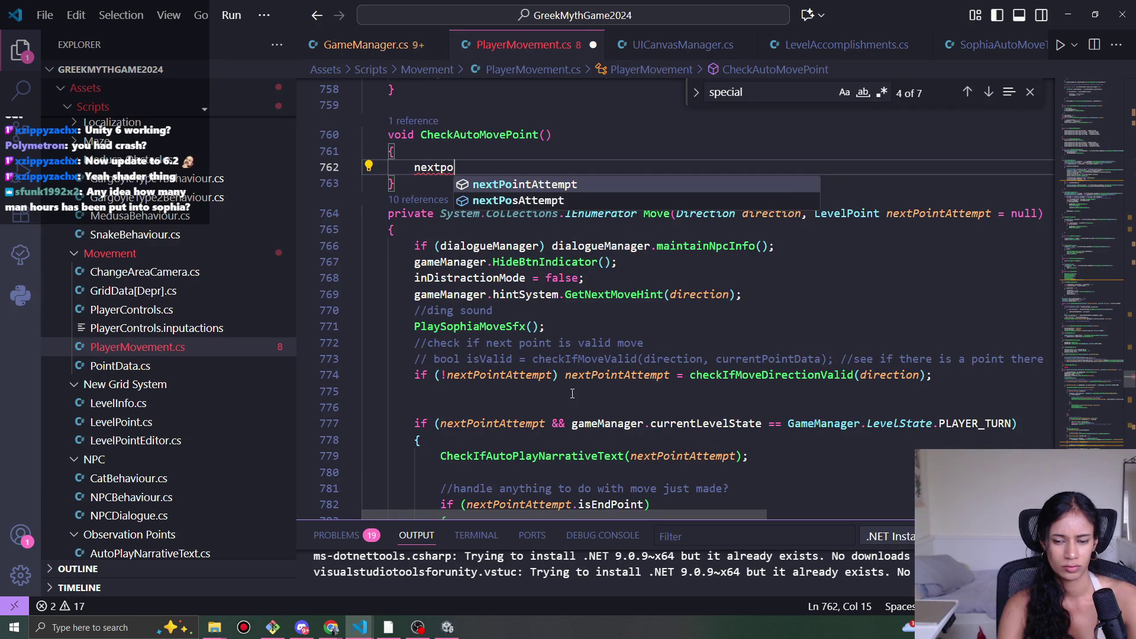
pyautogui.press('Tab')
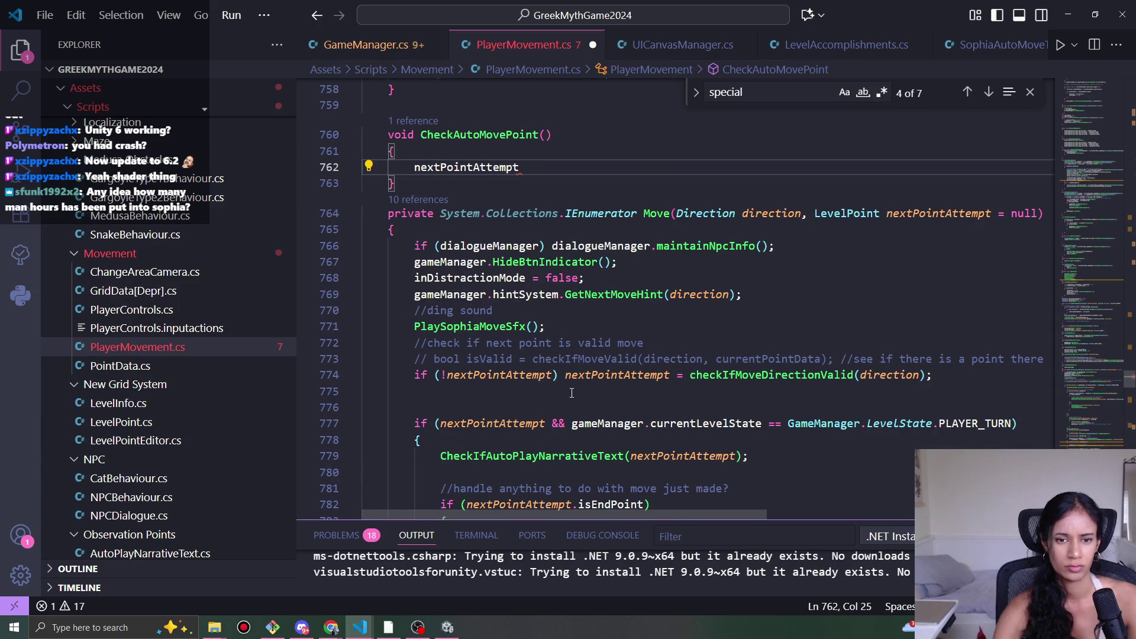
pyautogui.scroll(-6, 572, 394)
pyautogui.scroll(4, 578, 417)
pyautogui.scroll(-8, 567, 330)
pyautogui.scroll(-4, 567, 330)
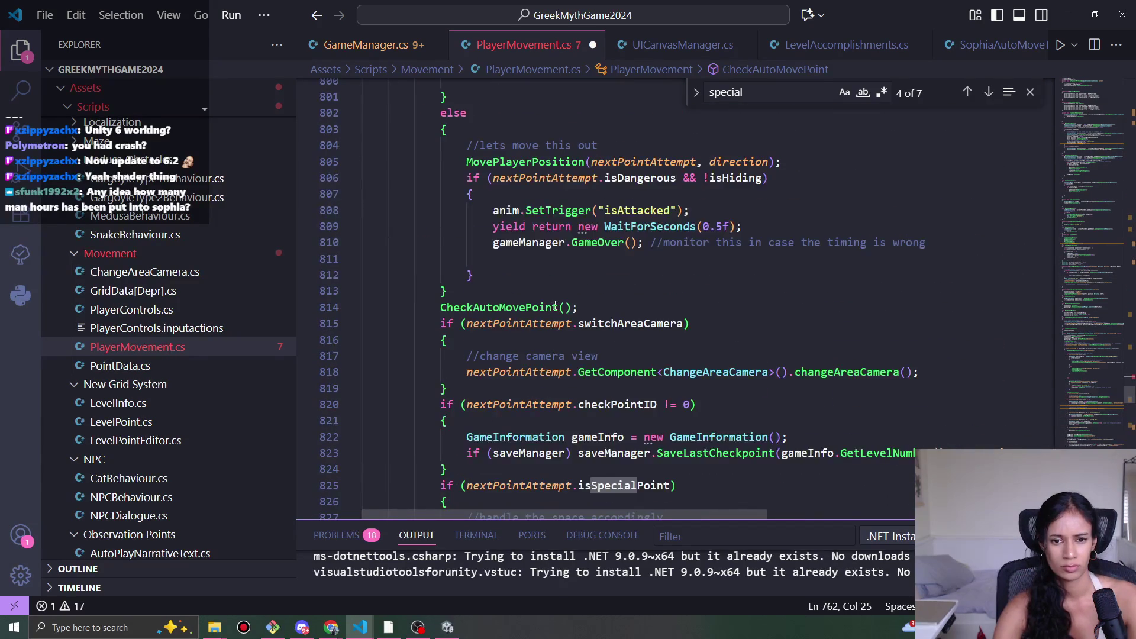
pyautogui.doubleClick(571, 316)
pyautogui.hotkey('ctrl', 'c')
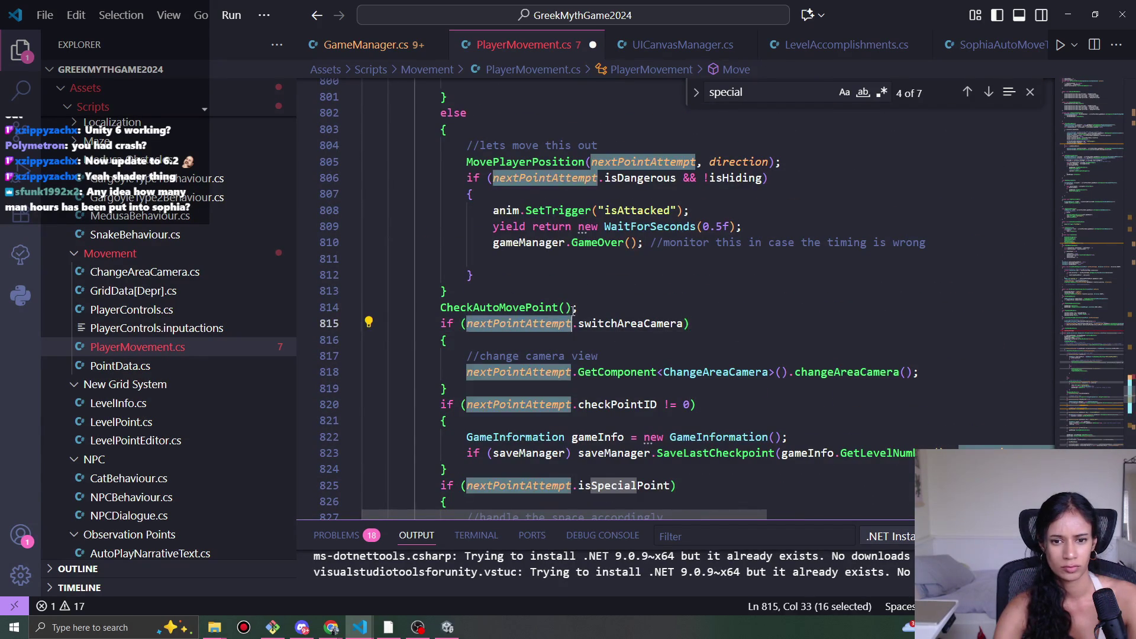
pyautogui.click(567, 307)
pyautogui.hotkey('ctrl', 'v')
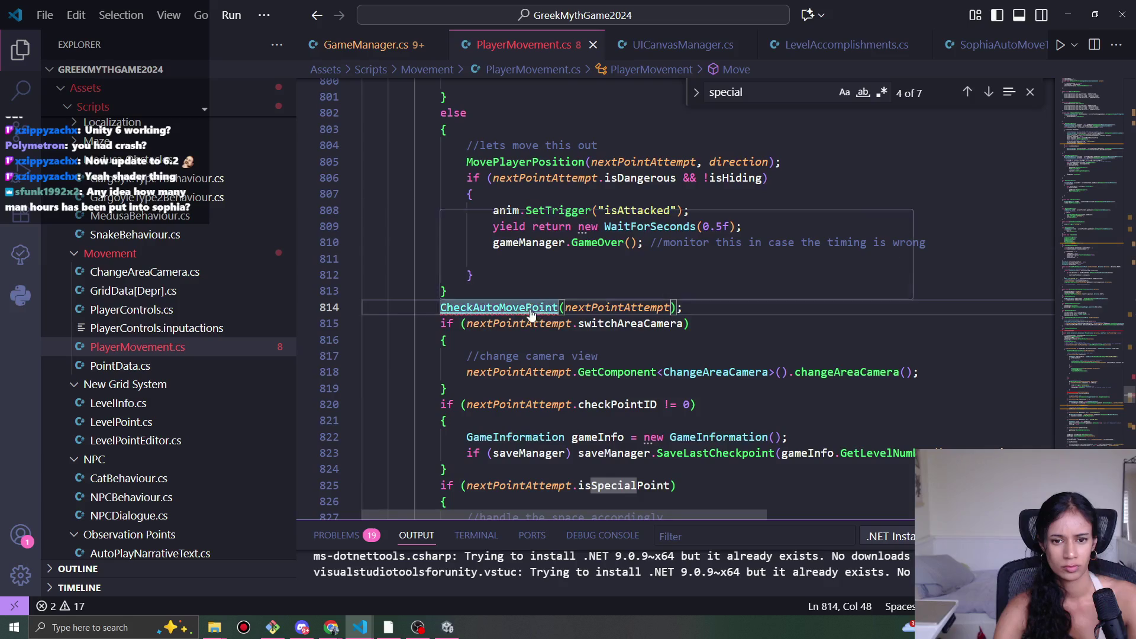
# - Give the CheckAutoMovePoint definition a LevelPoint nextPointAttempt parameter
pyautogui.keyDown('ctrl'); pyautogui.click(536, 312); pyautogui.keyUp('ctrl')
pyautogui.write('nextPointAttempt')
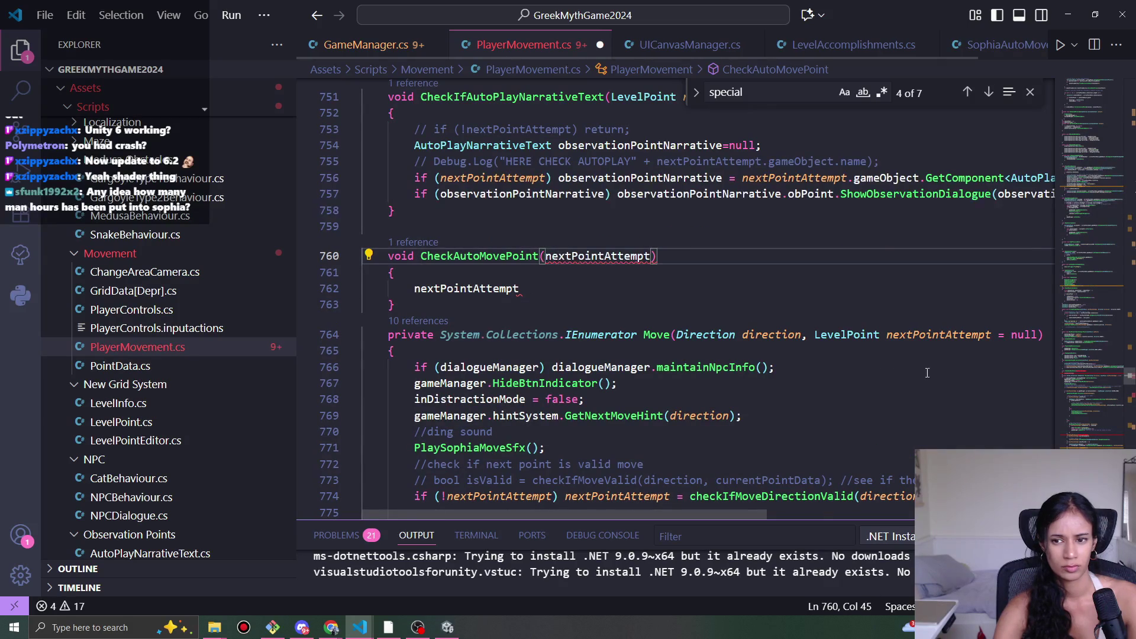
pyautogui.doubleClick(847, 334)
pyautogui.hotkey('ctrl', 'c')
pyautogui.click(546, 256)
pyautogui.hotkey('ctrl', 'v')
# - Add nextPointAttempt.GetComponent<SophiaAutoMoveToPoint>(); in the method body
pyautogui.click(554, 288)
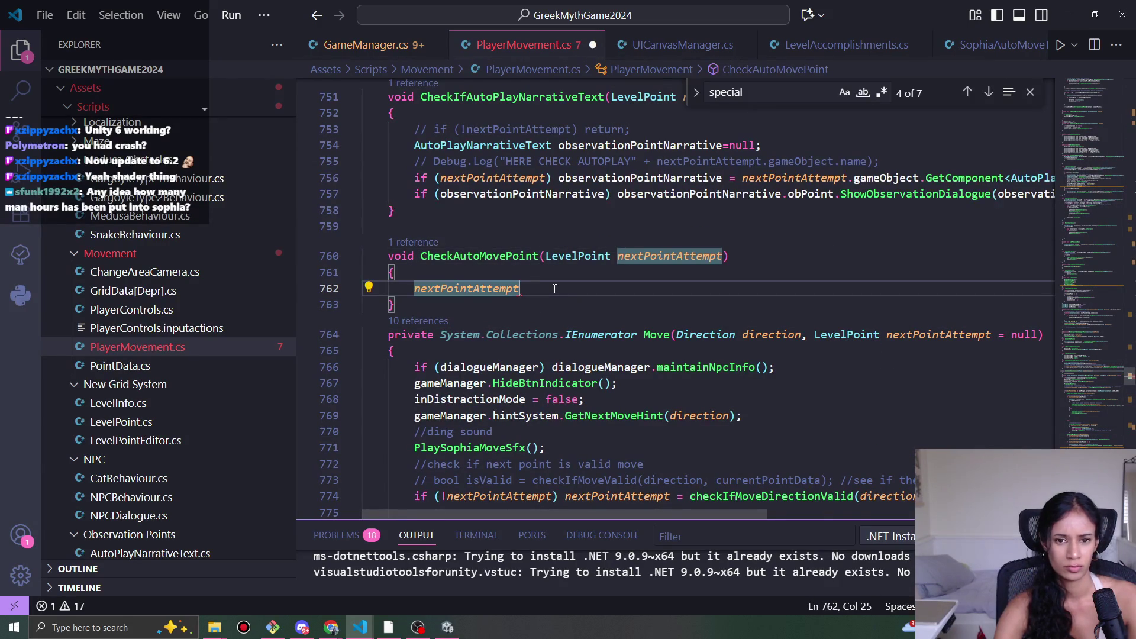
pyautogui.write('.get')
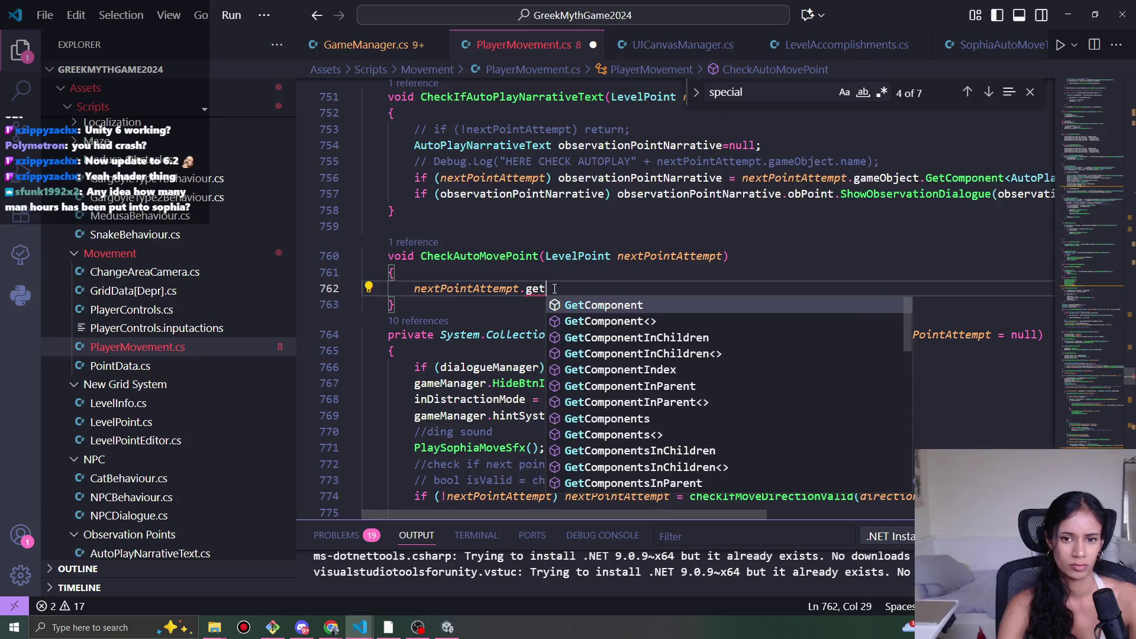
pyautogui.press('Tab')
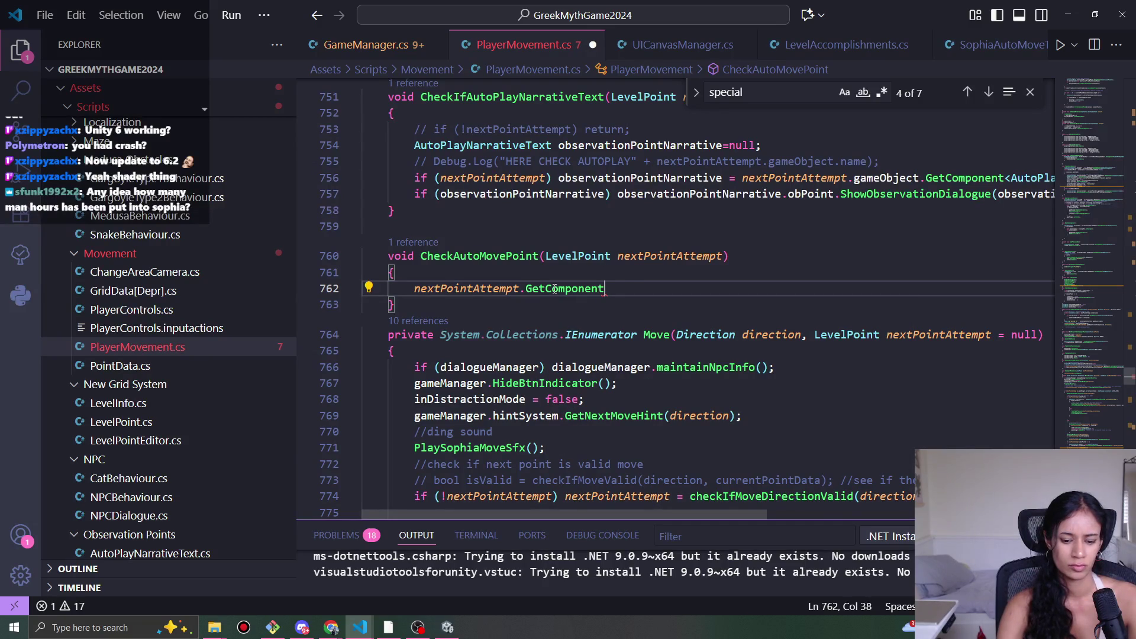
pyautogui.write('Automo')
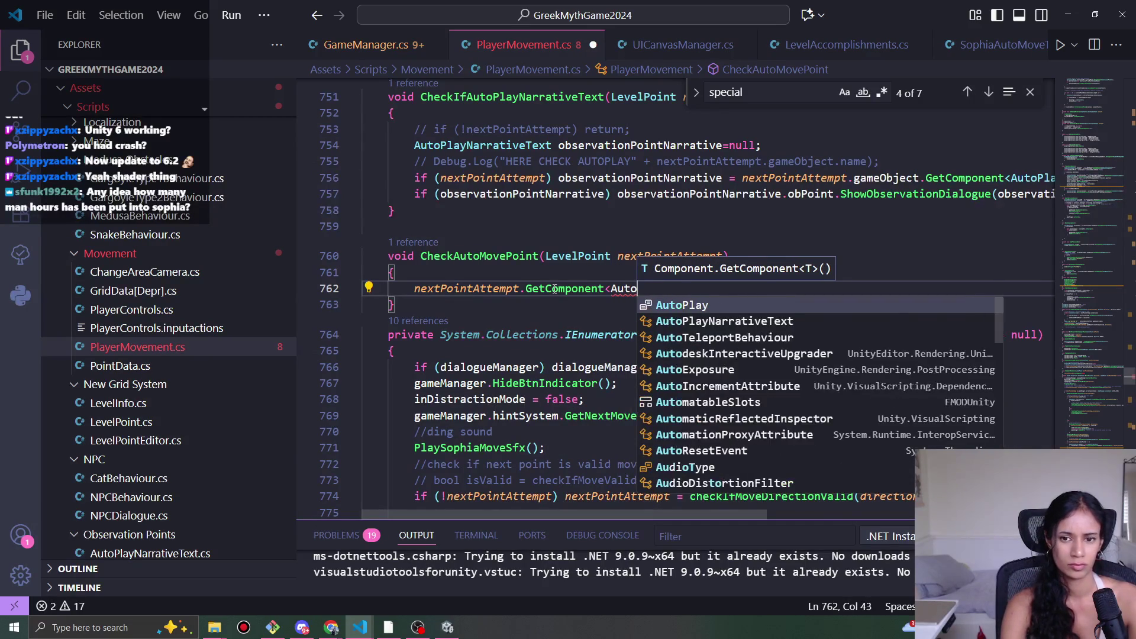
pyautogui.press('Tab')
pyautogui.write('>')
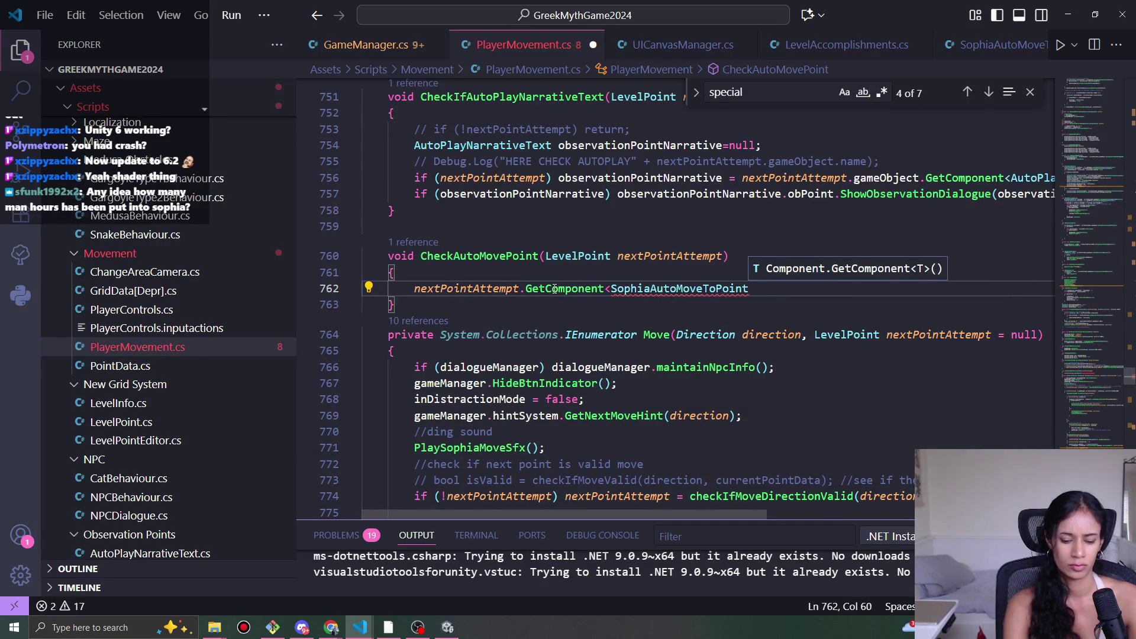
pyautogui.write('();')
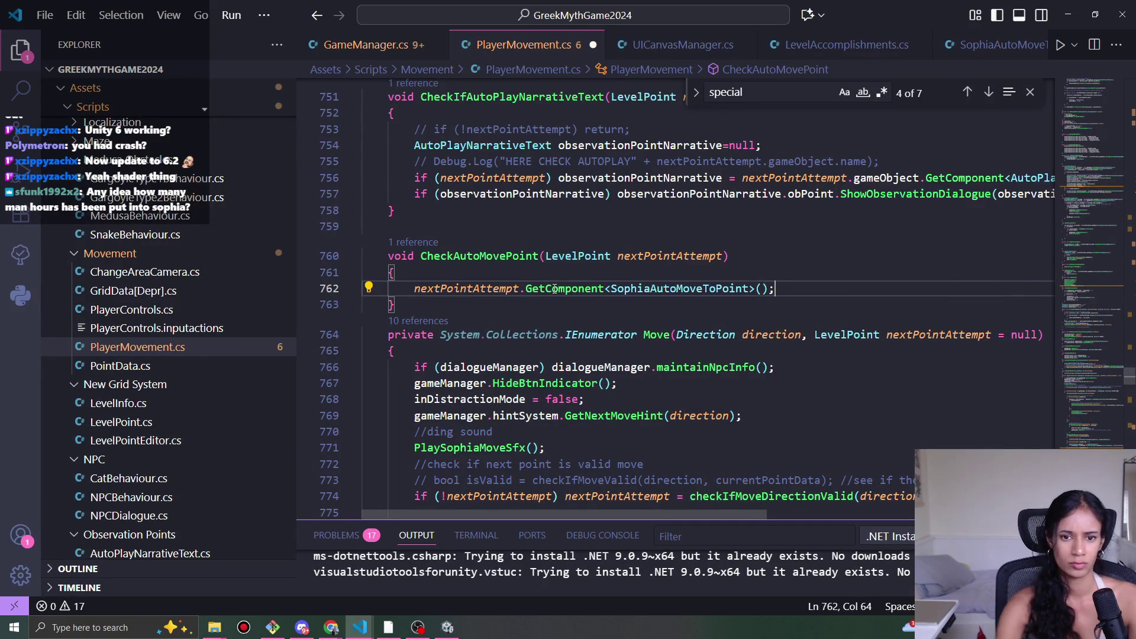
# - Call GetComponent through gameObject and store the result in a SophiaAutoMoveToPoint autoMove variable
pyautogui.click(526, 289)
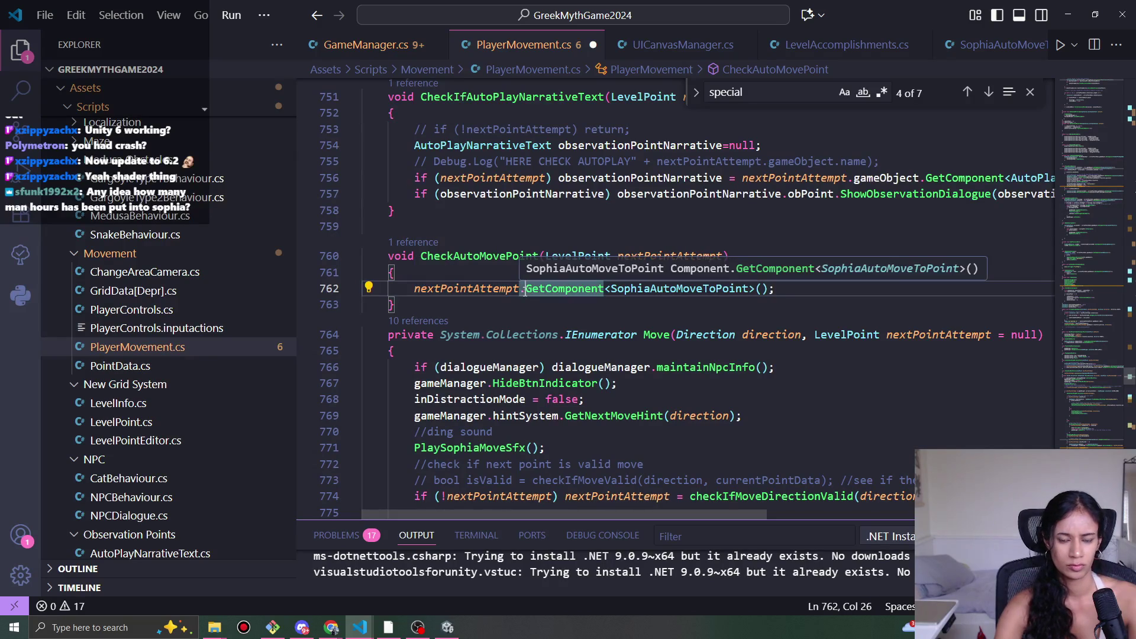
pyautogui.press('BackSpace')
pyautogui.write('gameObject.')
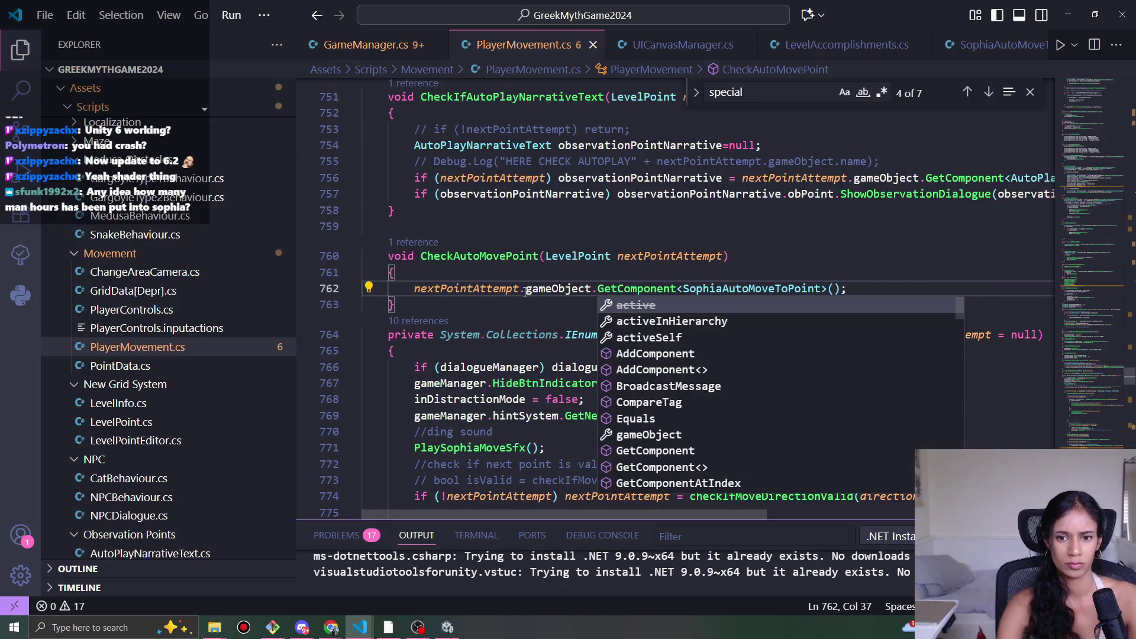
pyautogui.press('Escape')
pyautogui.doubleClick(752, 289)
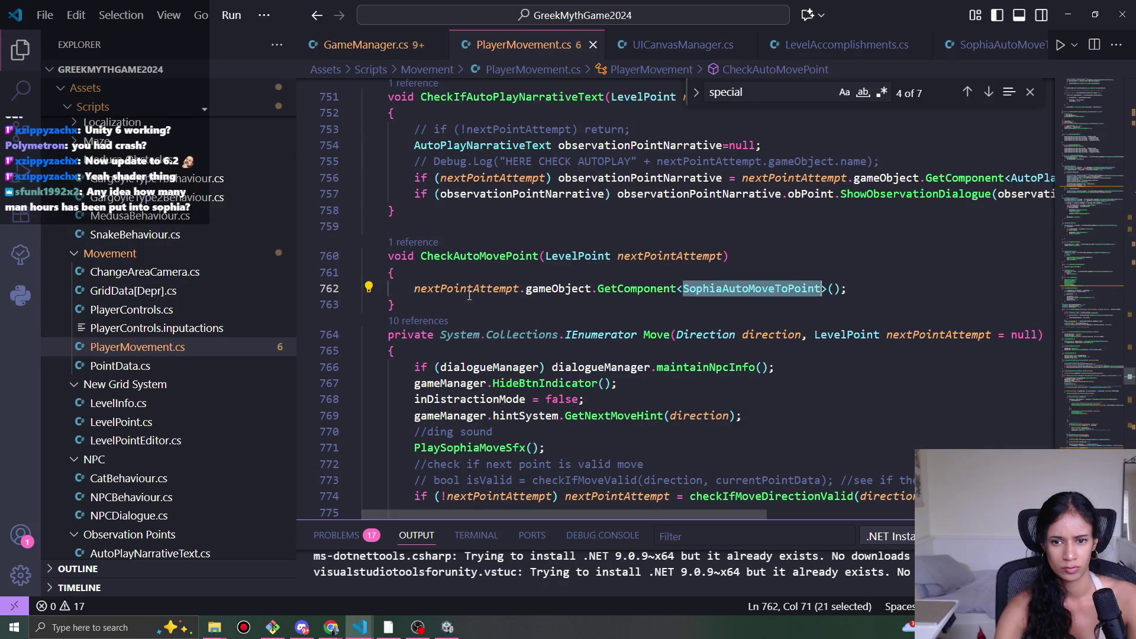
pyautogui.hotkey('ctrl', 'c')
pyautogui.click(418, 289)
pyautogui.hotkey('ctrl', 'v')
pyautogui.write('auto')
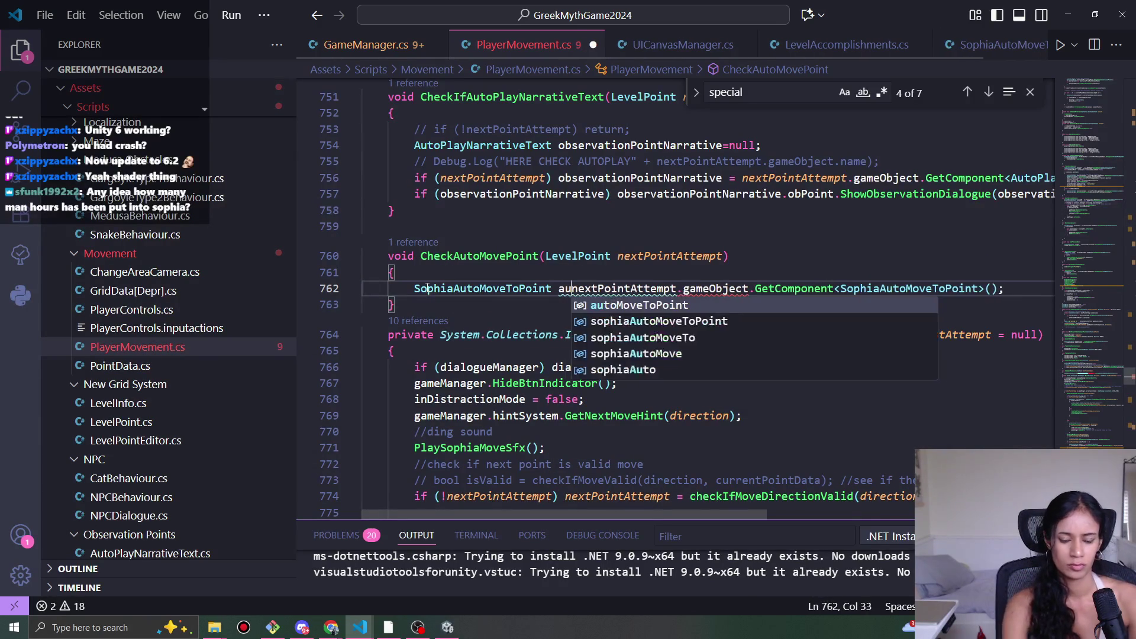
pyautogui.write('Move =')
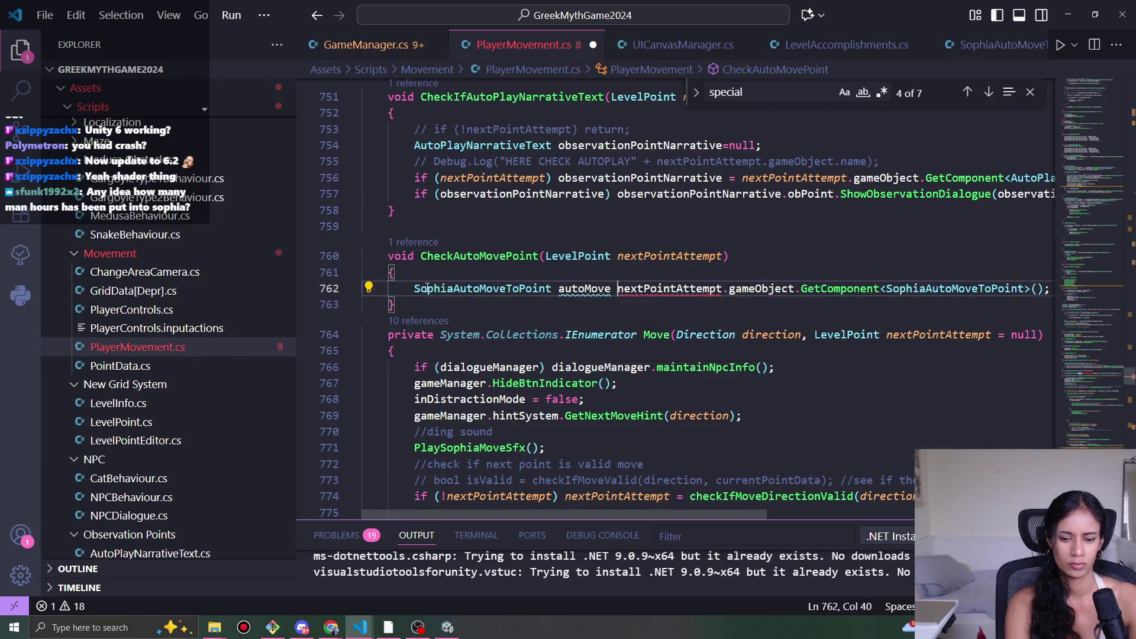
pyautogui.press('End')
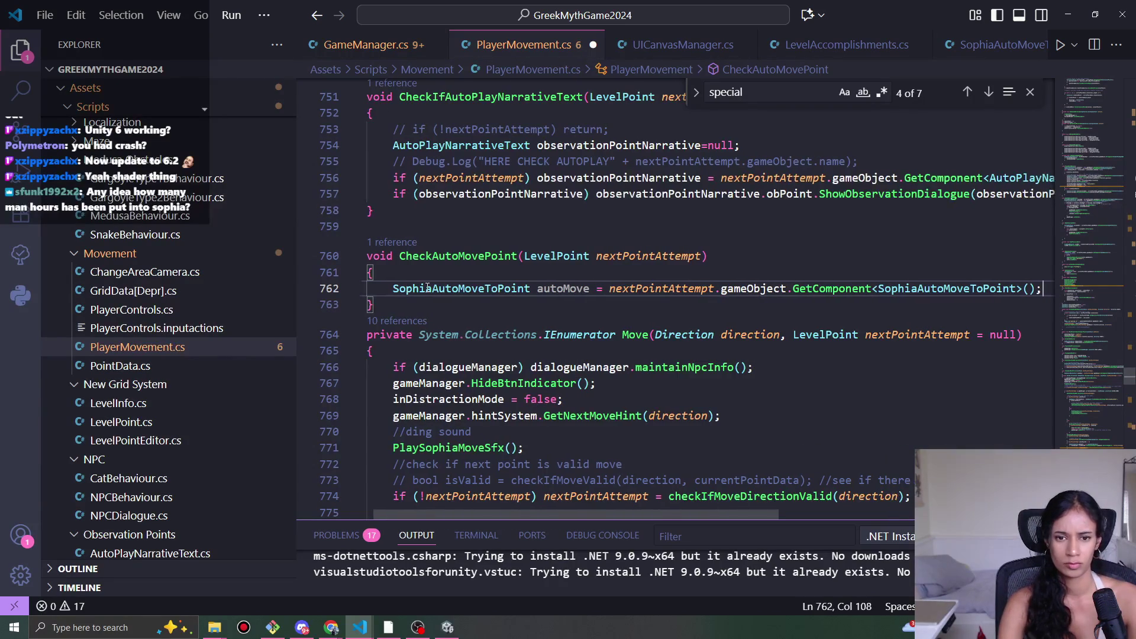
pyautogui.press('Return')
# - Reference autoMove.autoMoveToPoint; on the new line 763
pyautogui.doubleClick(556, 289)
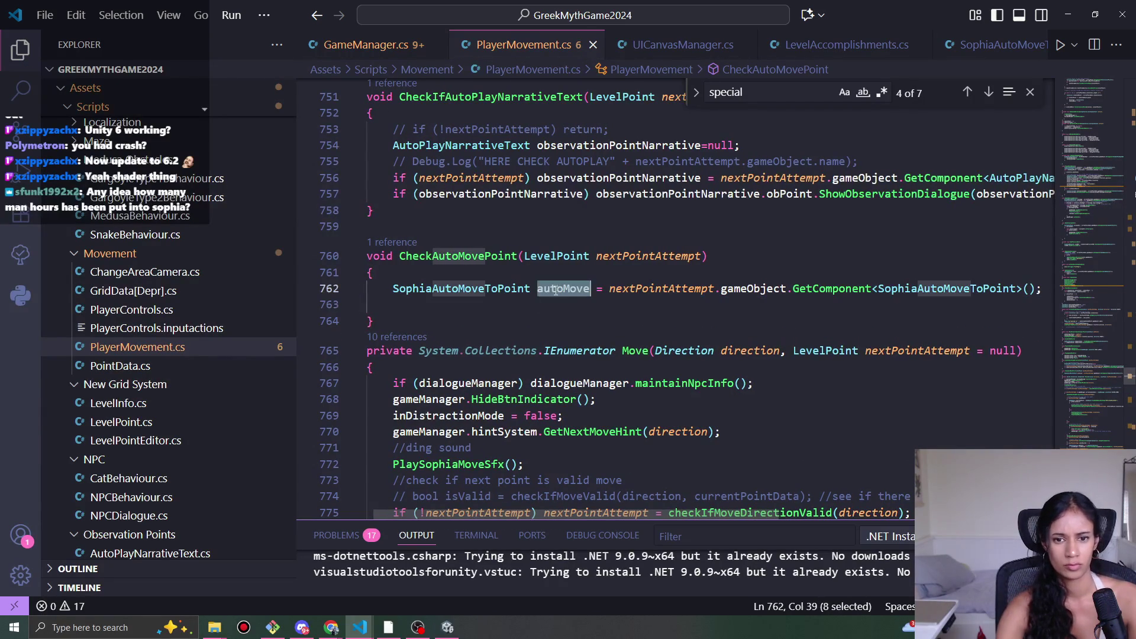
pyautogui.hotkey('ctrl', 'c')
pyautogui.click(515, 311)
pyautogui.hotkey('ctrl', 'v')
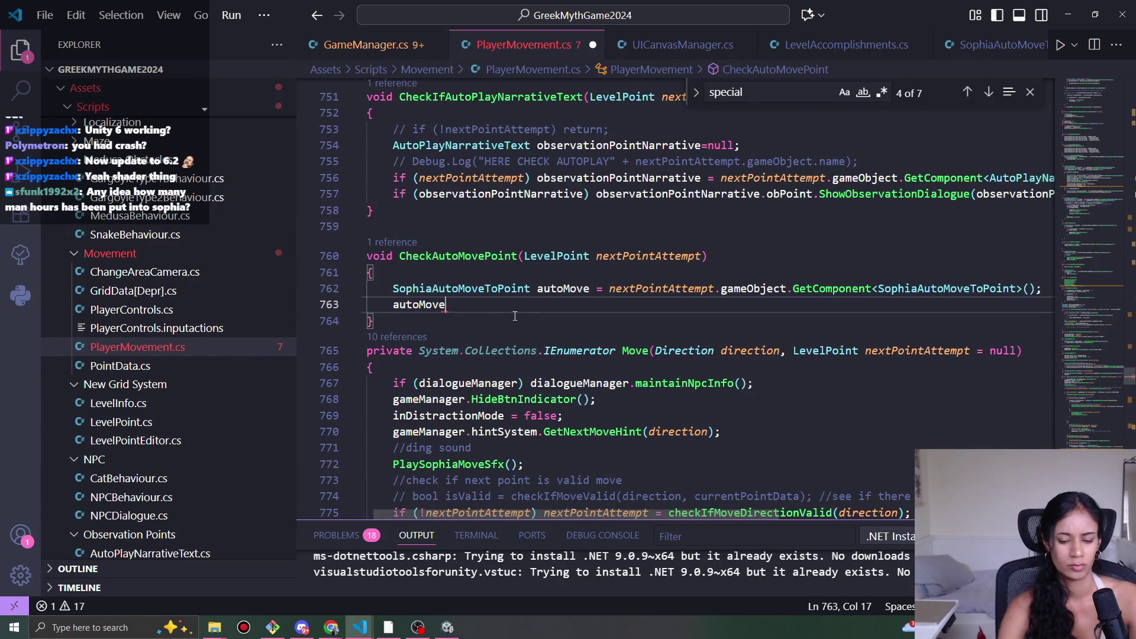
pyautogui.write('.')
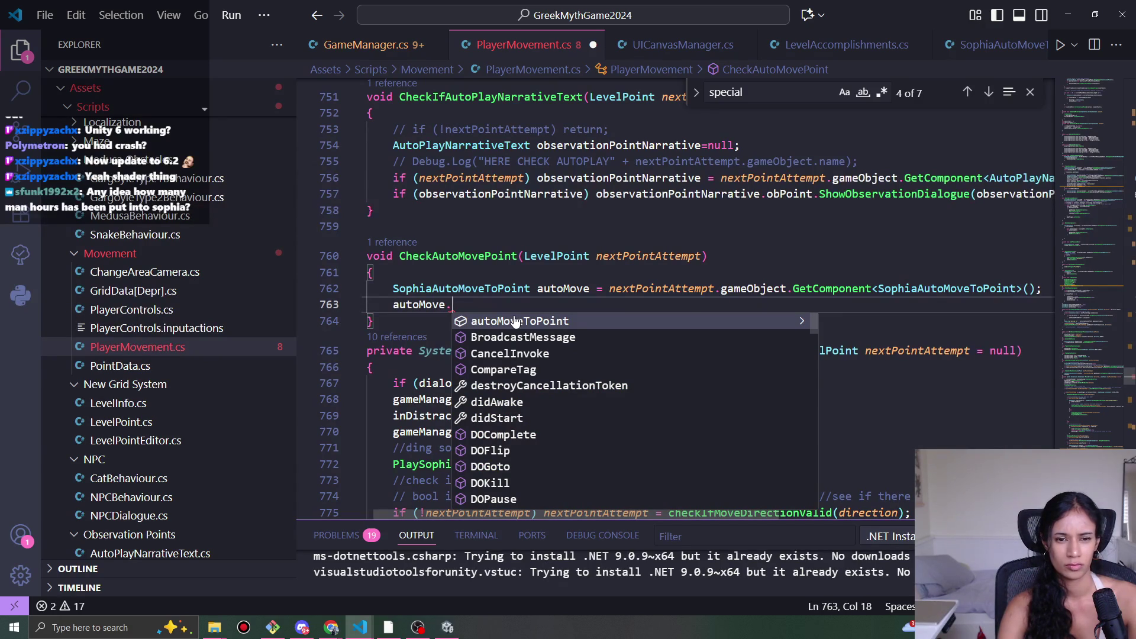
pyautogui.hotkey('ctrl', 'Tab')
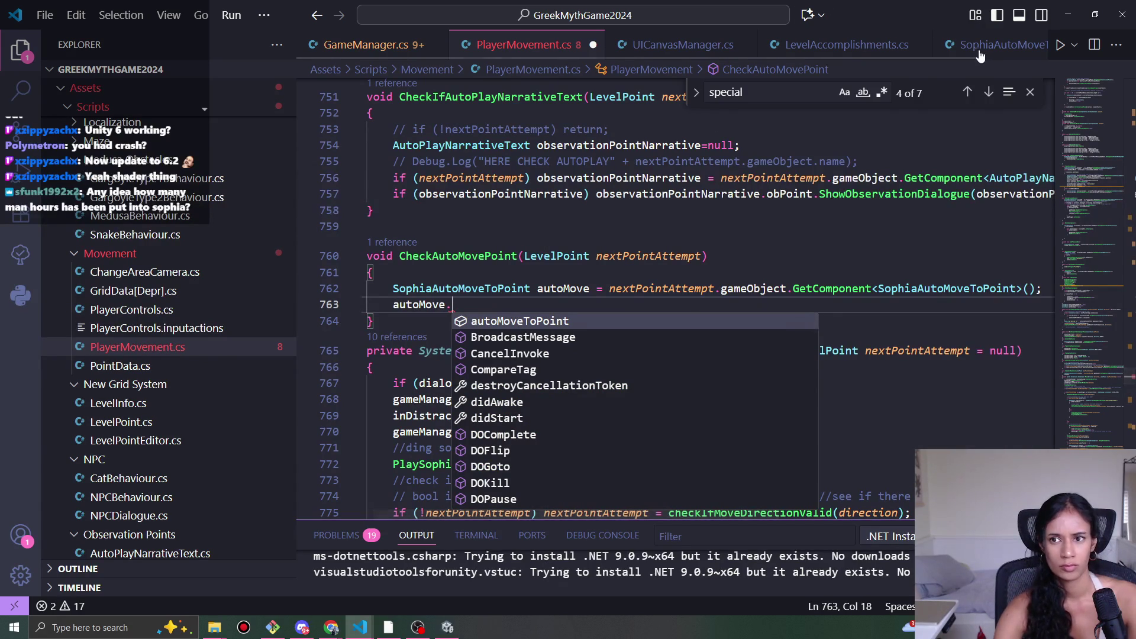
pyautogui.click(467, 45)
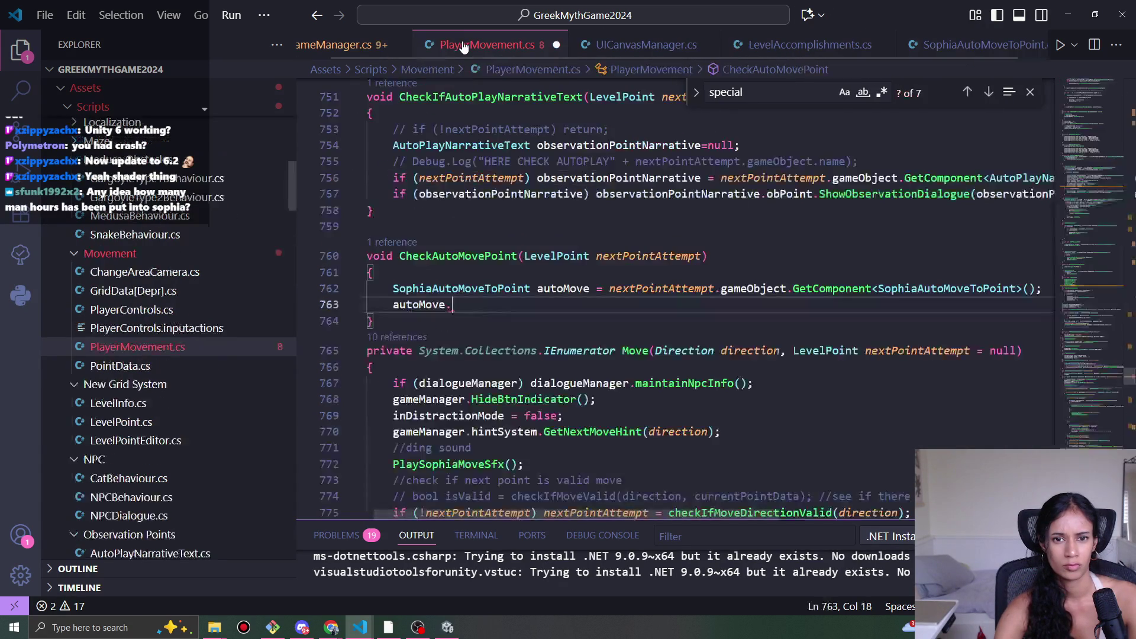
pyautogui.write('auto')
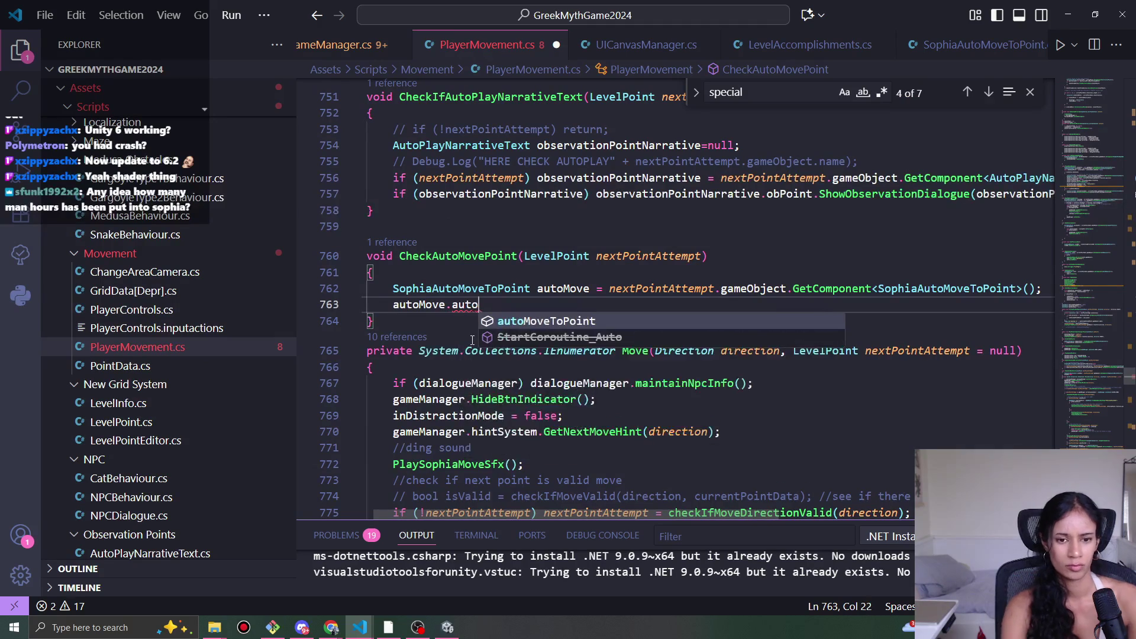
pyautogui.press('Tab')
pyautogui.write(';')
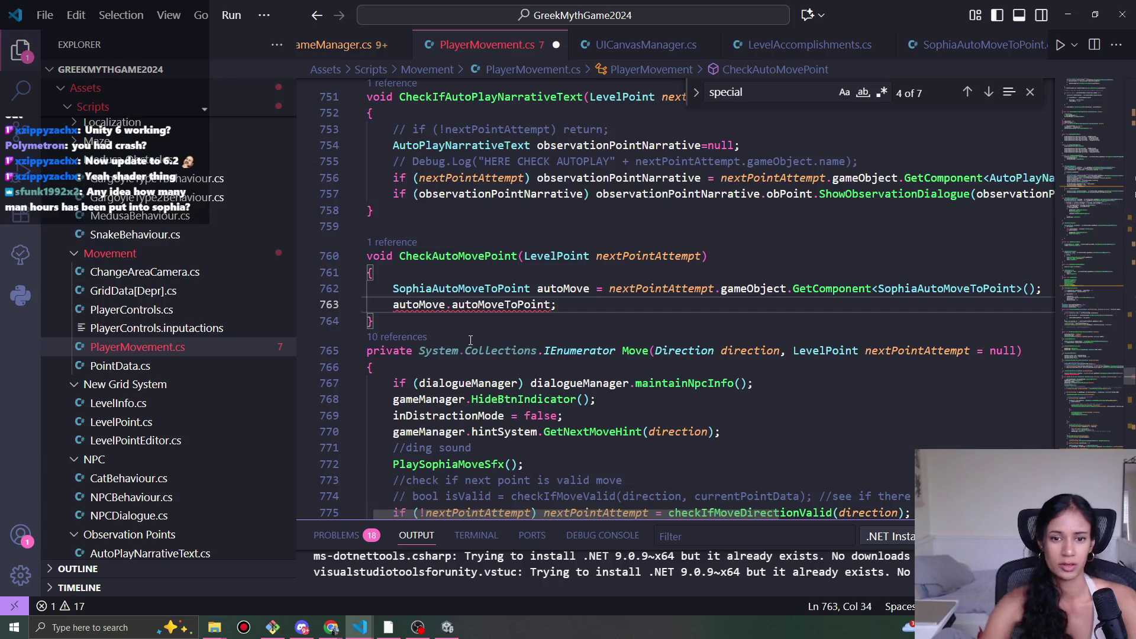
# - Insert CheckAutoMovePoint(nextPointAttempt); at line 849 inside the Move coroutine
pyautogui.click(550, 304)
pyautogui.scroll(-6, 461, 275)
pyautogui.scroll(-12, 461, 275)
pyautogui.click(385, 266)
pyautogui.scroll(-10, 558, 355)
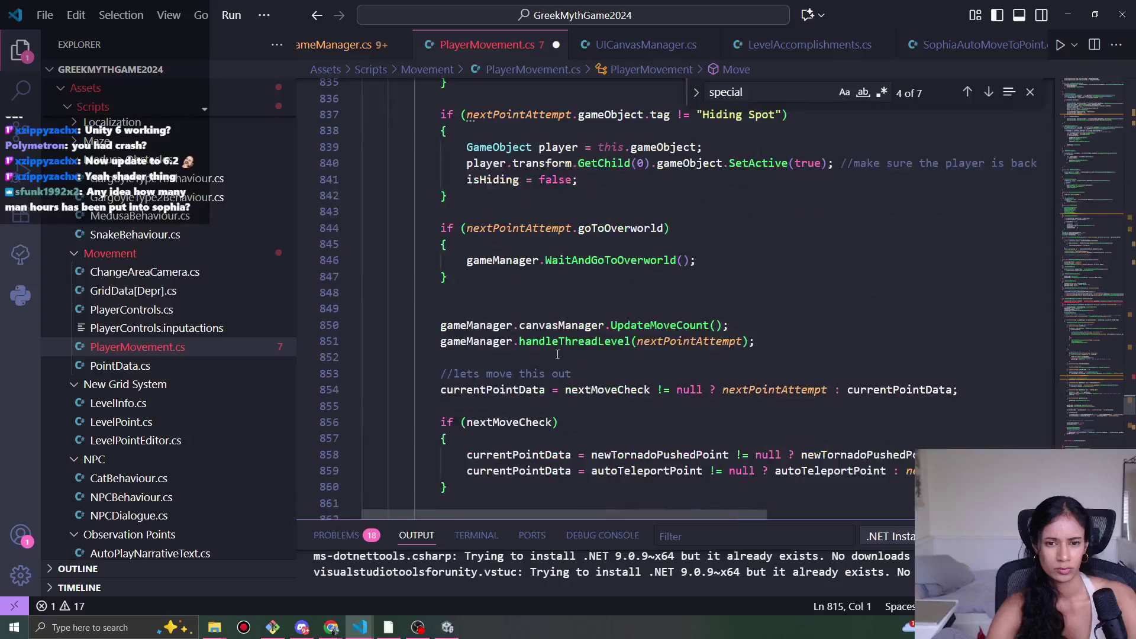
pyautogui.scroll(-2, 559, 355)
pyautogui.scroll(-6, 580, 289)
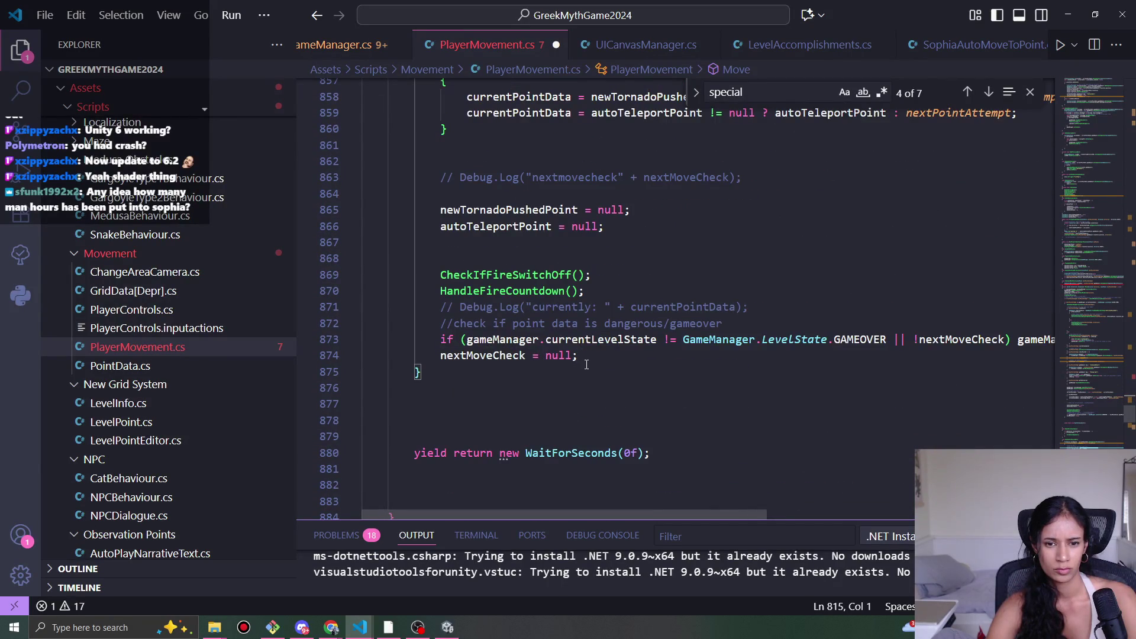
pyautogui.scroll(9, 587, 357)
pyautogui.click(491, 367)
pyautogui.hotkey('ctrl', 'v')
# - Add an if (!autoMove) return; guard and Move(Direction.RIGHT, autoMove.autoMoveToPoint); to CheckAutoMovePoint
pyautogui.scroll(7, 598, 379)
pyautogui.scroll(20, 598, 379)
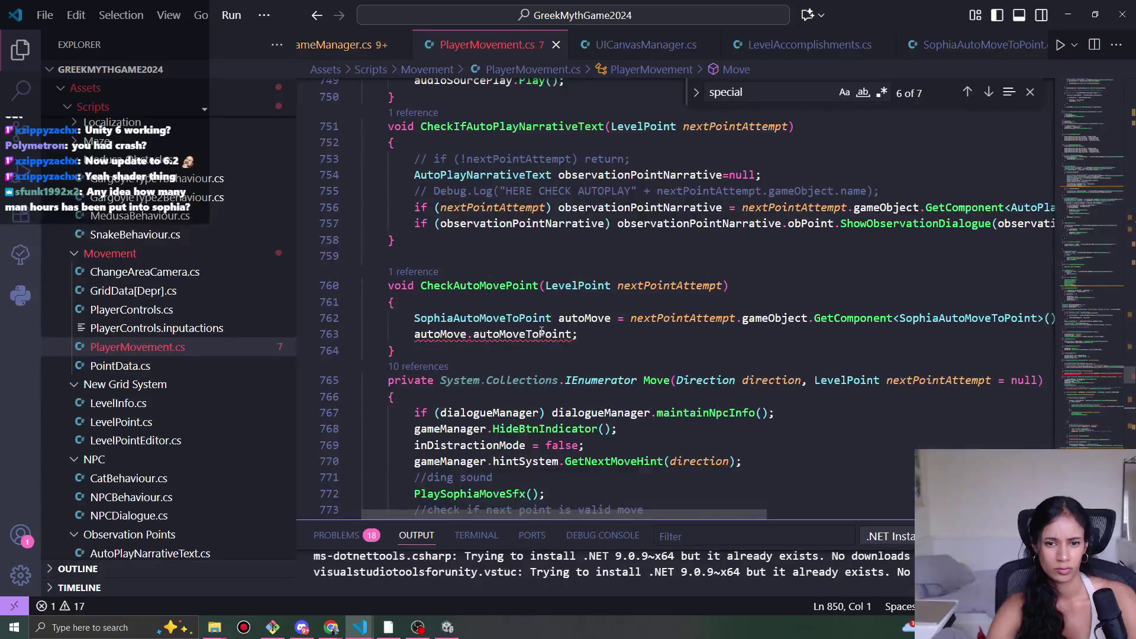
pyautogui.click(541, 334)
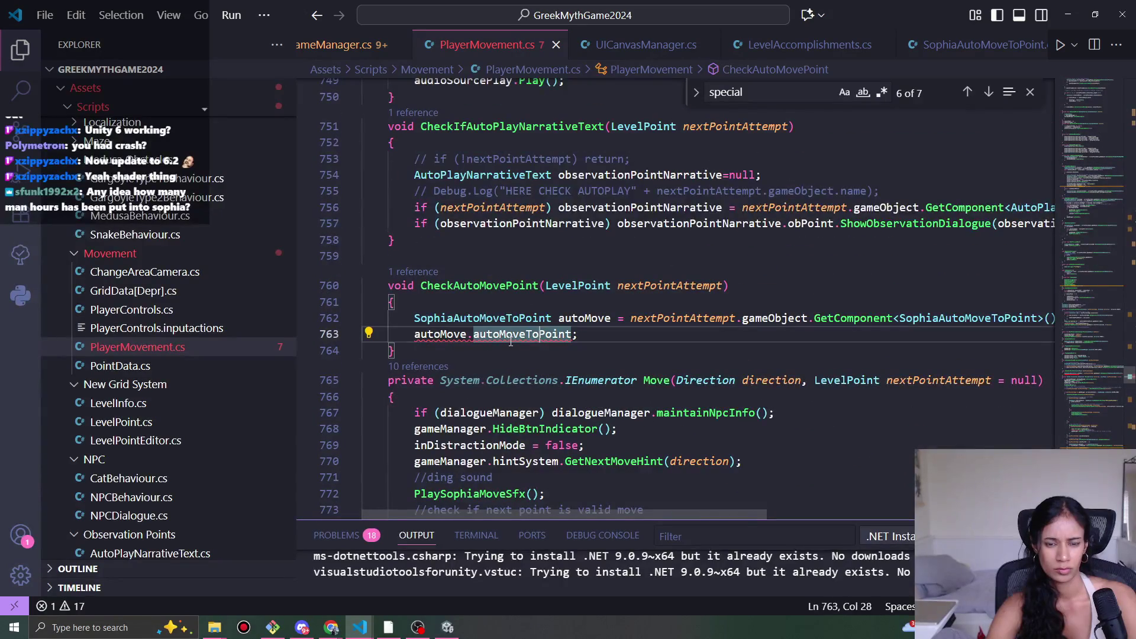
pyautogui.click(415, 335)
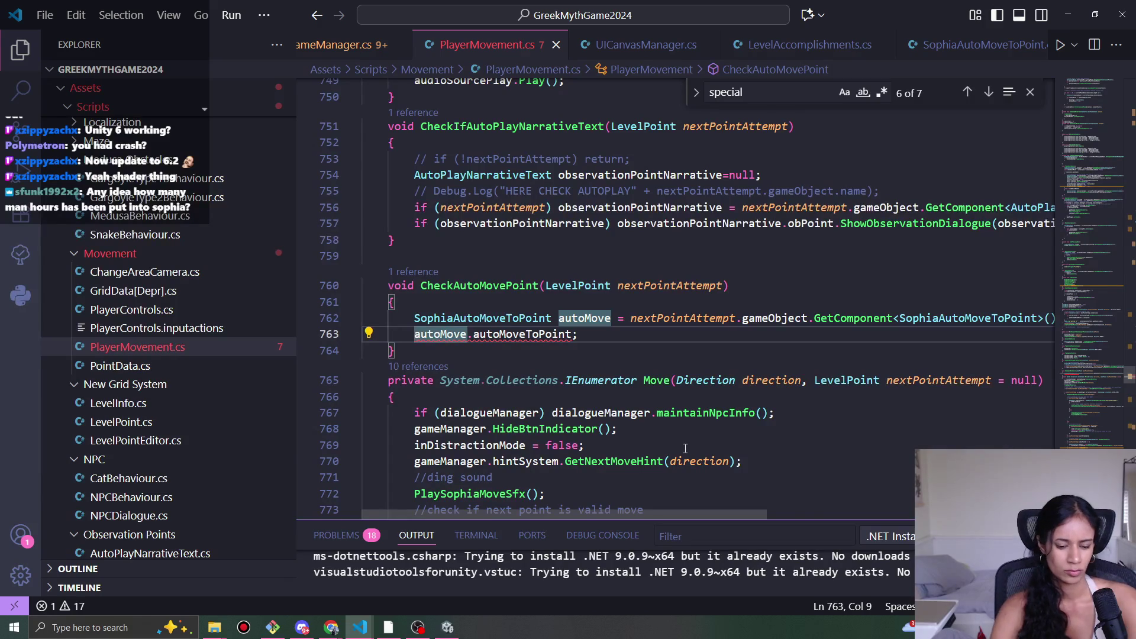
pyautogui.write('Move(')
pyautogui.press('Tab')
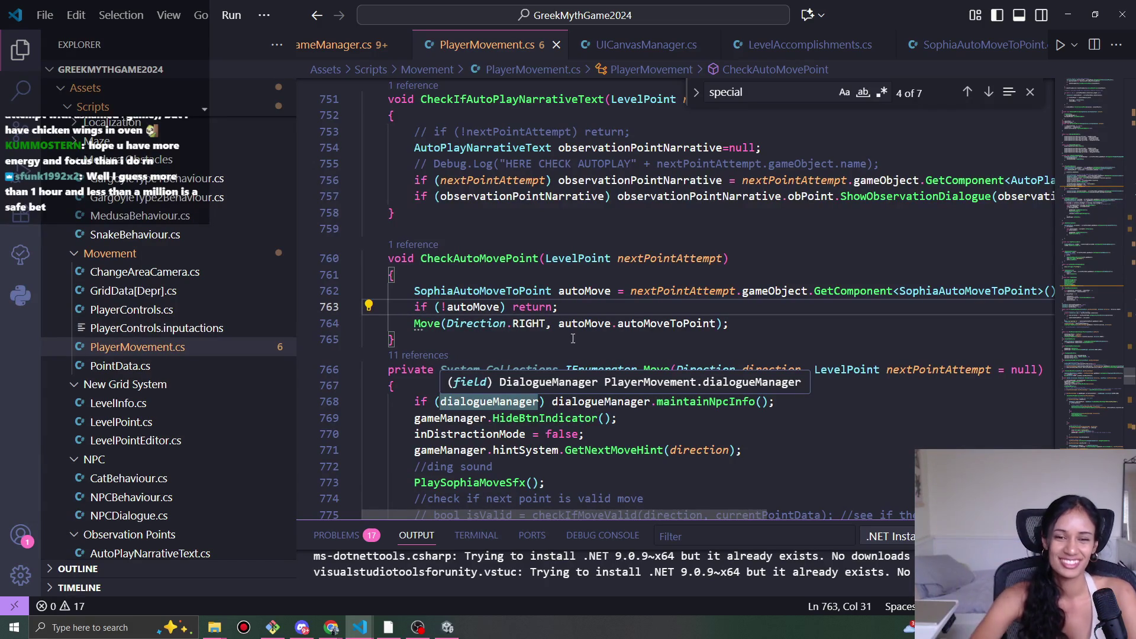
pyautogui.click(447, 628)
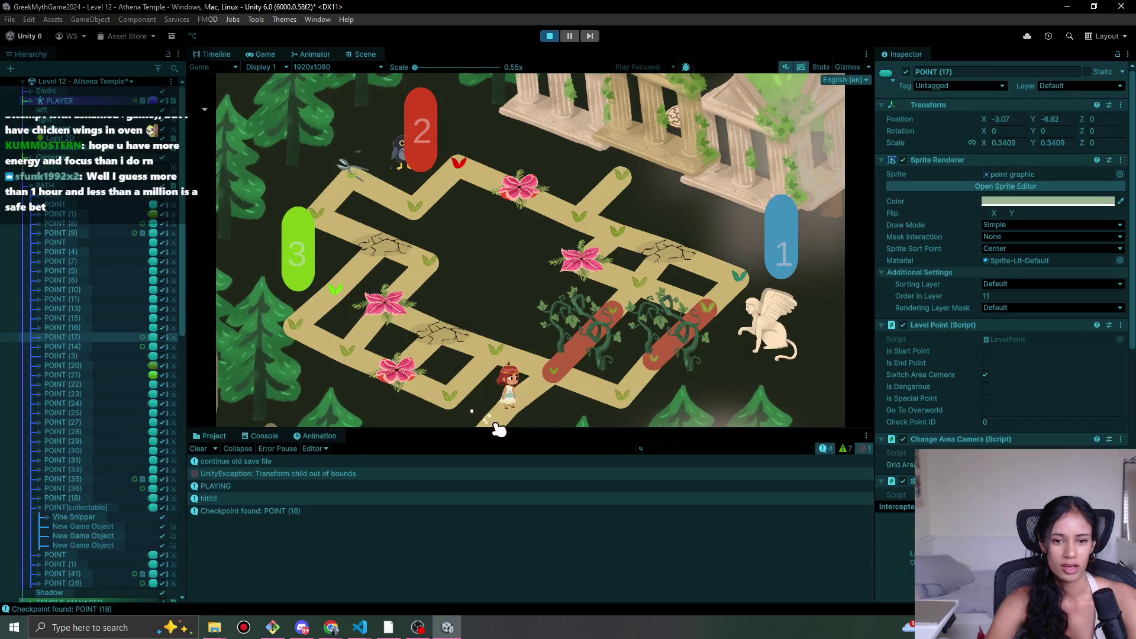
# - Play-test the level twice, watching the player move toward the target point, then return to VS Code
pyautogui.moveTo(482, 427); pyautogui.dragTo(495, 437)
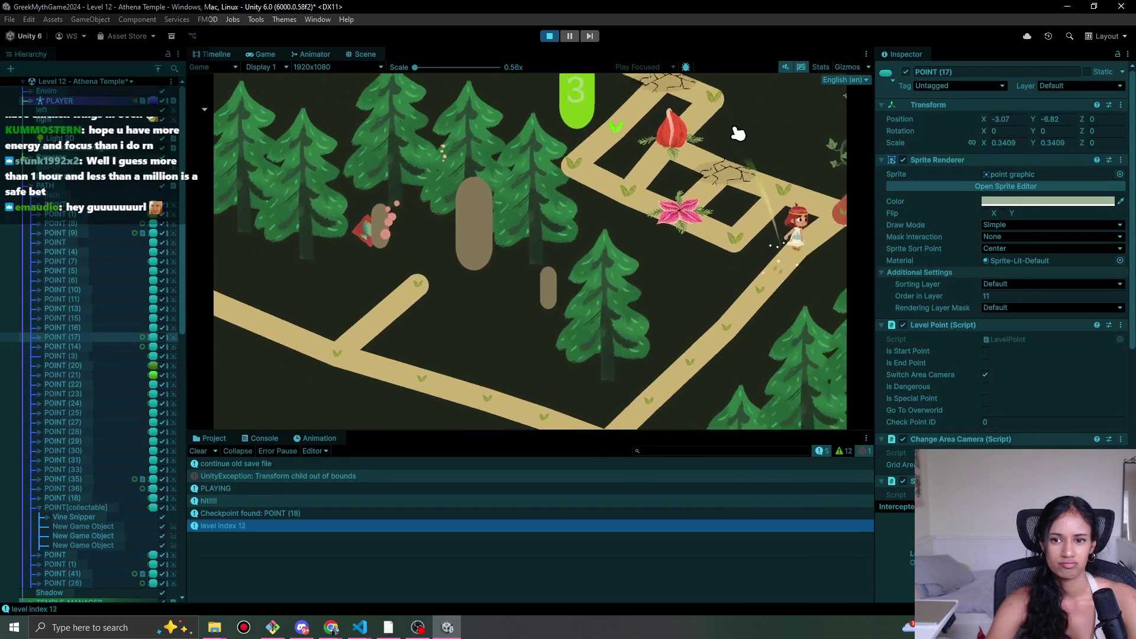
pyautogui.hotkey('ctrl', 'p')
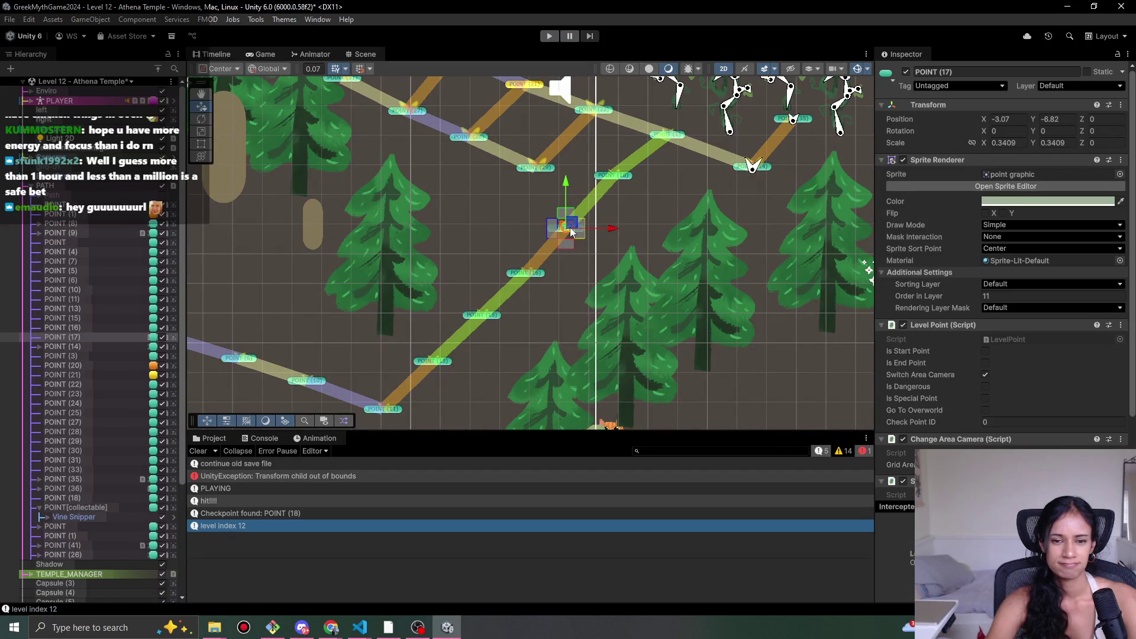
pyautogui.scroll(-3, 1007, 266)
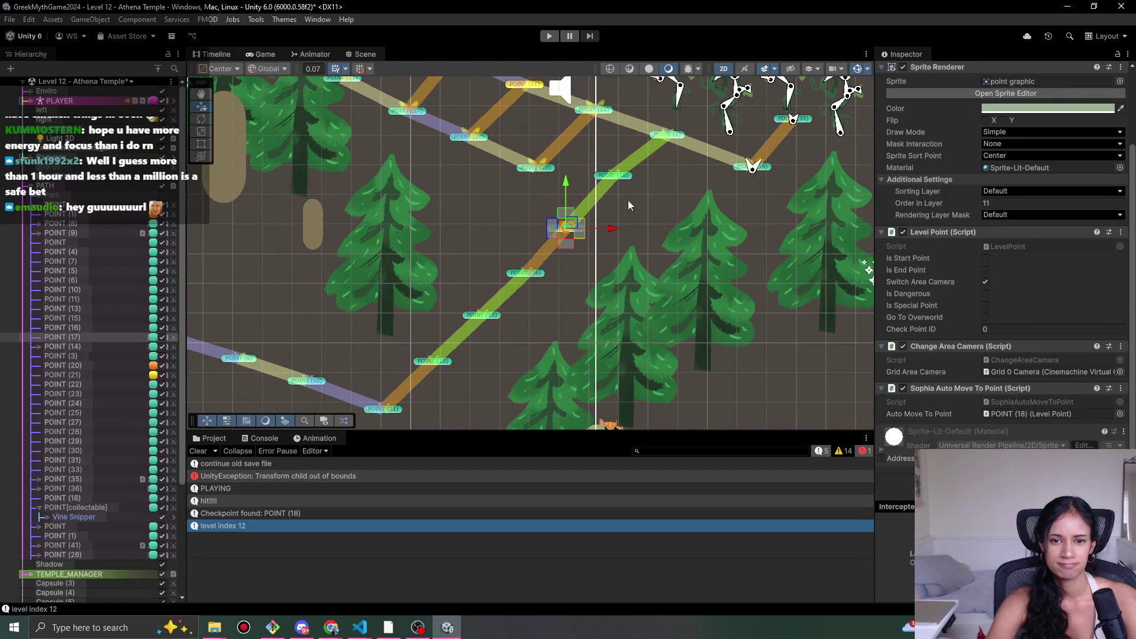
pyautogui.click(551, 35)
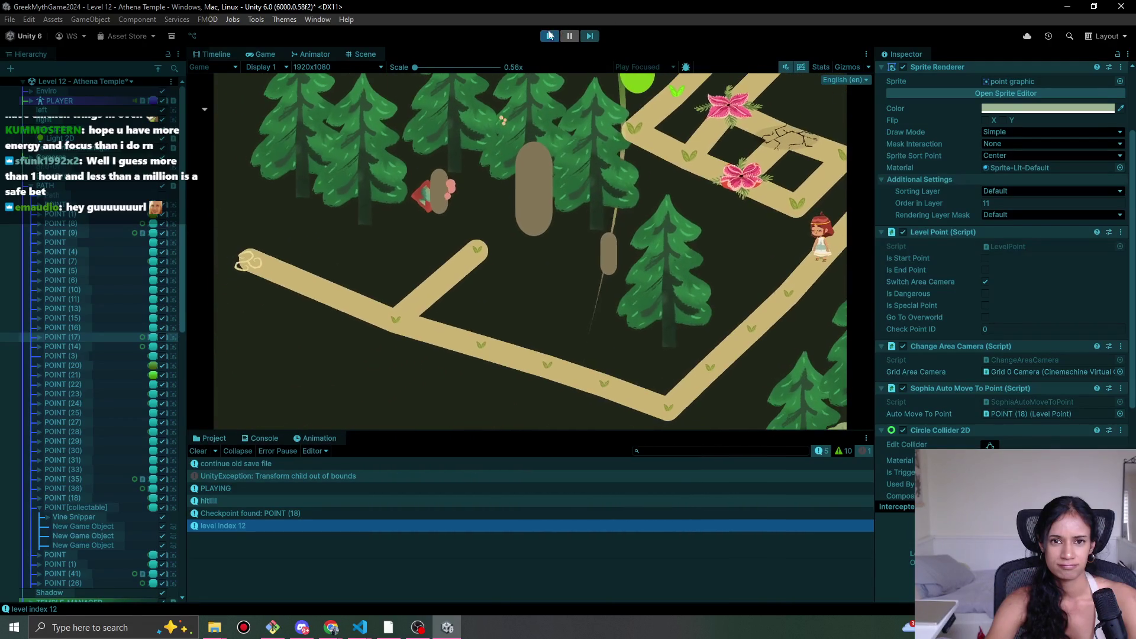
pyautogui.hotkey('ctrl', 'p')
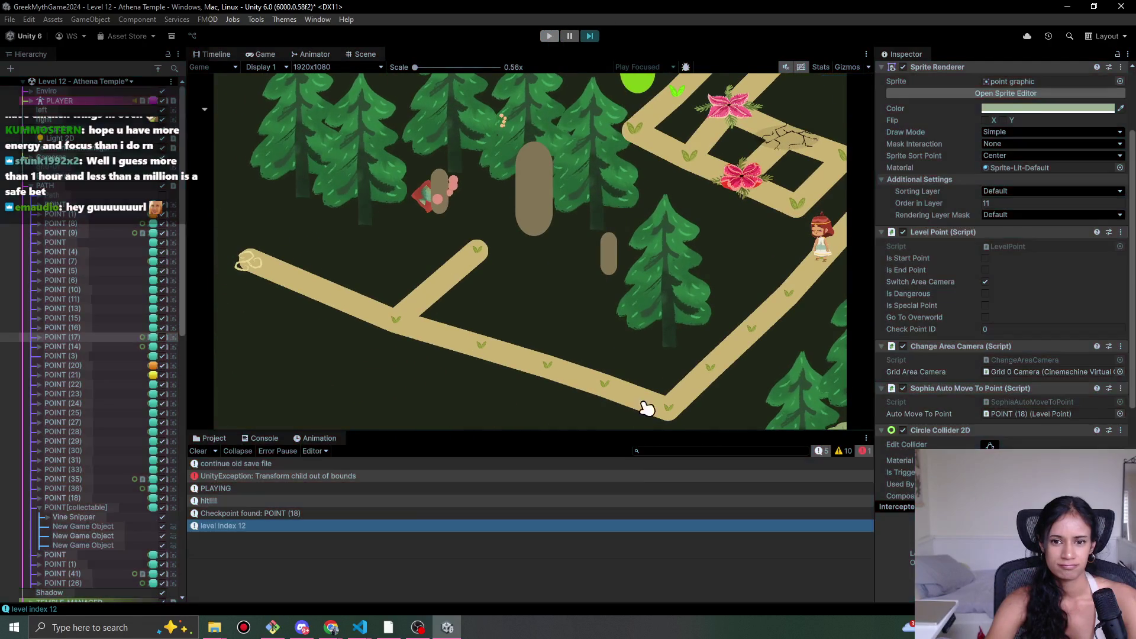
pyautogui.hotkey('alt', 'Tab')
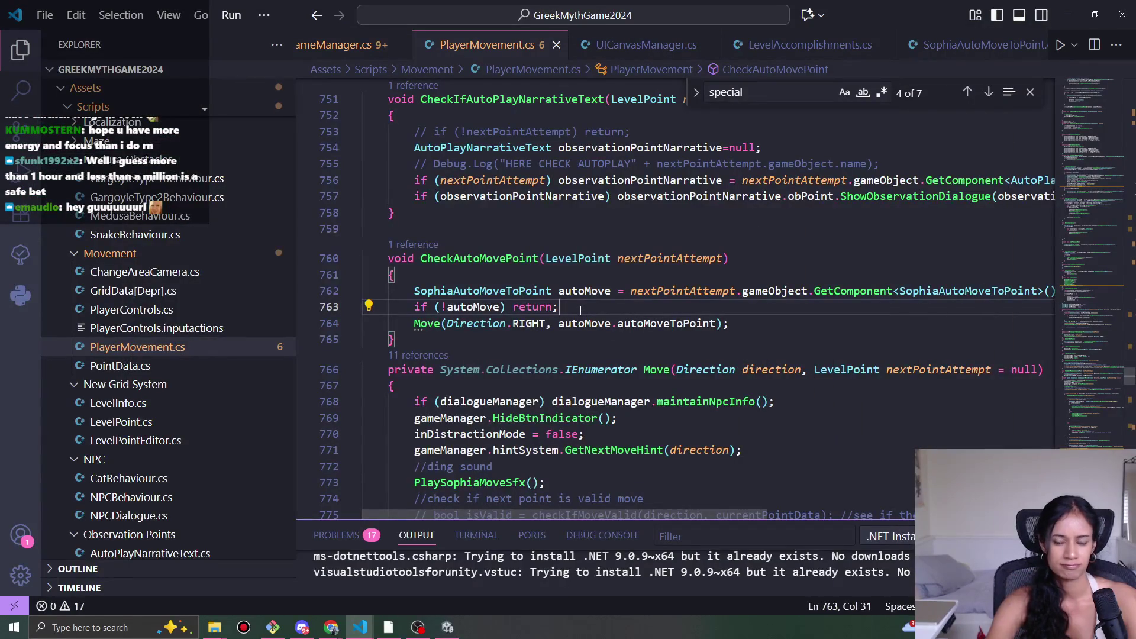
# - Add Debug.Log("automoveeee"); after the return guard in CheckAutoMovePoint
pyautogui.press('Return')
pyautogui.write('Debug.Log("')
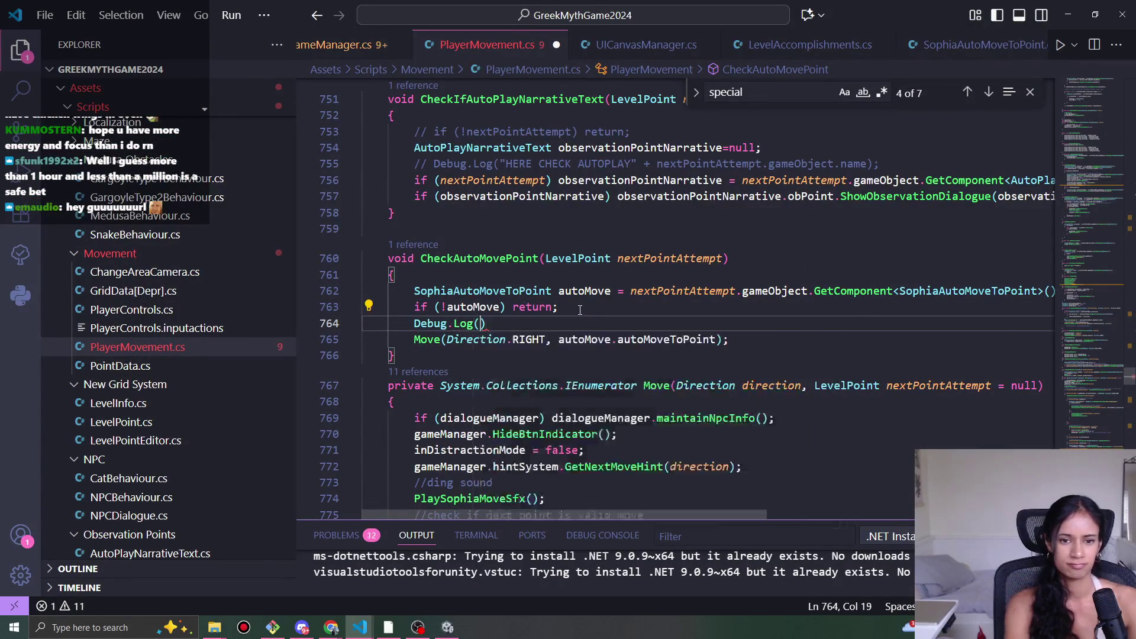
pyautogui.write('automo')
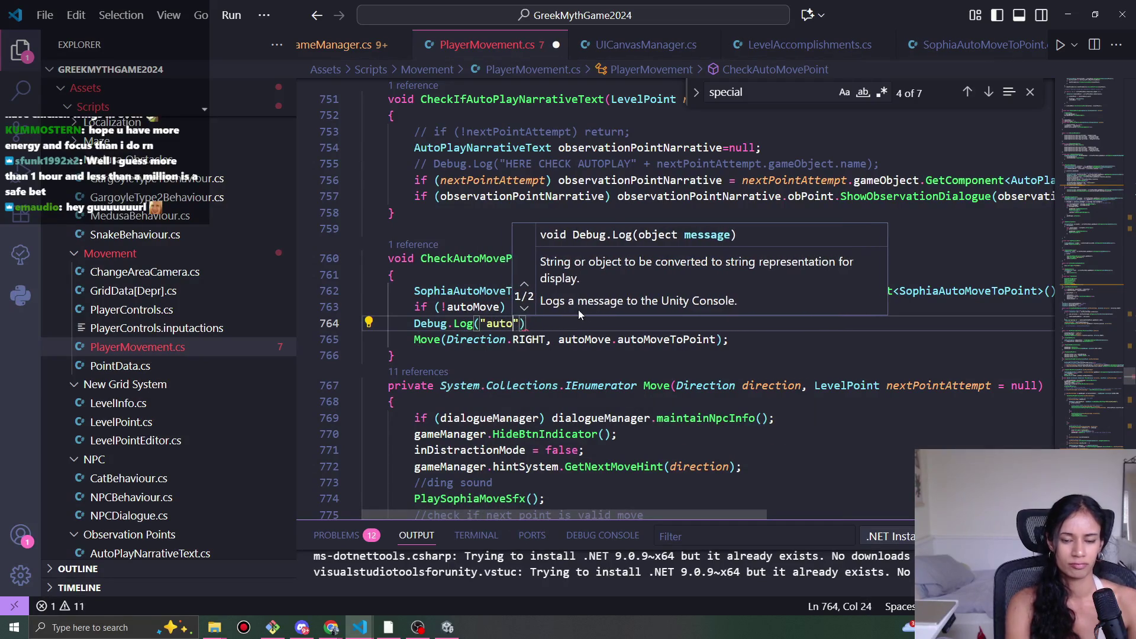
pyautogui.write('veeee");')
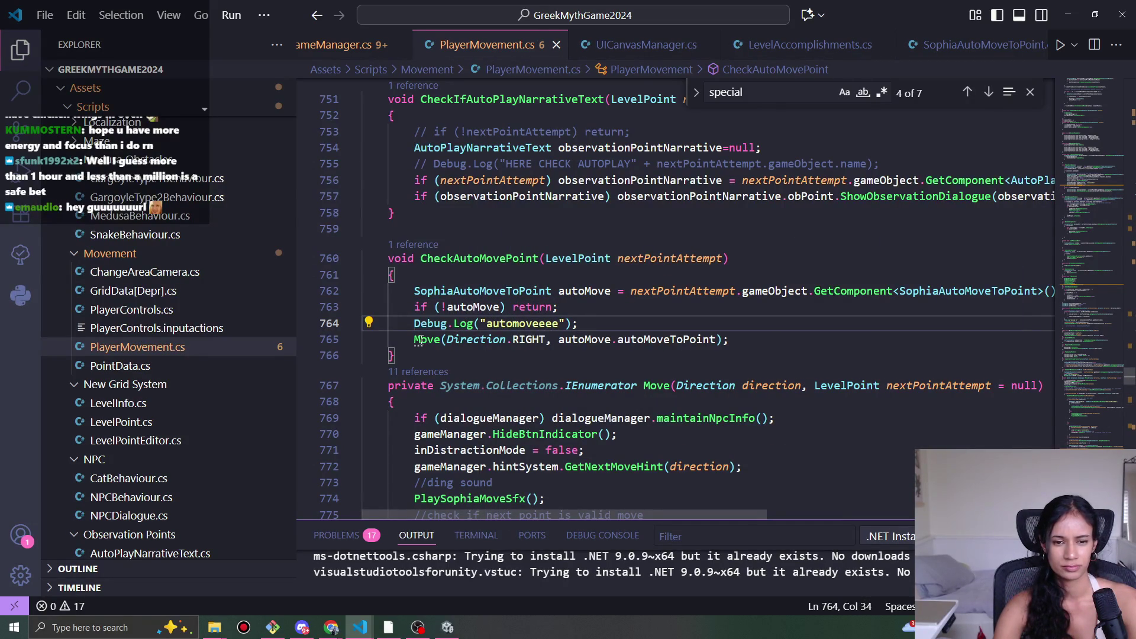
pyautogui.moveTo(419, 341)
pyautogui.scroll(-3, 585, 395)
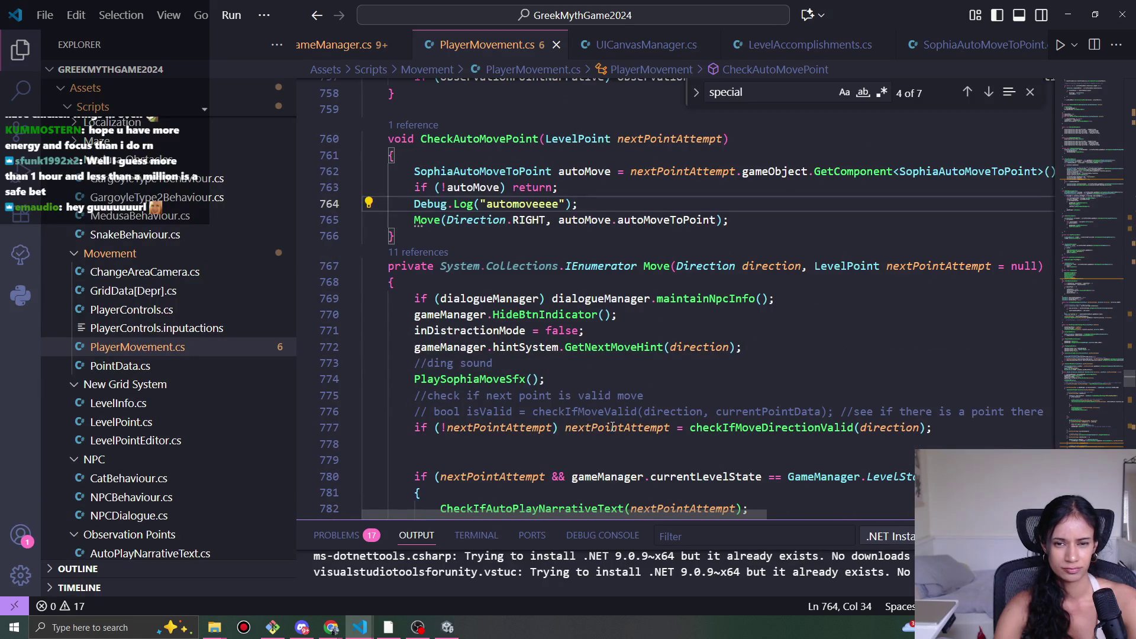
pyautogui.moveTo(613, 427)
pyautogui.moveTo(649, 217)
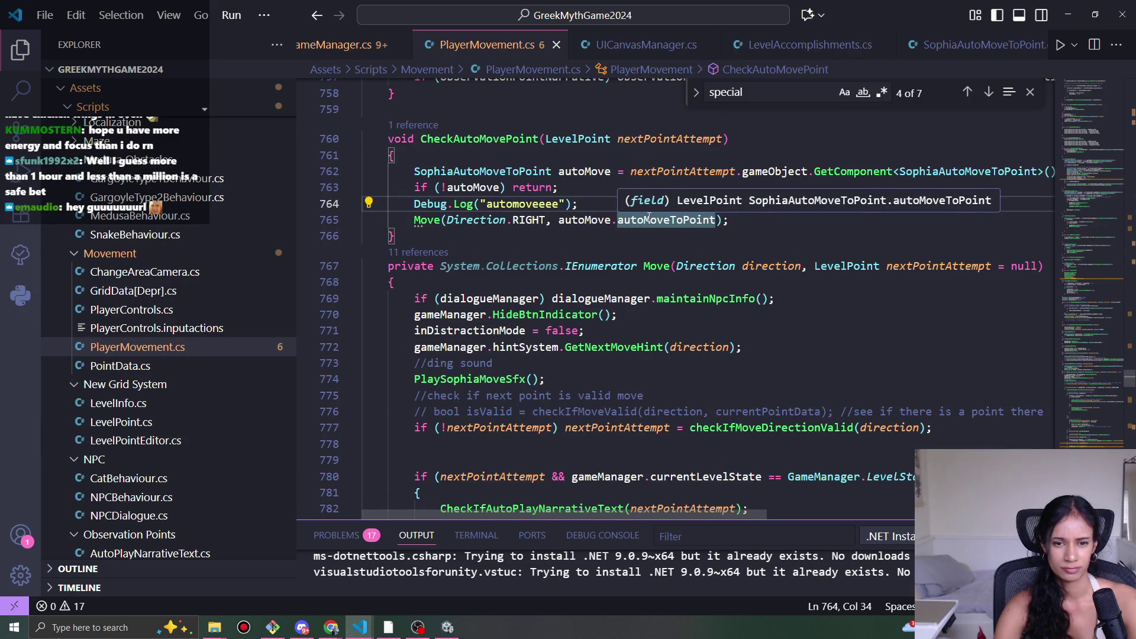
pyautogui.click(649, 218)
# - Remove the System.Collections. prefix from Move's IEnumerator return type, save, and switch to Unity
pyautogui.click(566, 271)
pyautogui.hotkey('ctrl', 'shift', 'Left')
pyautogui.hotkey('ctrl', 'shift', 'Left')
pyautogui.press('BackSpace')
pyautogui.hotkey('ctrl', 's')
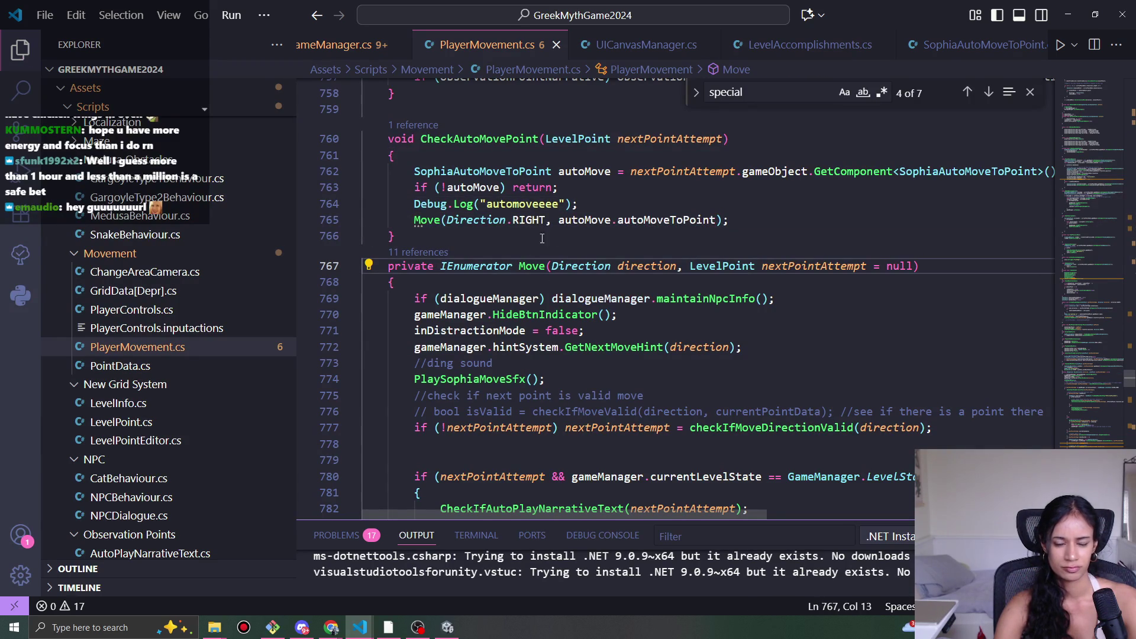
pyautogui.click(447, 628)
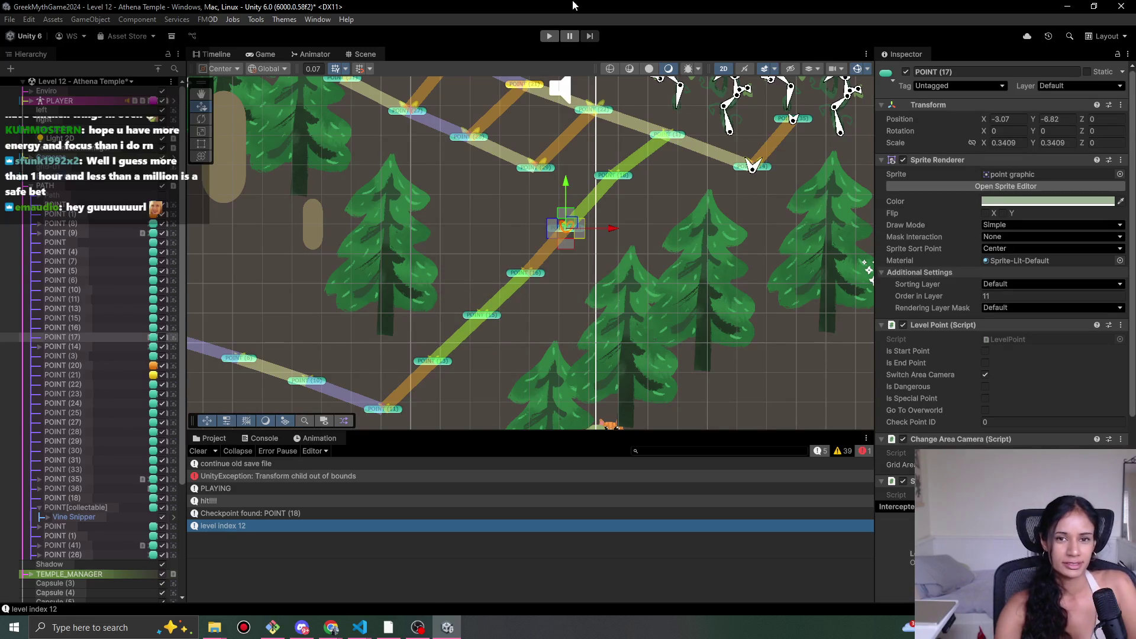
# - Play the level, click the Game view to move the player, clear the Console, then stop play mode
pyautogui.click(549, 36)
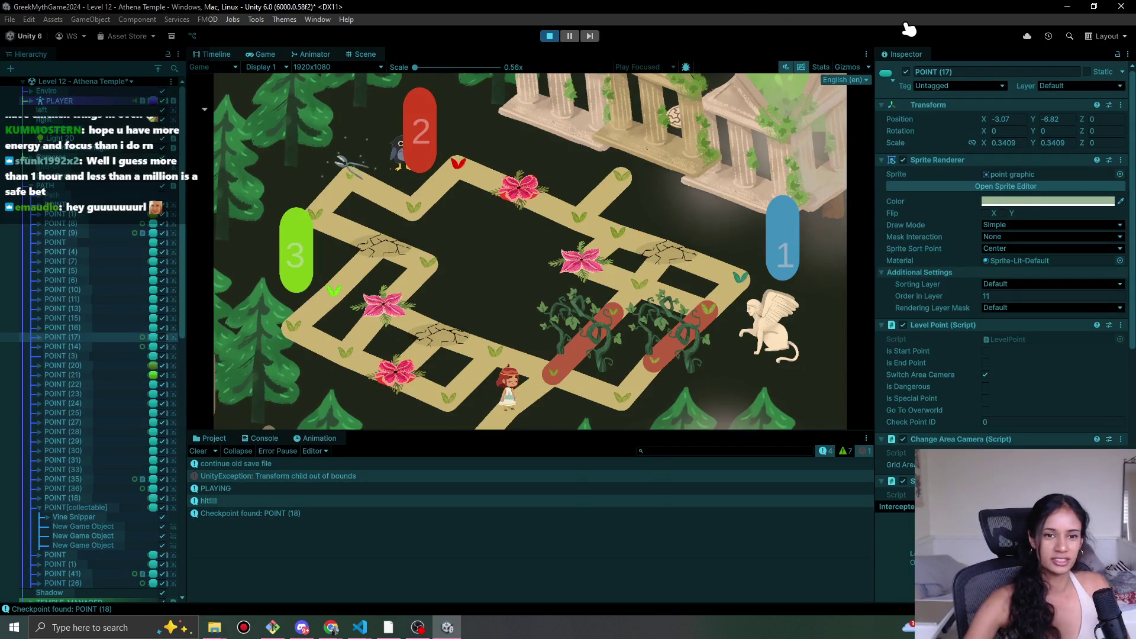
pyautogui.click(494, 429)
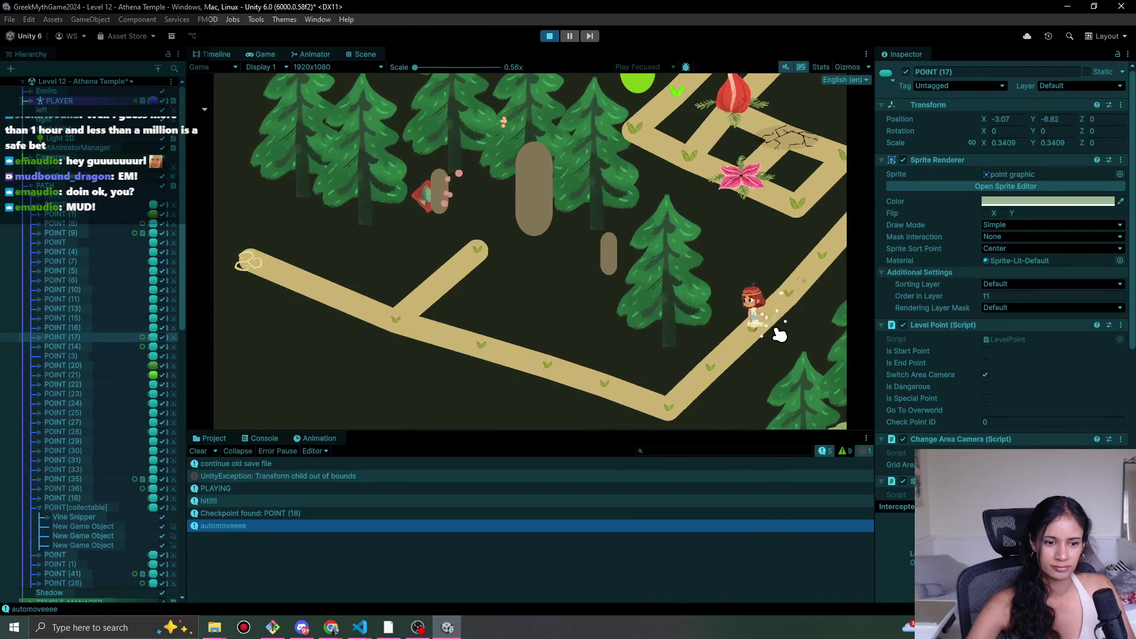
pyautogui.click(198, 451)
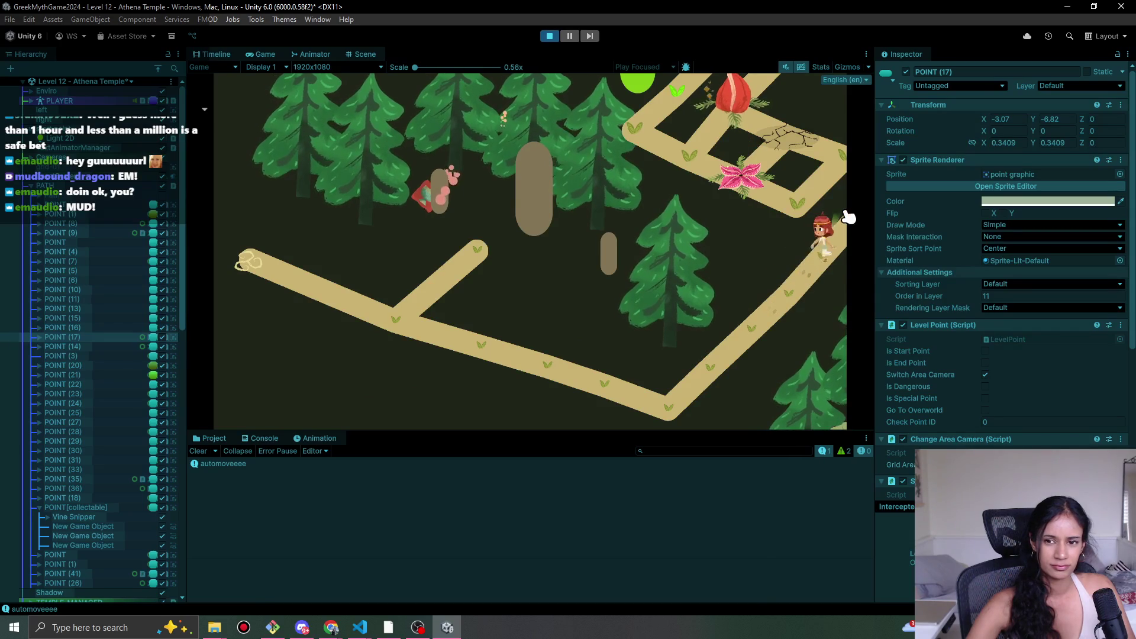
pyautogui.scroll(-3, 906, 314)
pyautogui.scroll(-2, 918, 333)
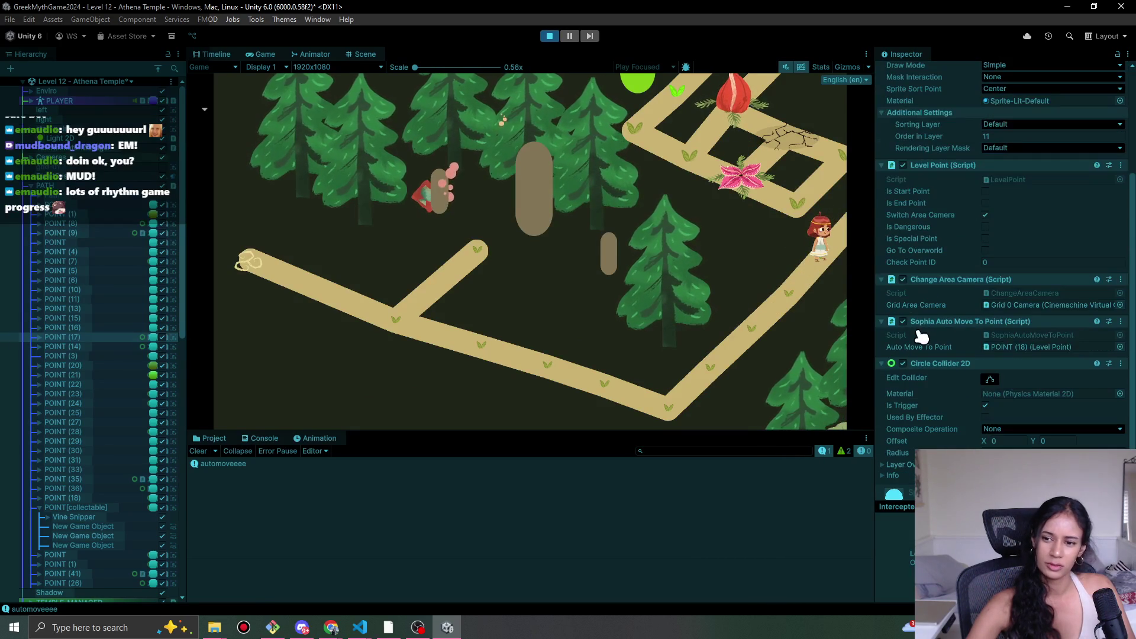
pyautogui.hotkey('ctrl', 'p')
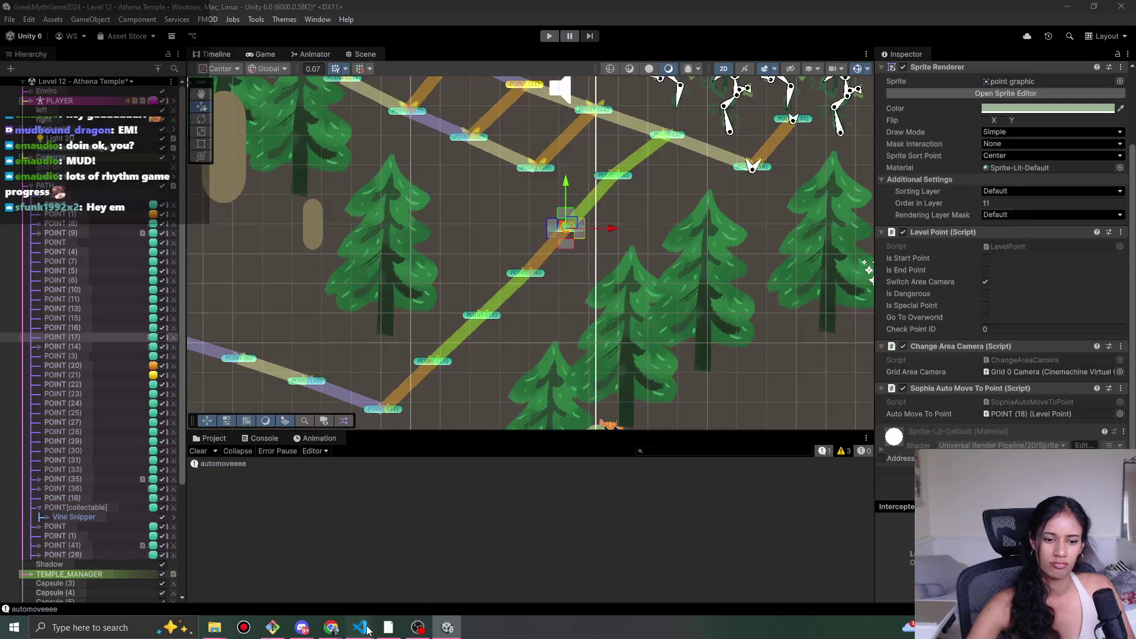
pyautogui.moveTo(360, 628)
pyautogui.click(394, 597)
# - Highlight every nextPointAttempt use and scroll through CheckAutoMovePoint and Move to review them
pyautogui.scroll(-2, 711, 236)
pyautogui.doubleClick(814, 178)
pyautogui.scroll(-3, 820, 254)
pyautogui.scroll(3, 820, 253)
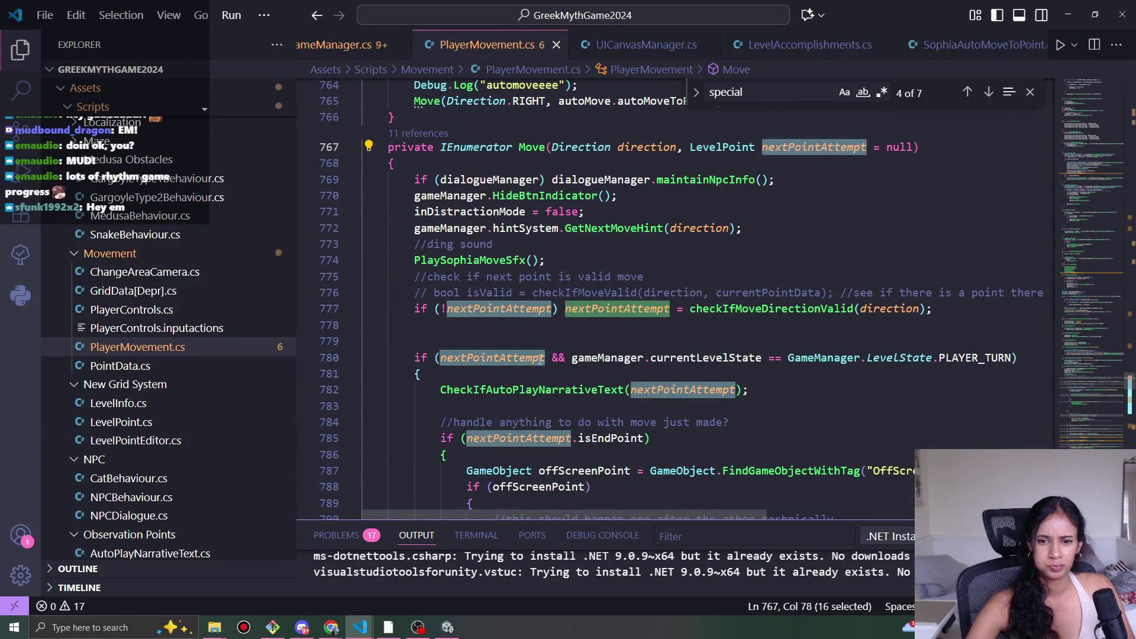
pyautogui.scroll(-1, 548, 358)
pyautogui.scroll(-1, 645, 331)
pyautogui.scroll(-5, 604, 307)
pyautogui.scroll(8, 601, 320)
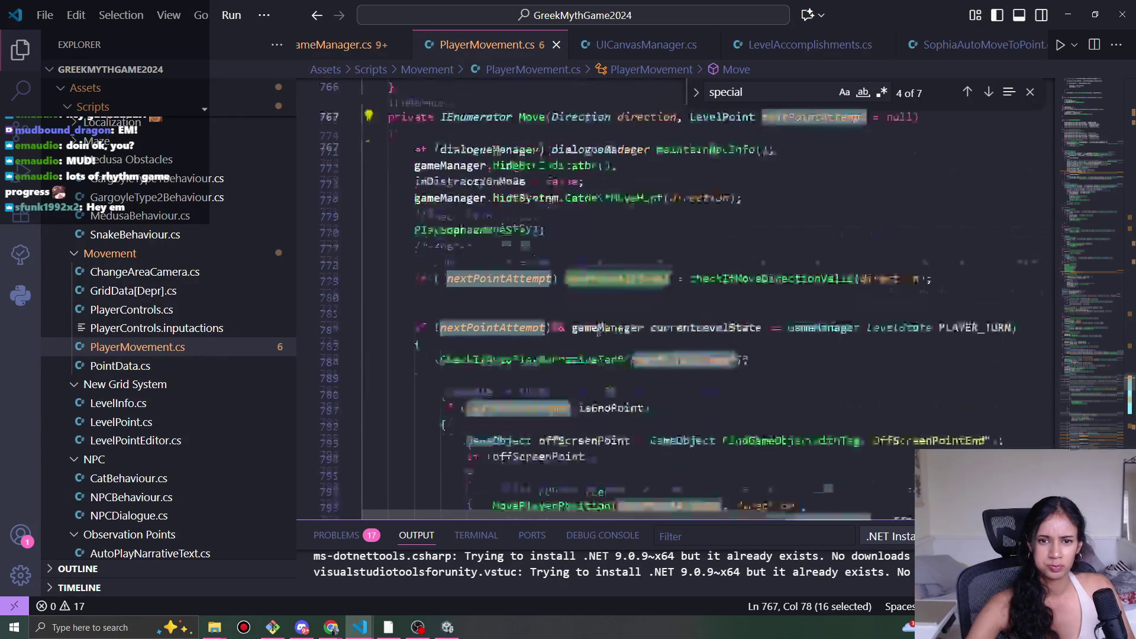
pyautogui.scroll(3, 598, 331)
pyautogui.scroll(2, 599, 331)
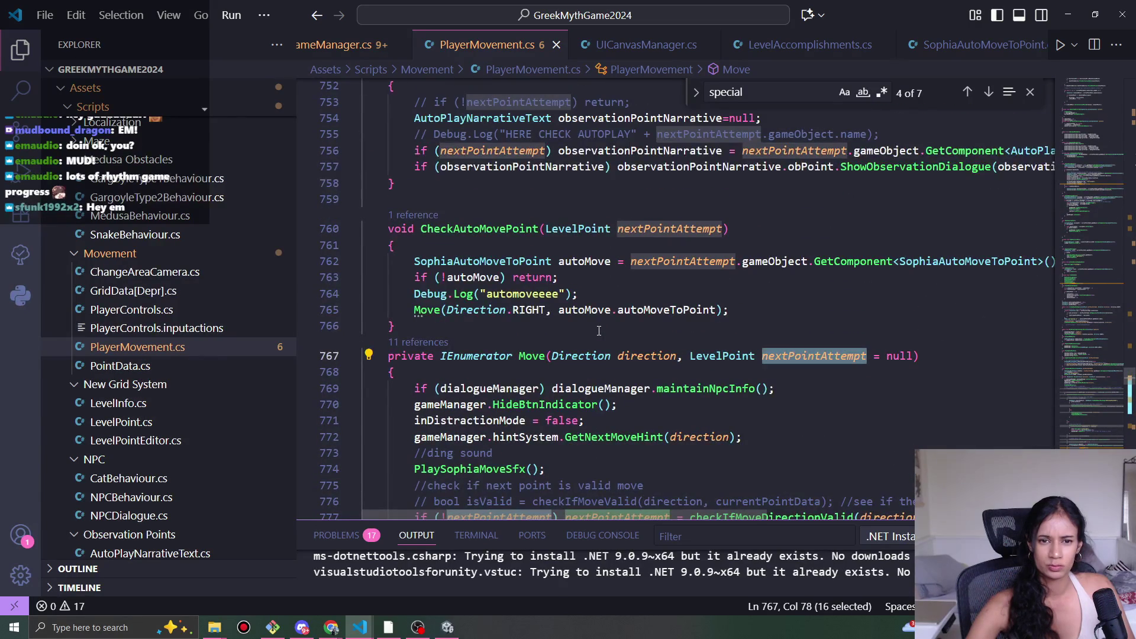
pyautogui.moveTo(606, 314)
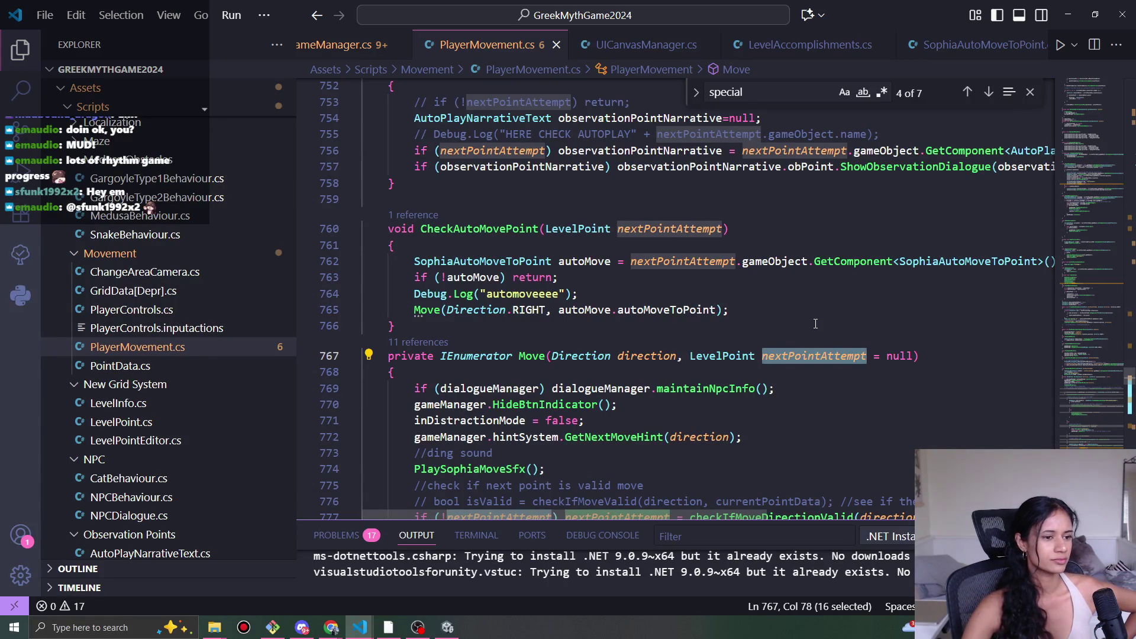
pyautogui.scroll(-2, 796, 365)
pyautogui.scroll(-4, 793, 371)
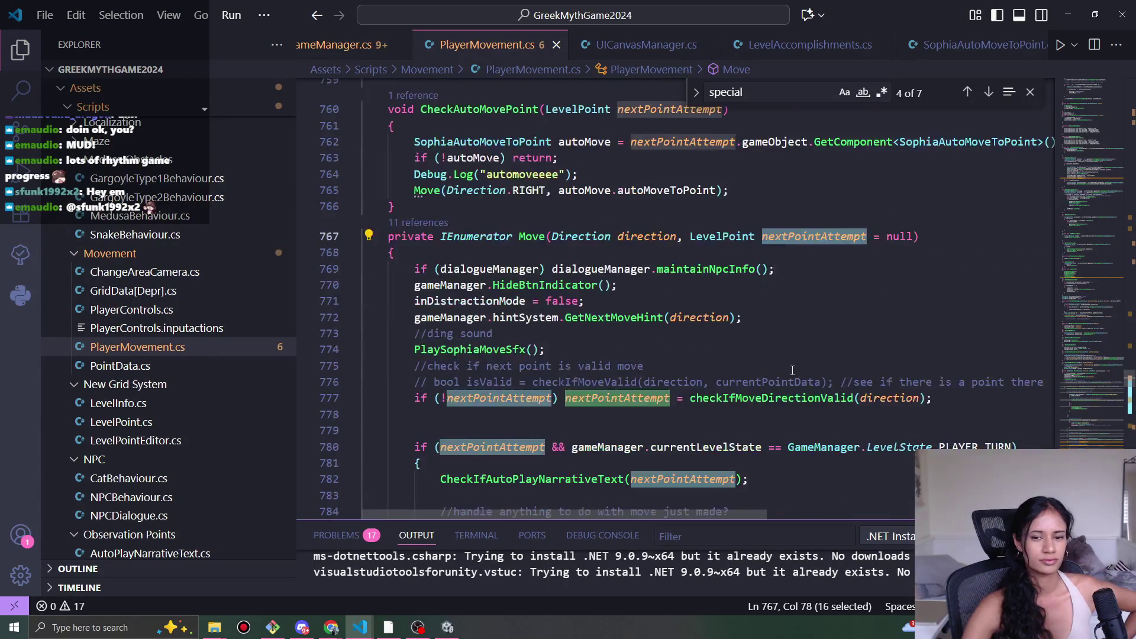
pyautogui.moveTo(786, 366)
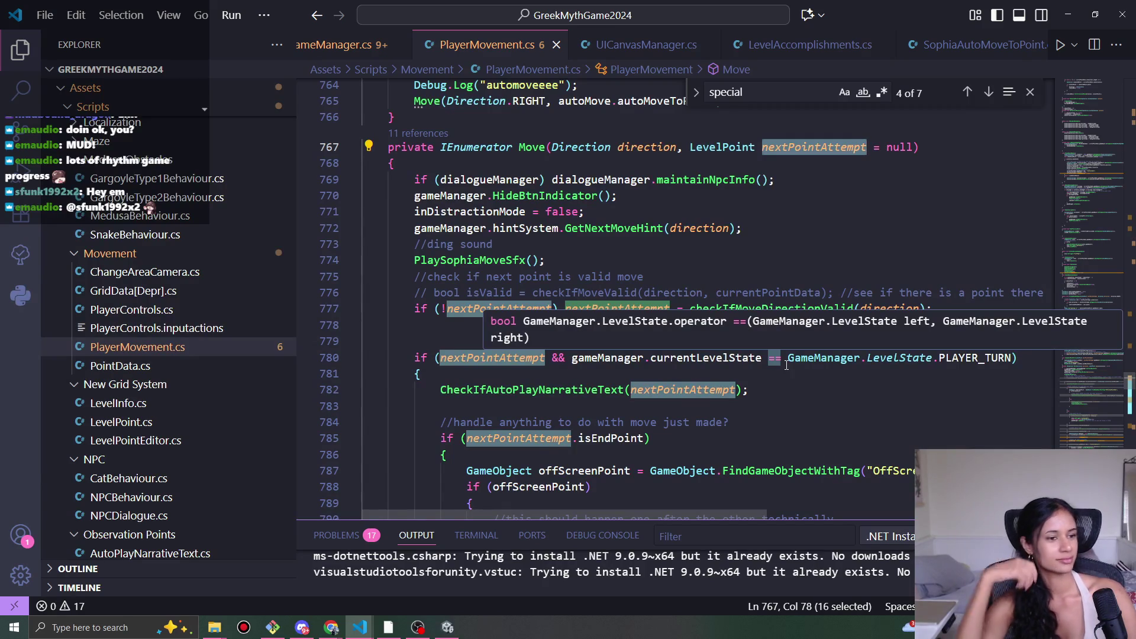
pyautogui.scroll(4, 683, 288)
pyautogui.moveTo(745, 310)
pyautogui.mouseDown()
pyautogui.moveTo(745, 292)
pyautogui.moveTo(414, 293)
pyautogui.mouseUp()
pyautogui.click(651, 298)
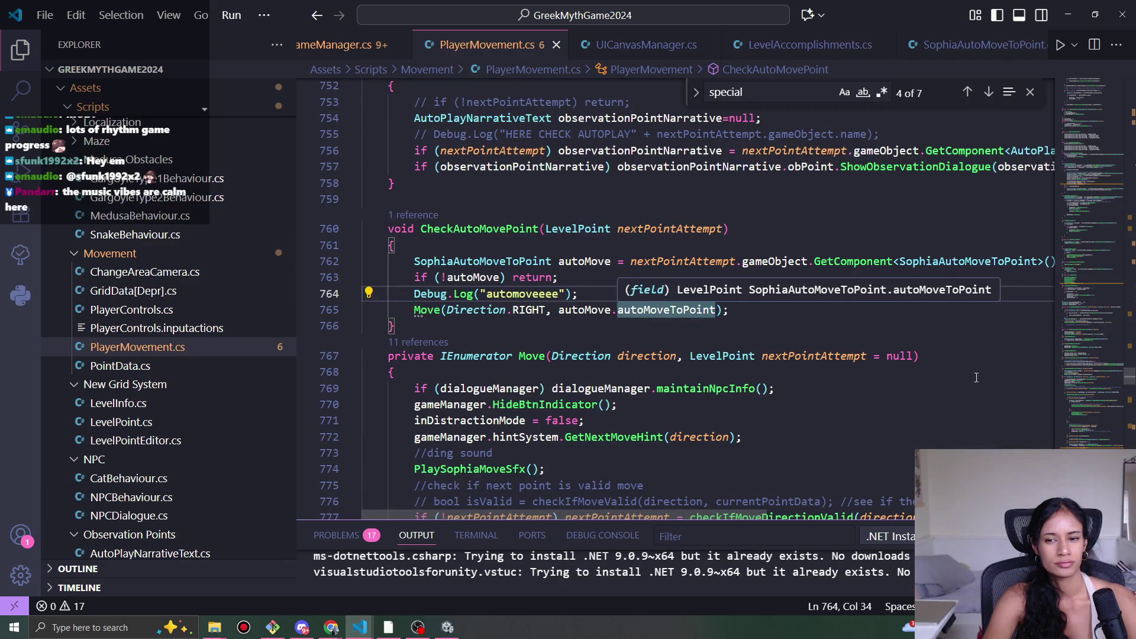
pyautogui.scroll(-4, 750, 341)
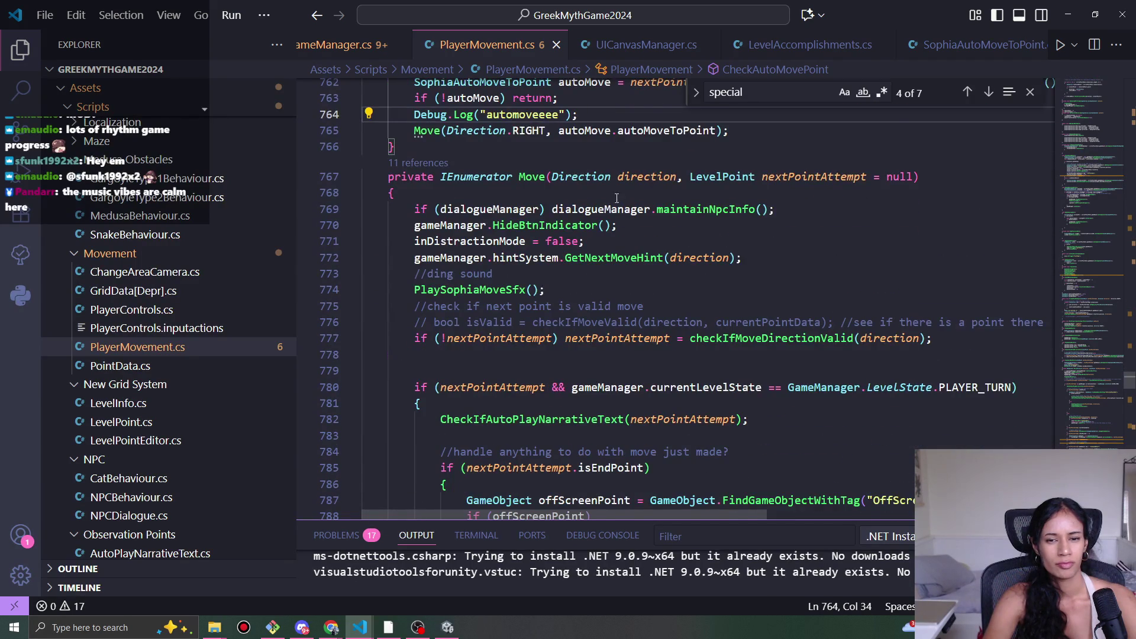
pyautogui.scroll(-4, 611, 193)
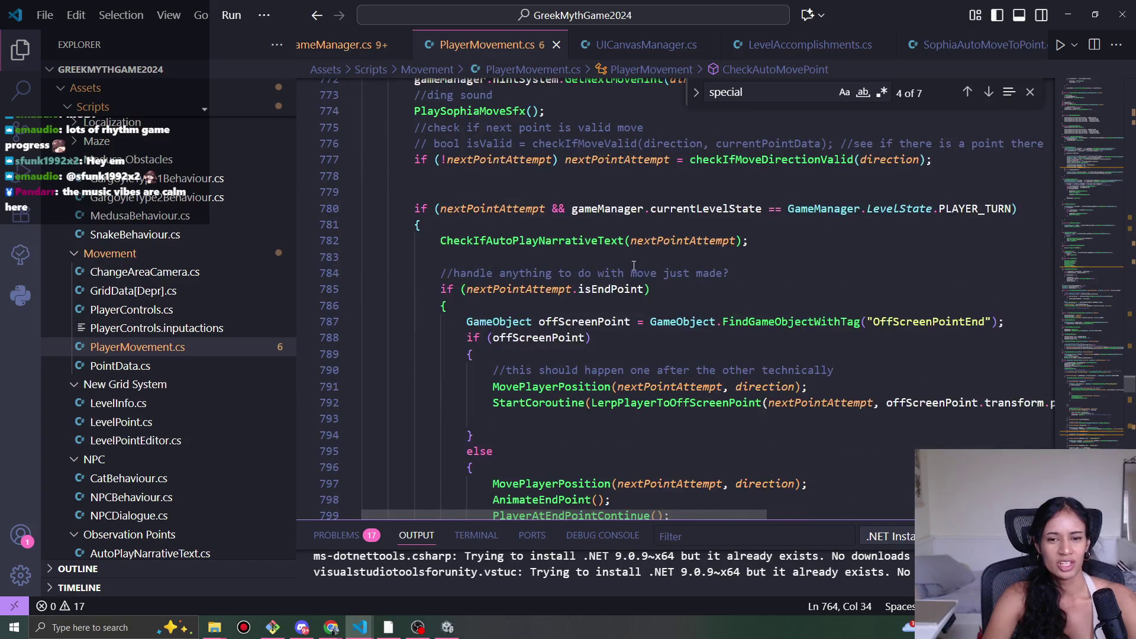
pyautogui.scroll(-2, 635, 263)
pyautogui.doubleClick(595, 299)
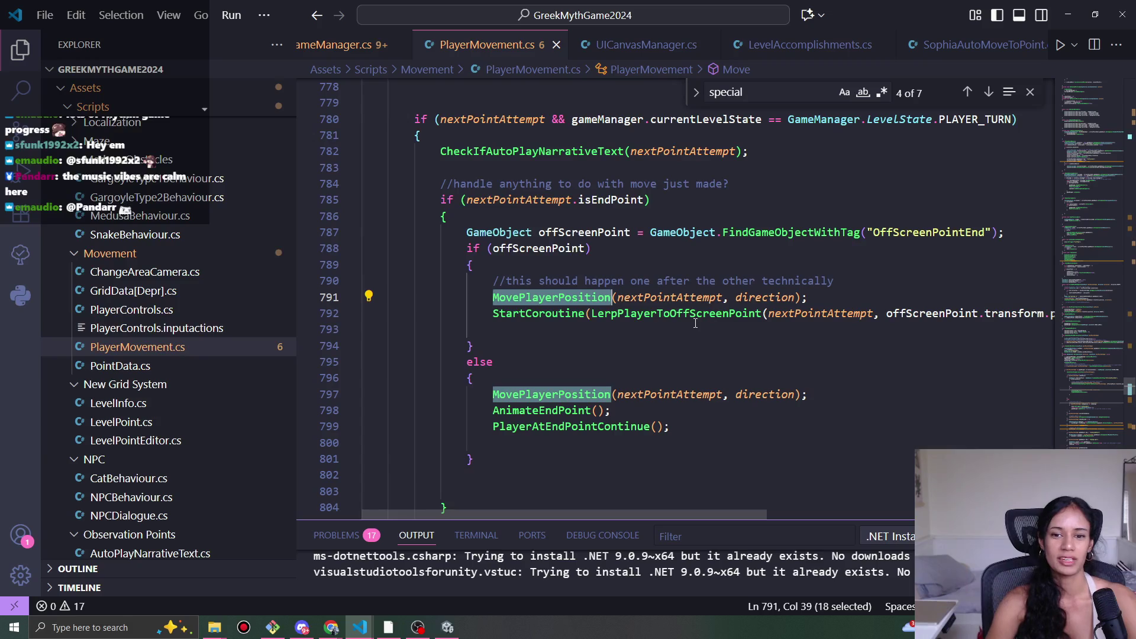
pyautogui.click(767, 314)
pyautogui.click(770, 314)
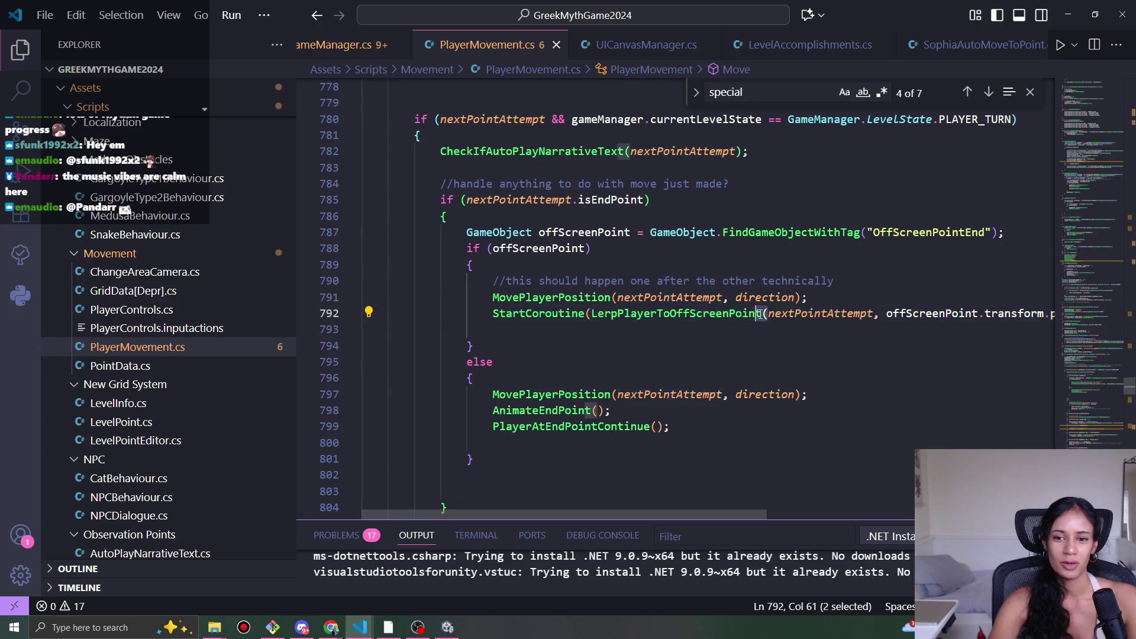
pyautogui.click(496, 299)
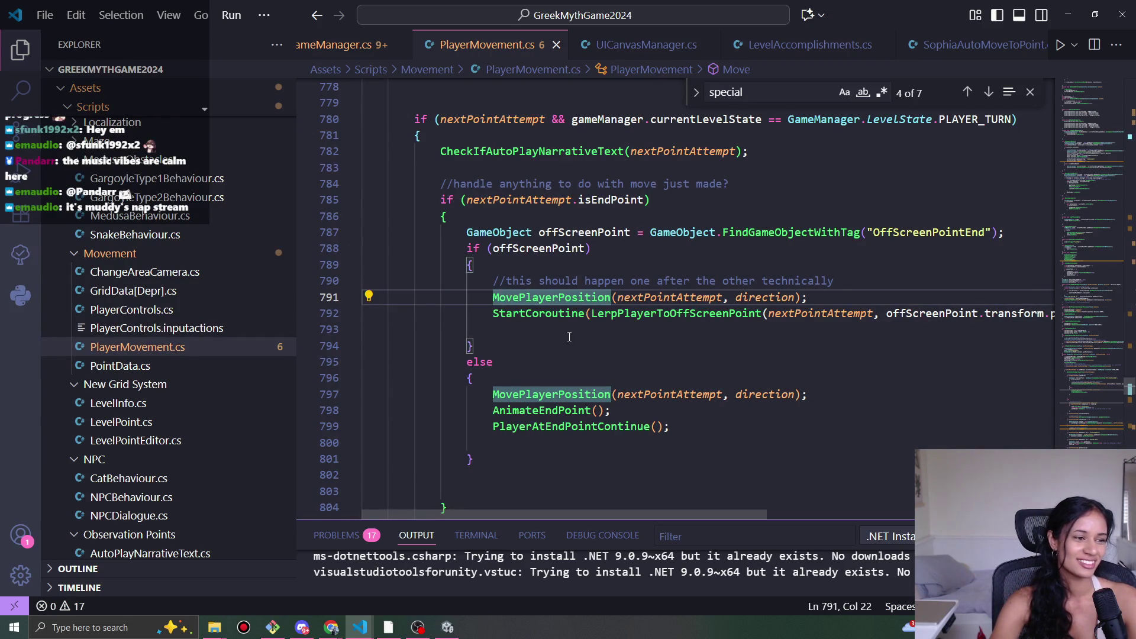
pyautogui.click(600, 314)
pyautogui.click(500, 313)
pyautogui.click(495, 297)
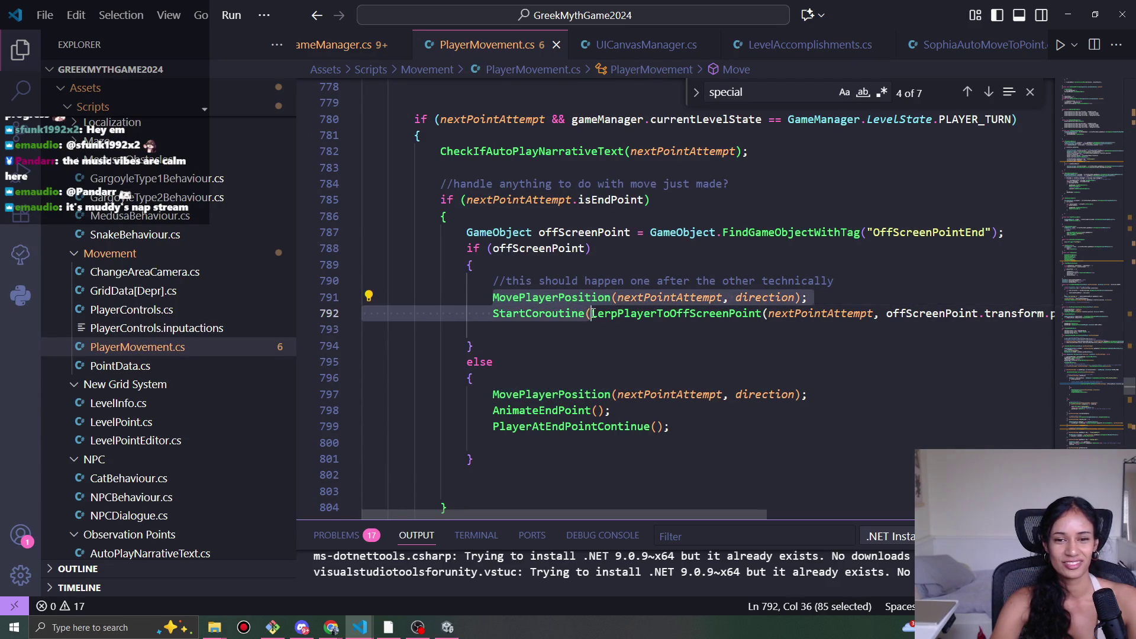
pyautogui.click(769, 313)
pyautogui.moveTo(745, 515)
pyautogui.mouseDown()
pyautogui.moveTo(876, 516)
pyautogui.moveTo(708, 492)
pyautogui.moveTo(872, 489)
pyautogui.moveTo(738, 480)
pyautogui.moveTo(860, 487)
pyautogui.moveTo(761, 473)
pyautogui.mouseUp()
pyautogui.scroll(1, 631, 441)
pyautogui.scroll(2, 631, 441)
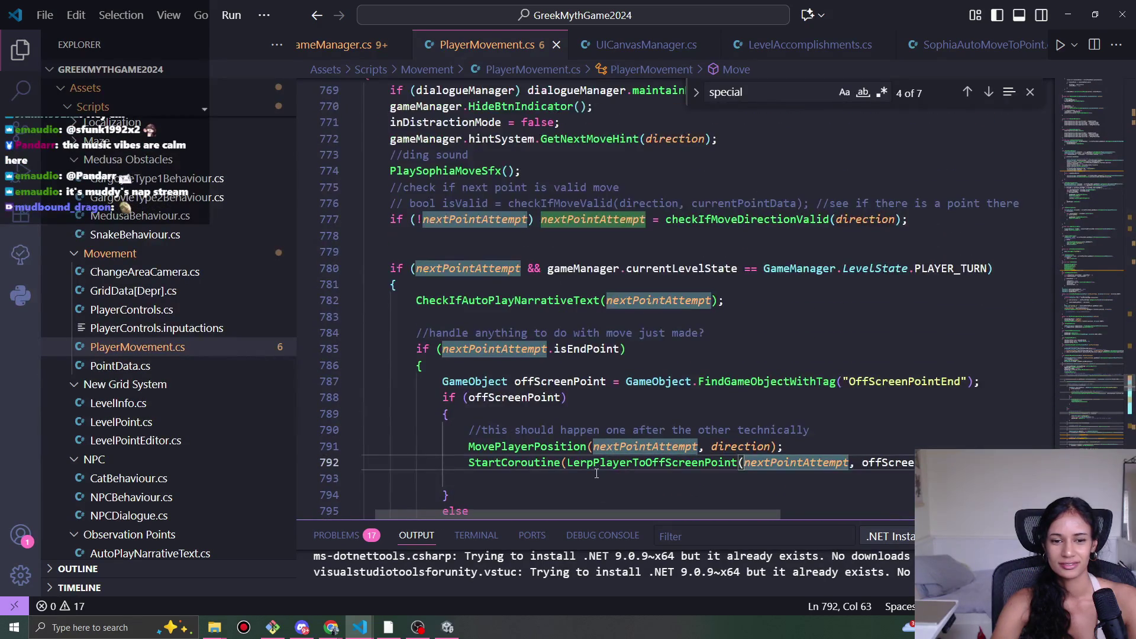
pyautogui.moveTo(608, 515)
pyautogui.mouseDown()
pyautogui.moveTo(560, 512)
pyautogui.moveTo(634, 512)
pyautogui.moveTo(599, 510)
pyautogui.mouseUp()
pyautogui.scroll(-3, 555, 450)
pyautogui.click(515, 333)
pyautogui.press('Up')
pyautogui.press('Down')
pyautogui.press('Down')
pyautogui.press('Up')
pyautogui.press('Up')
pyautogui.scroll(5, 811, 376)
pyautogui.scroll(4, 811, 376)
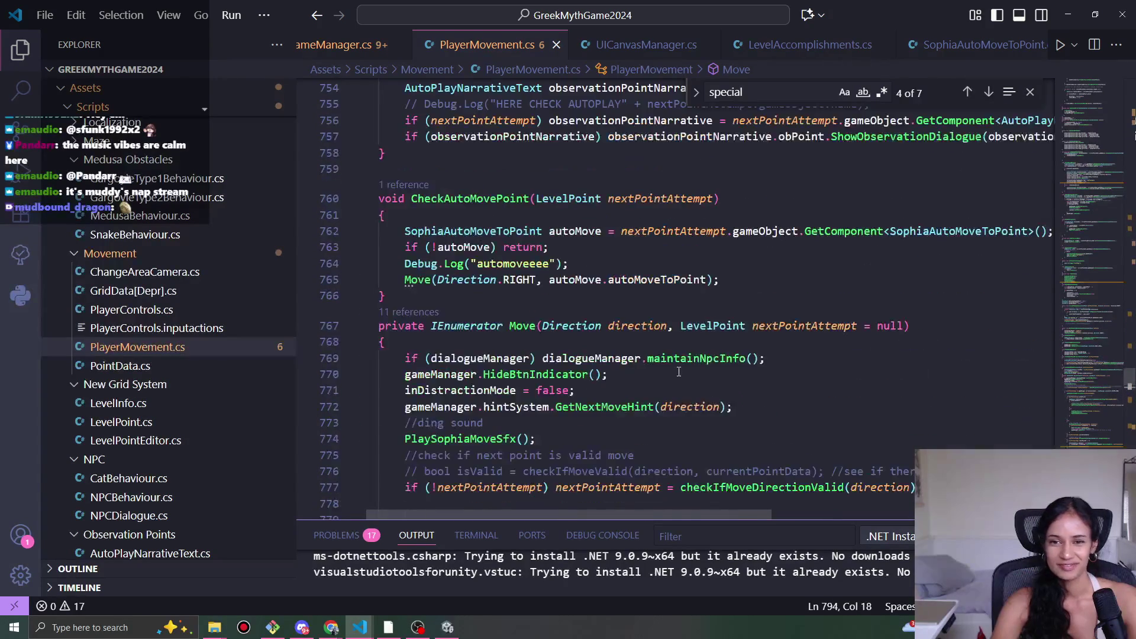
pyautogui.click(560, 353)
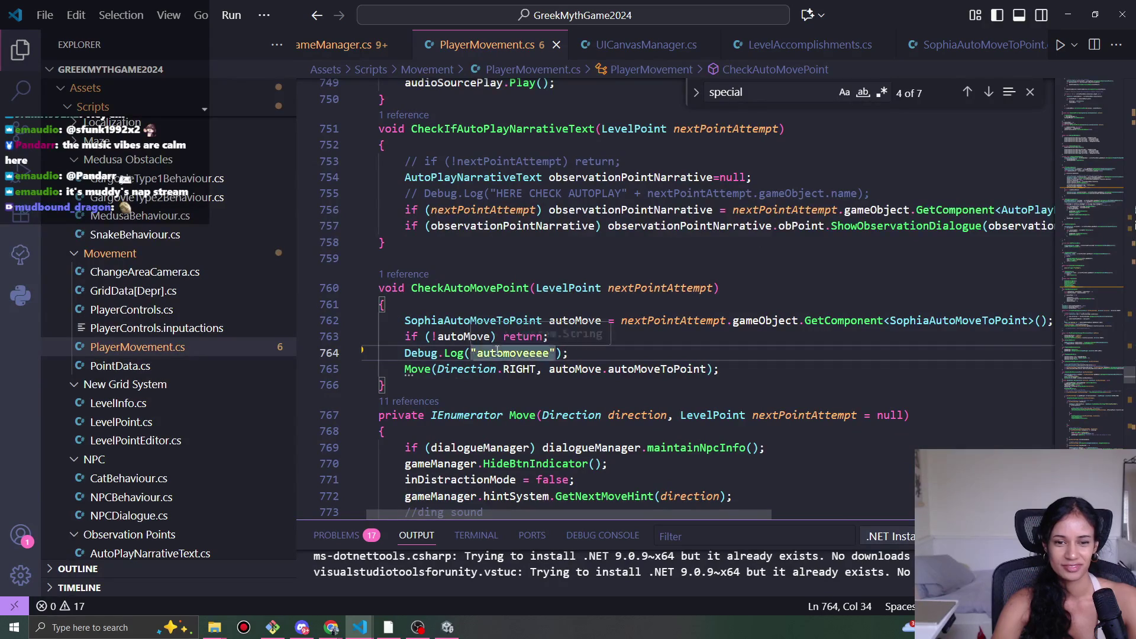
pyautogui.moveTo(747, 370); pyautogui.dragTo(687, 358)
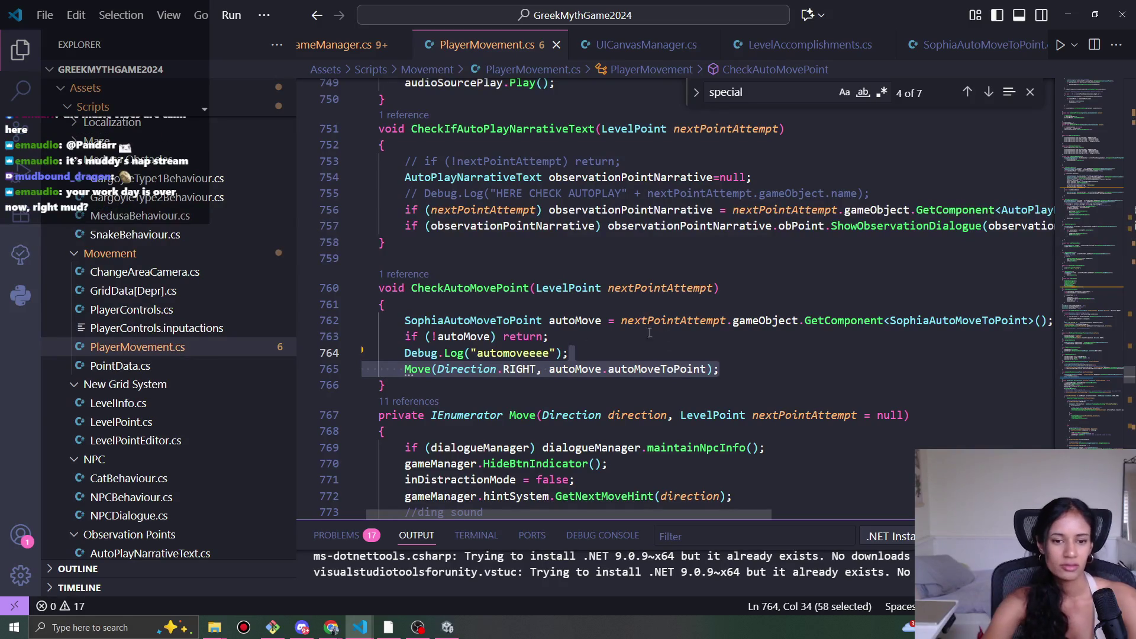
# - Inspect Move's references via CodeLens, preview the call near line 537, then return to line 765
pyautogui.click(416, 402)
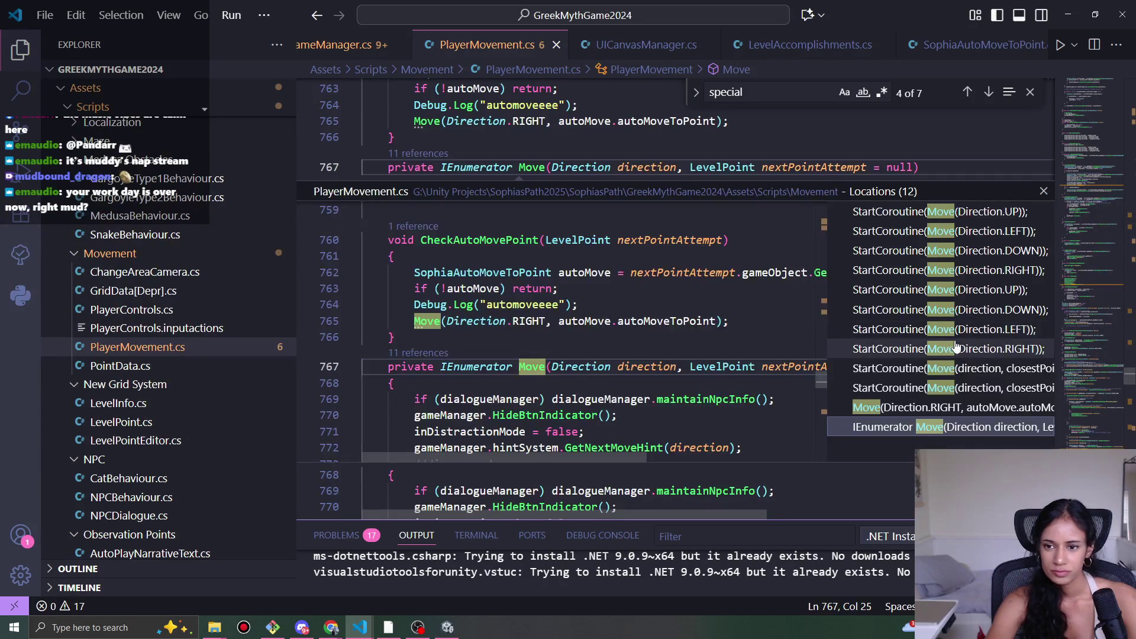
pyautogui.click(971, 389)
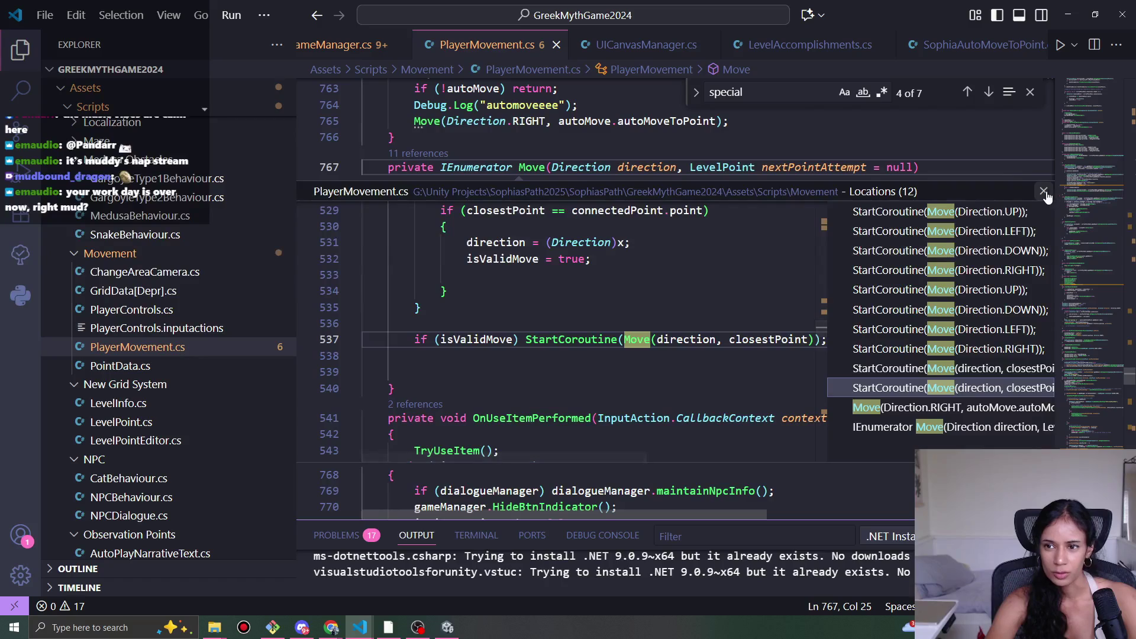
pyautogui.click(1043, 191)
pyautogui.press('F4')
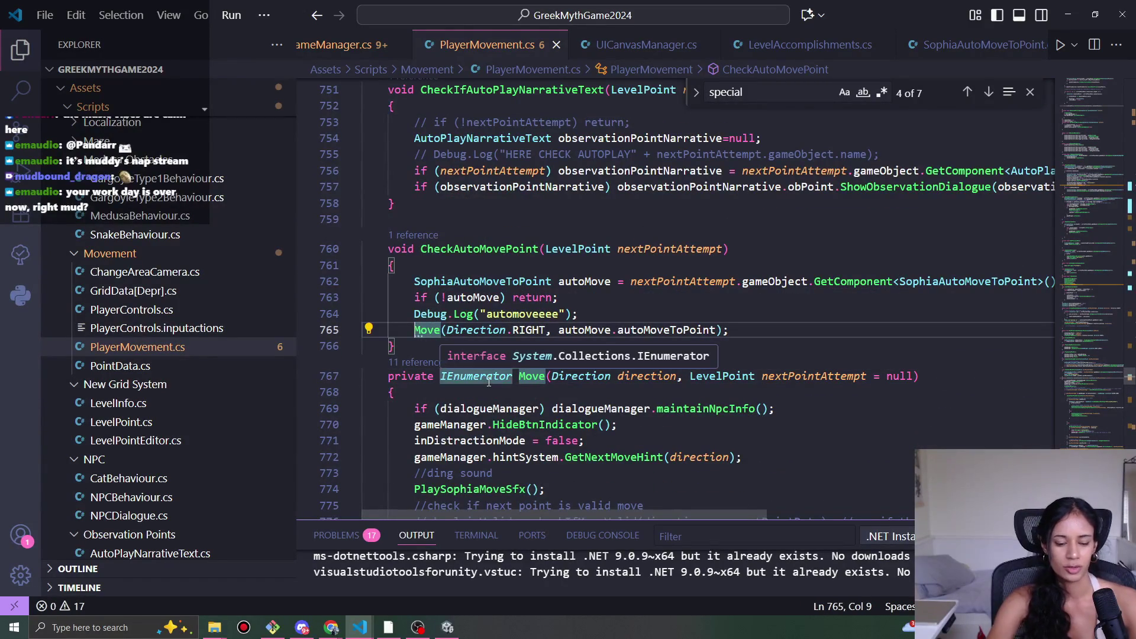
# - Wrap line 765 as StartCoroutine(Move(Direction.RIGHT, autoMove.autoMoveToPoint))
pyautogui.write('StartCo')
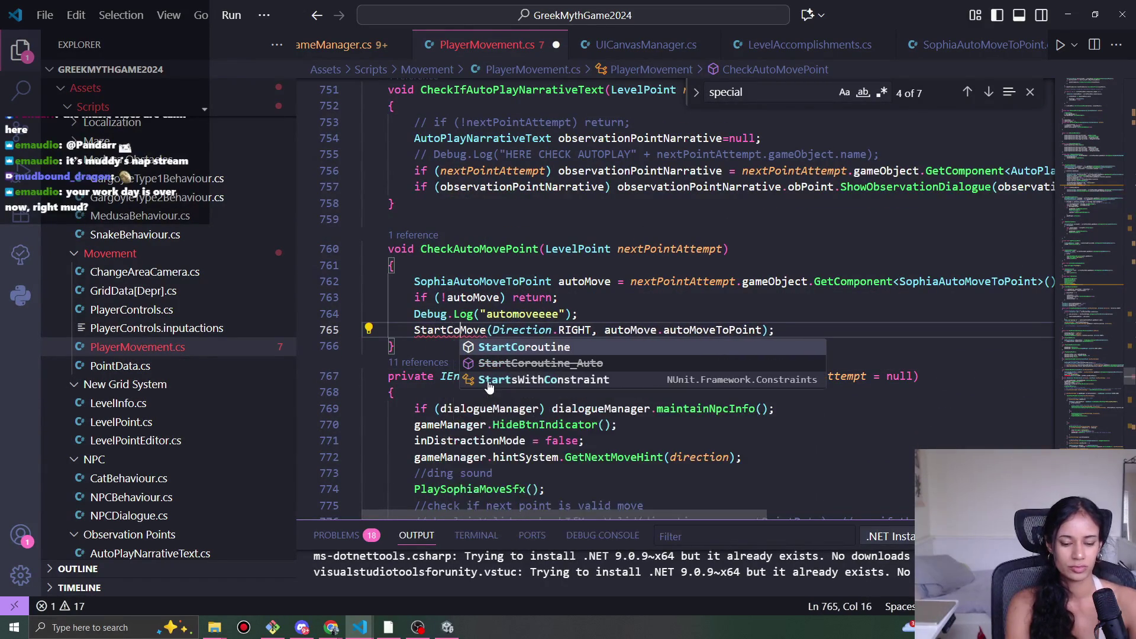
pyautogui.press('Tab')
pyautogui.write('(')
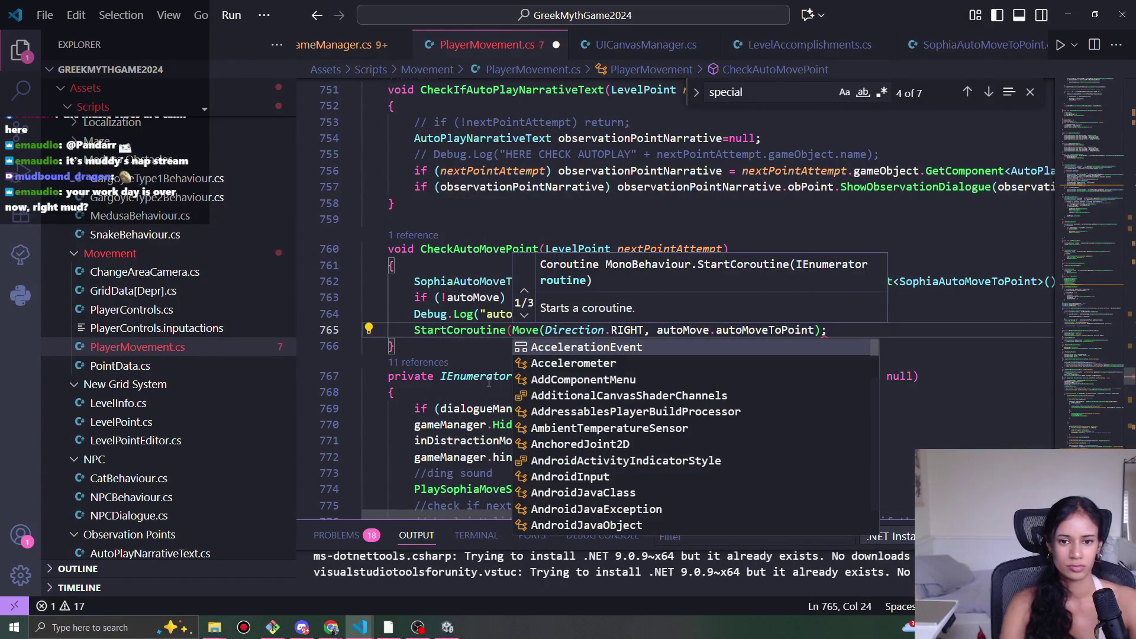
pyautogui.hotkey('ctrl', 'Right')
pyautogui.hotkey('ctrl', 'Right')
pyautogui.hotkey('ctrl', 'Right')
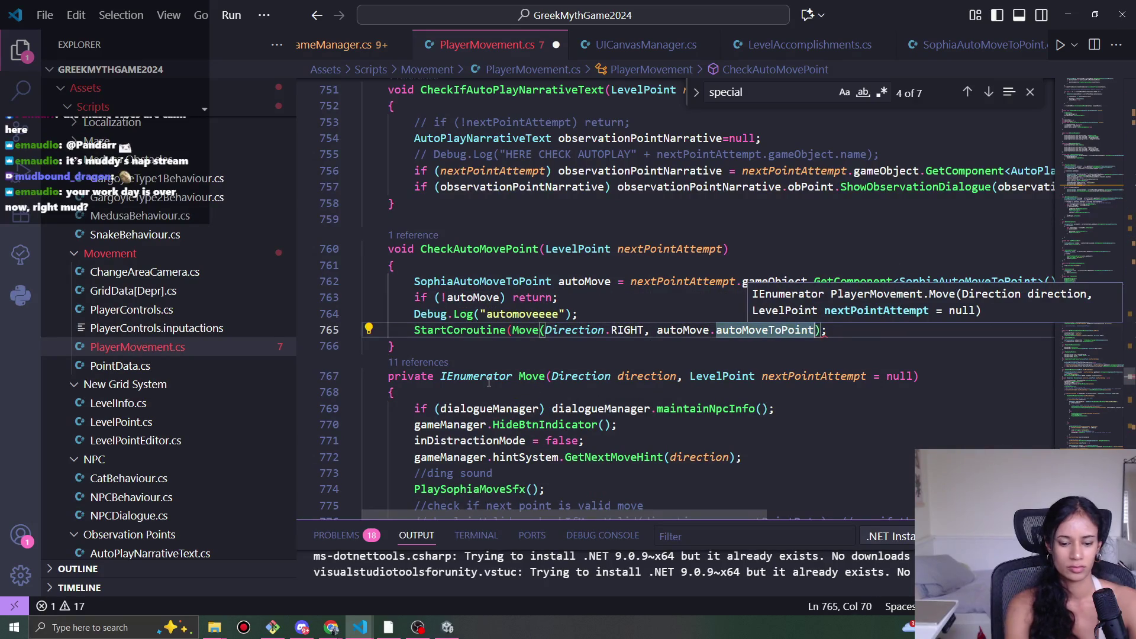
pyautogui.write(')')
pyautogui.hotkey('alt', 'Tab')
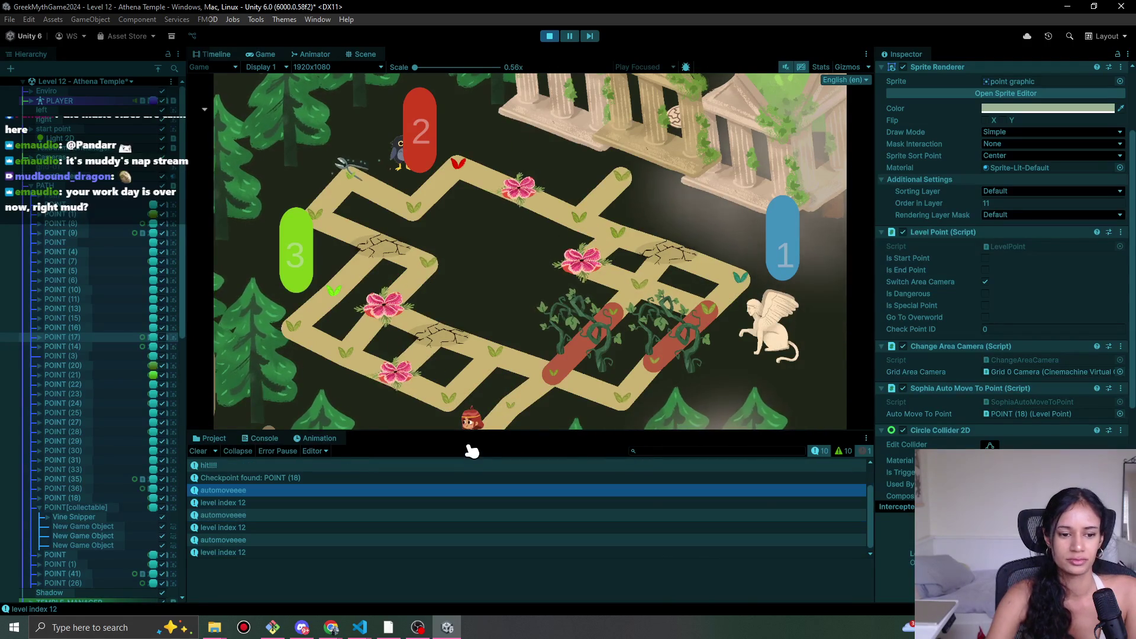
# - Stop play mode and bring SophiasPathSaveData.json to the front in VS Code
pyautogui.hotkey('ctrl', 'p')
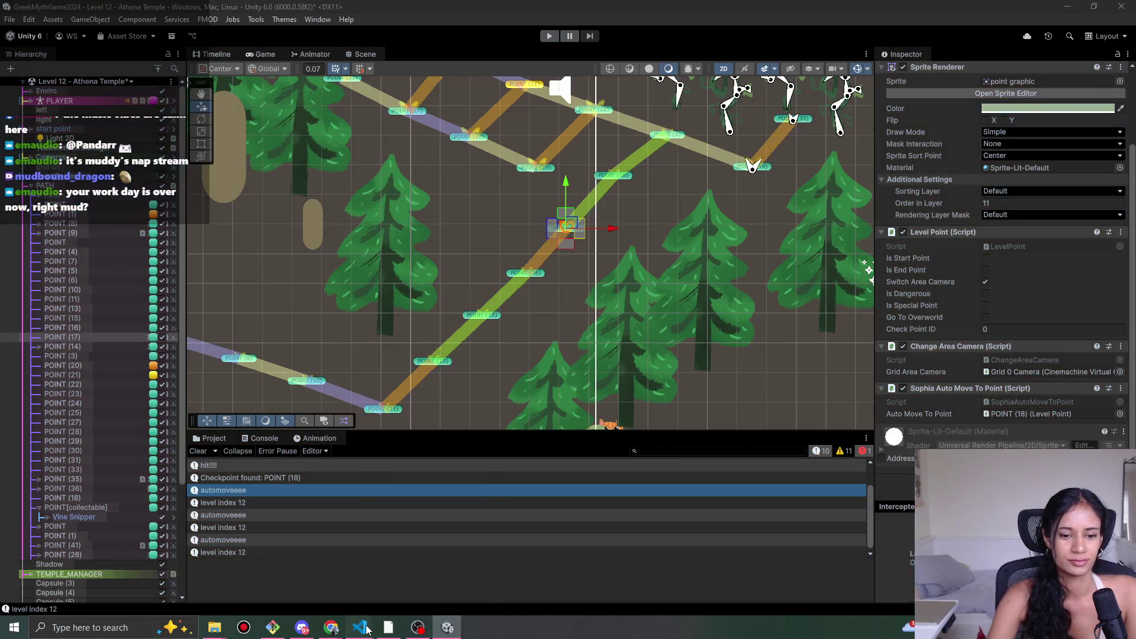
pyautogui.moveTo(360, 626)
pyautogui.click(435, 568)
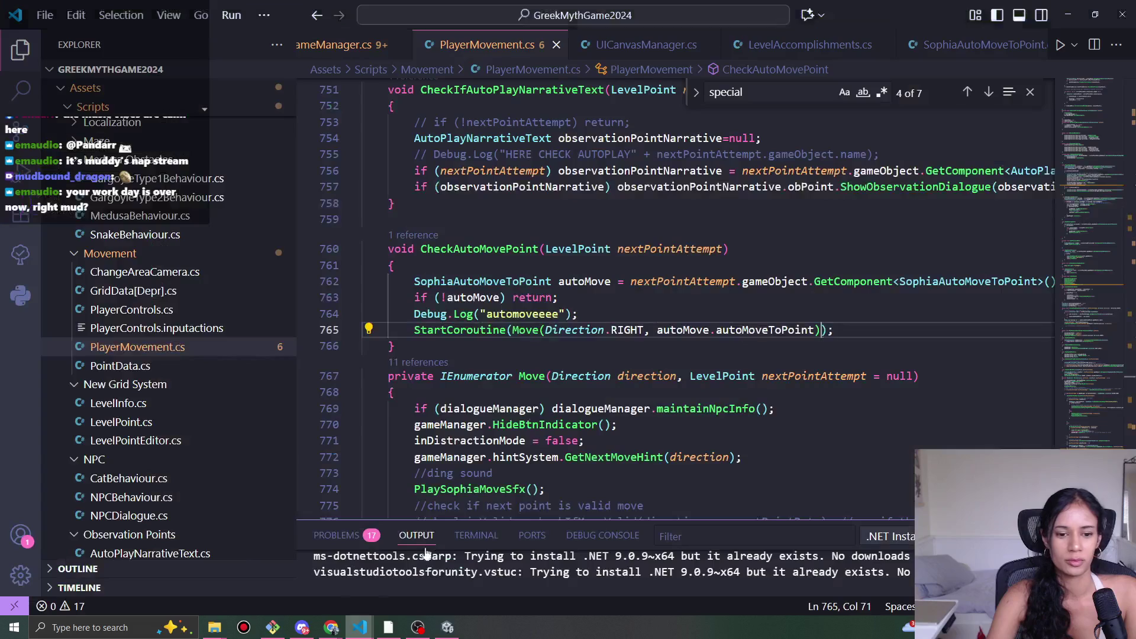
pyautogui.click(359, 626)
pyautogui.click(275, 601)
# - Set level 12's lastCheckpoint to 0 and minimize the editor windows back to Unity
pyautogui.scroll(-2, 202, 333)
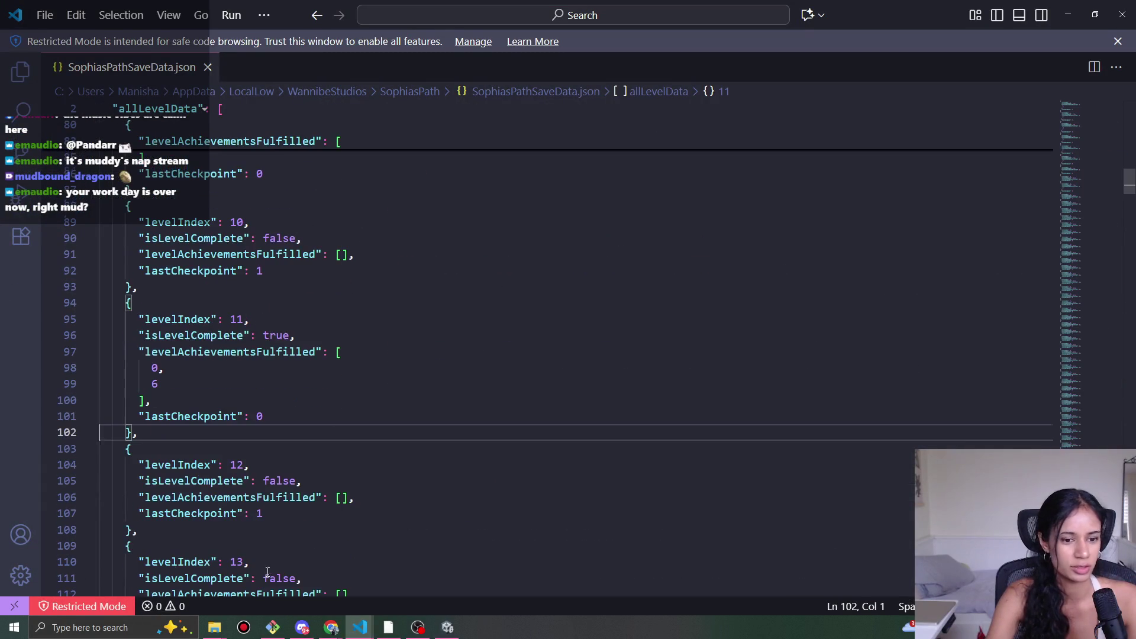
pyautogui.doubleClick(388, 509)
pyautogui.write('0')
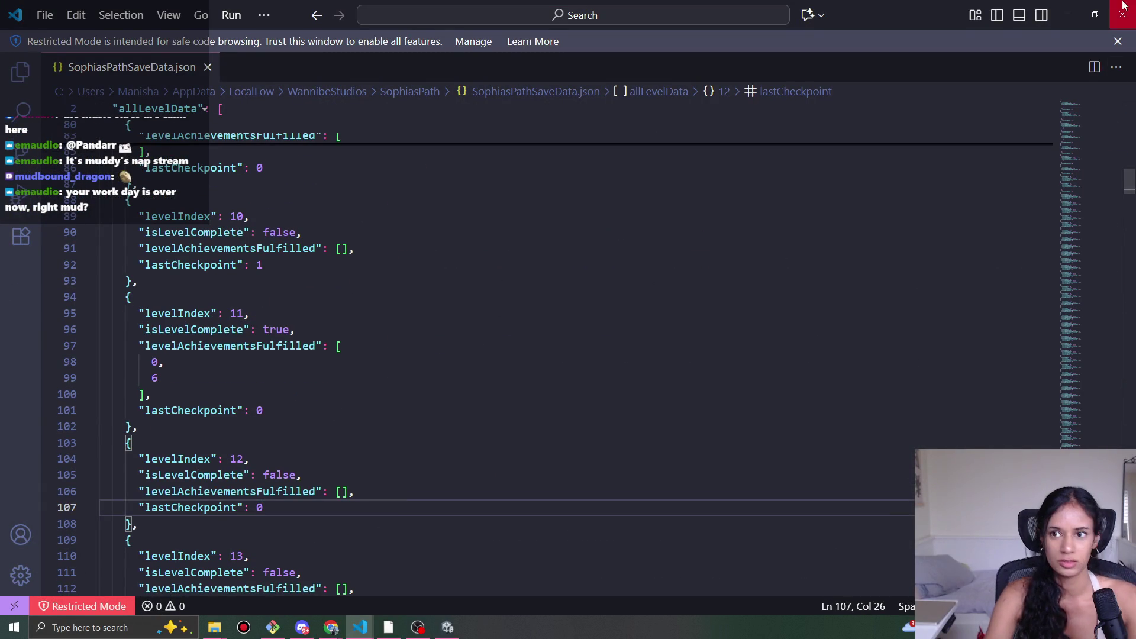
pyautogui.click(1076, 11)
pyautogui.click(1079, 7)
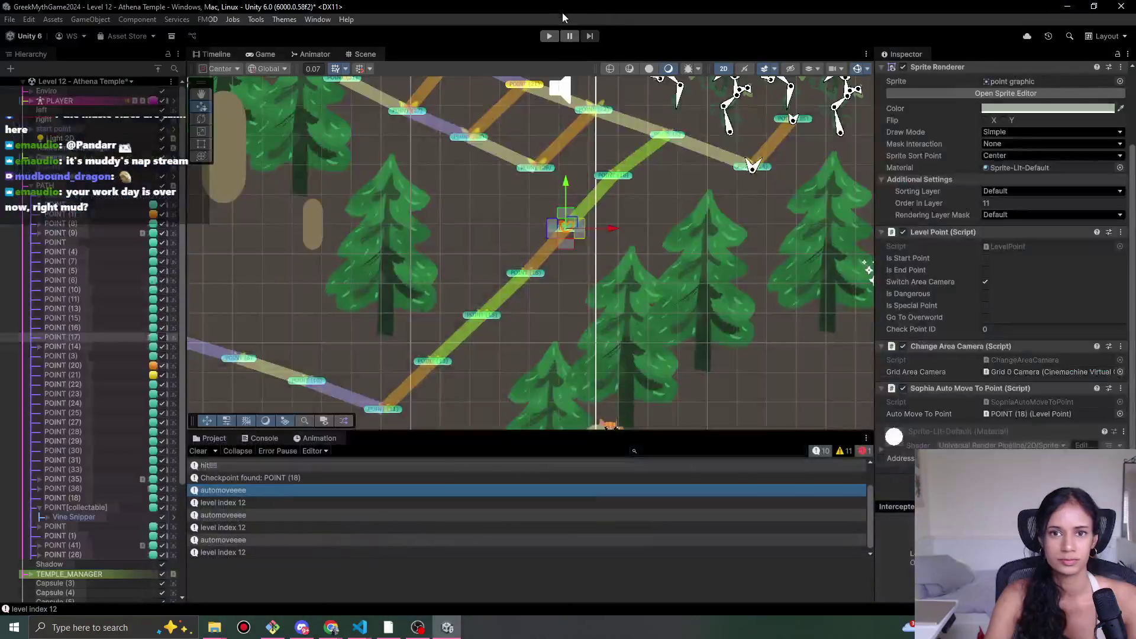
# - Start level 12 and walk the girl down the path onto the right branch, closing the Relief Found popup
pyautogui.click(549, 37)
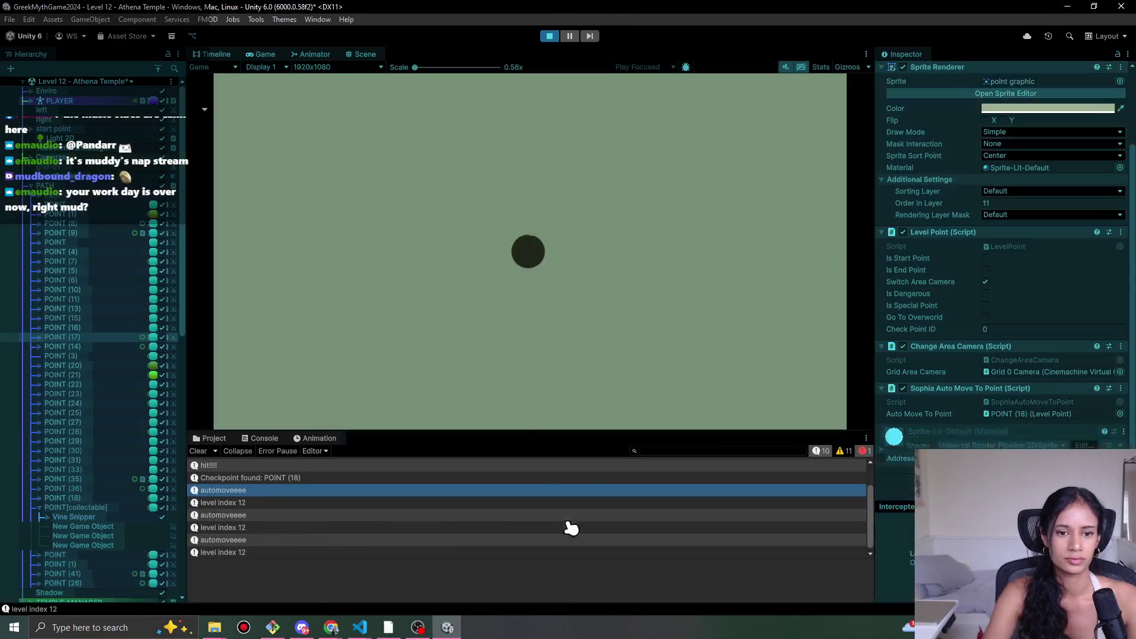
pyautogui.click(379, 320)
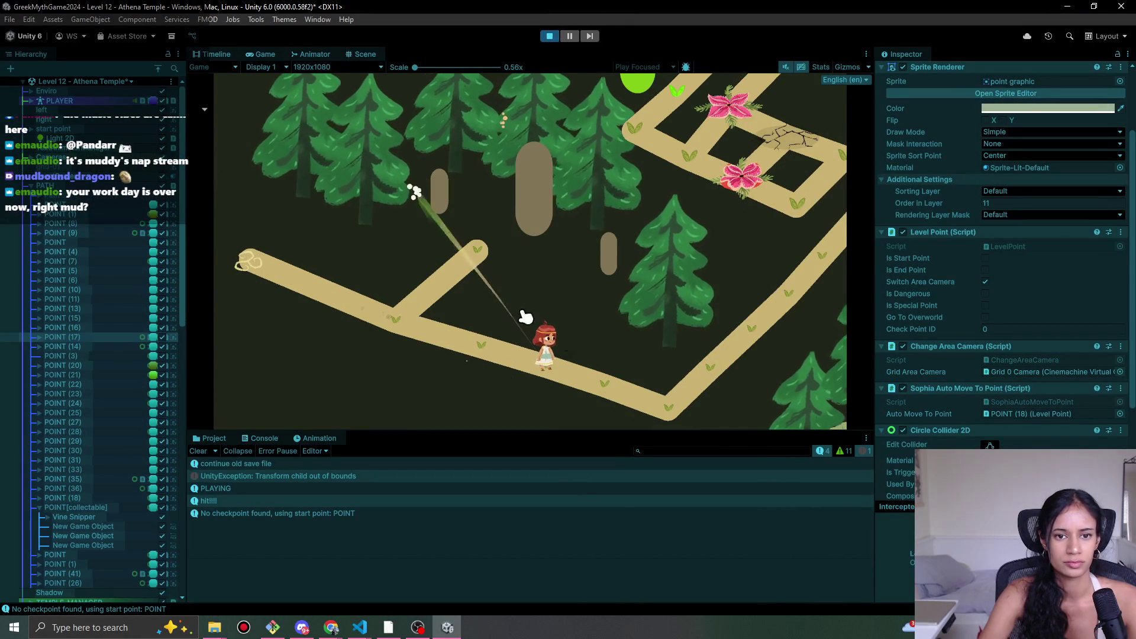
pyautogui.click(537, 379)
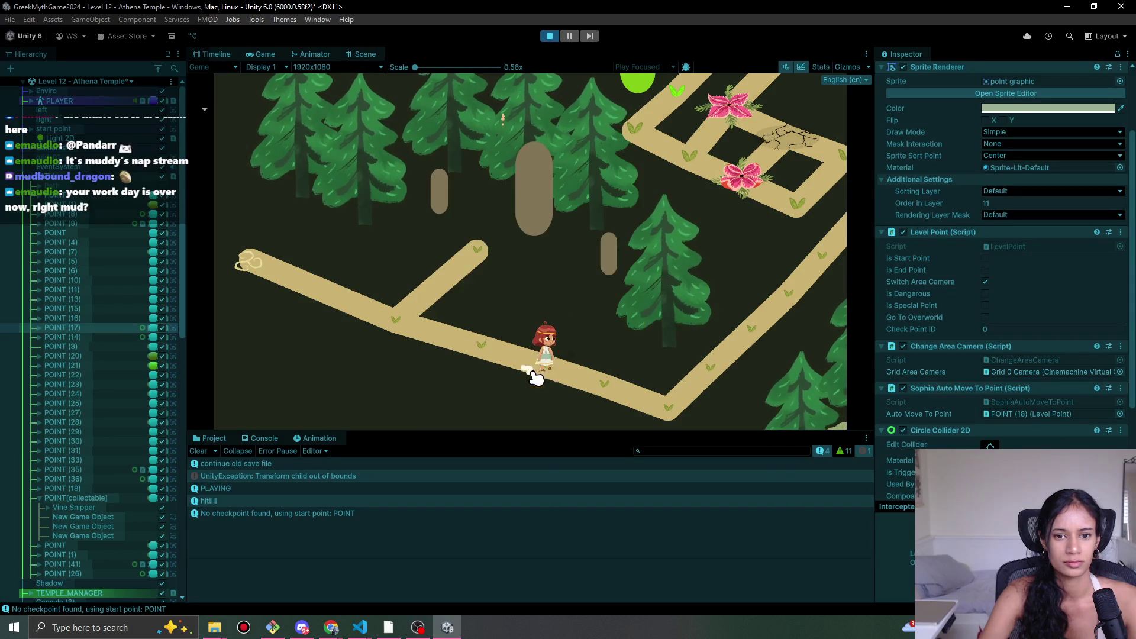
pyautogui.click(752, 327)
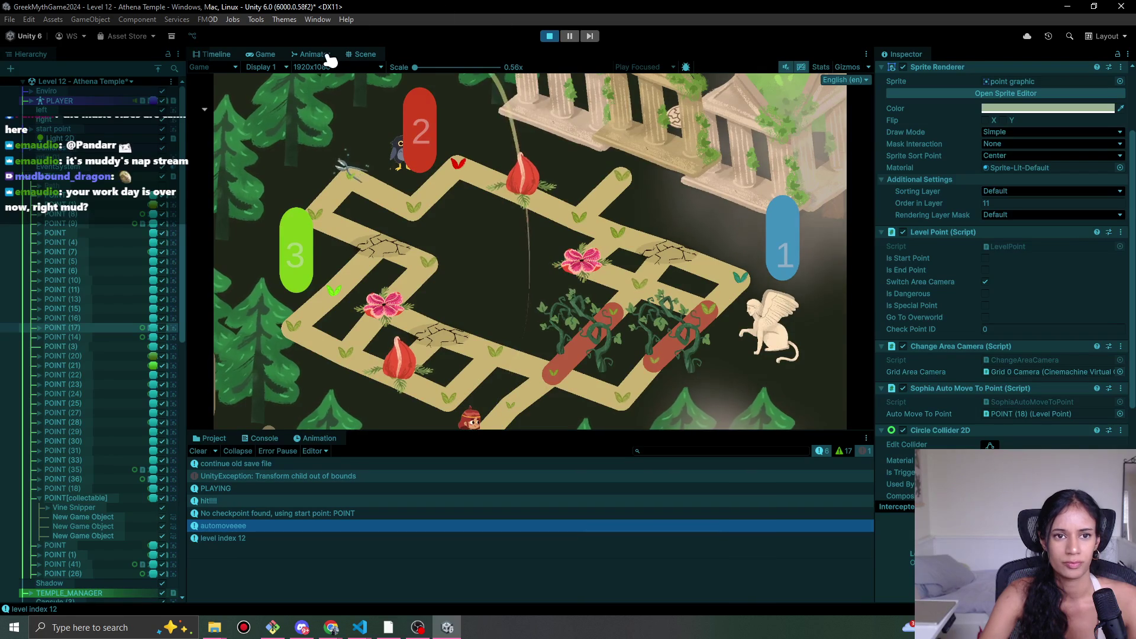
# - Check the level in the Scene view, return to the Game view, and clear the Console
pyautogui.click(365, 54)
pyautogui.moveTo(557, 310); pyautogui.dragTo(498, 354)
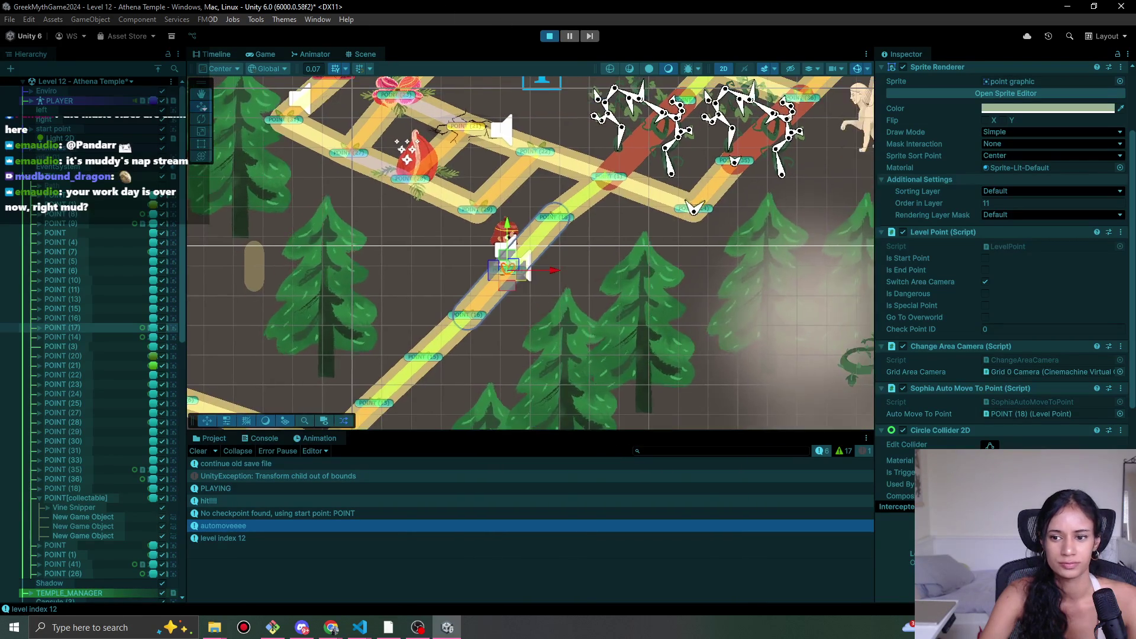
pyautogui.scroll(-4, 1006, 266)
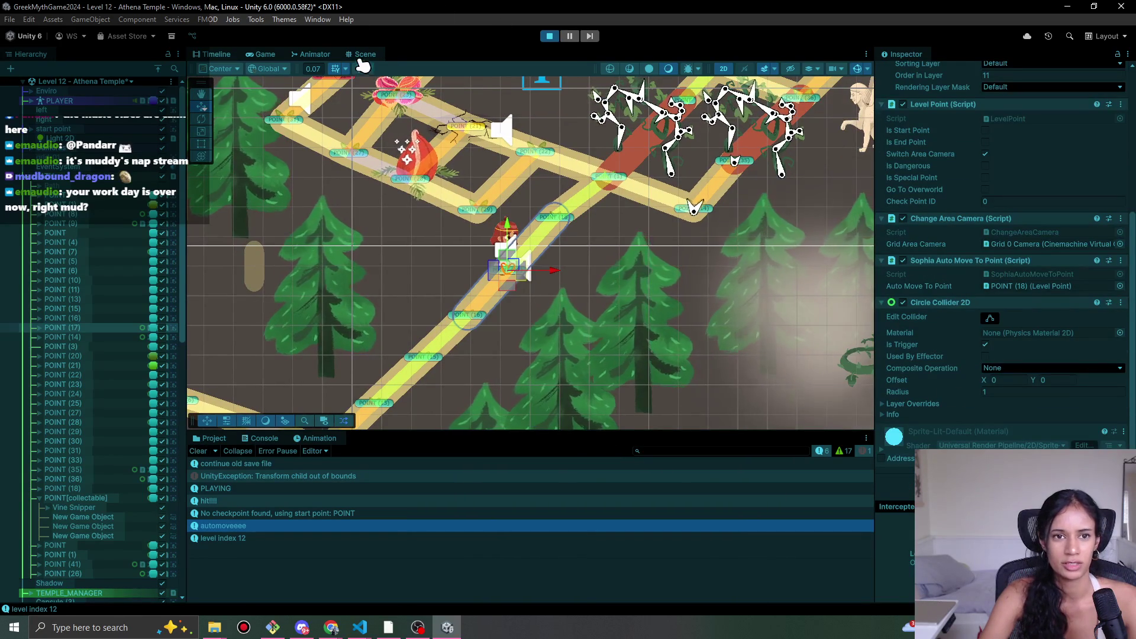
pyautogui.click(254, 55)
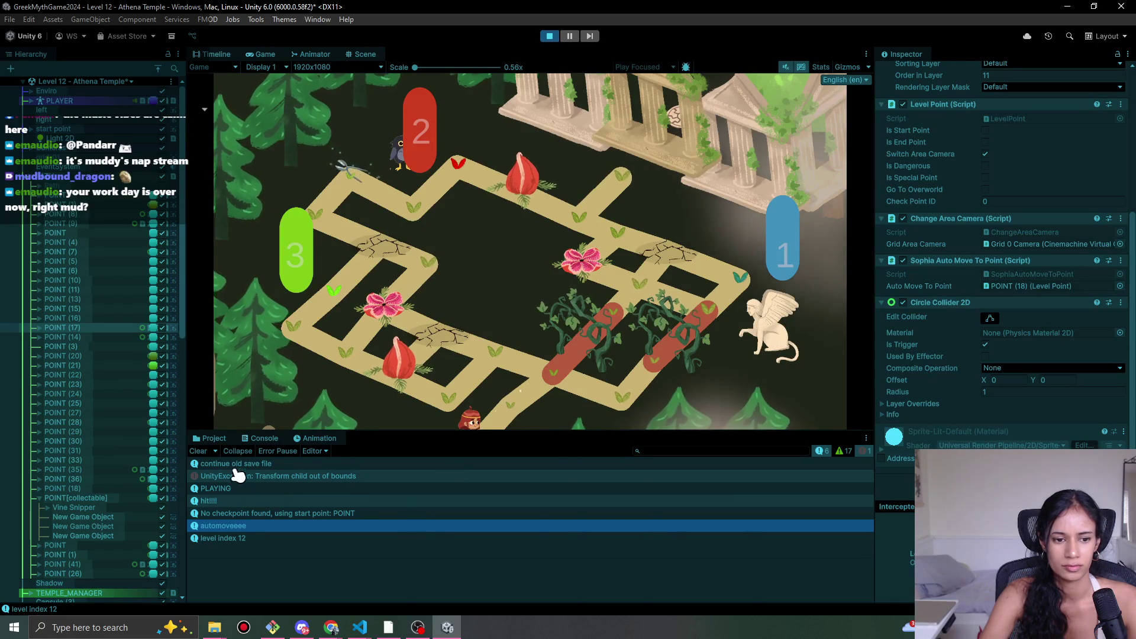
pyautogui.click(199, 451)
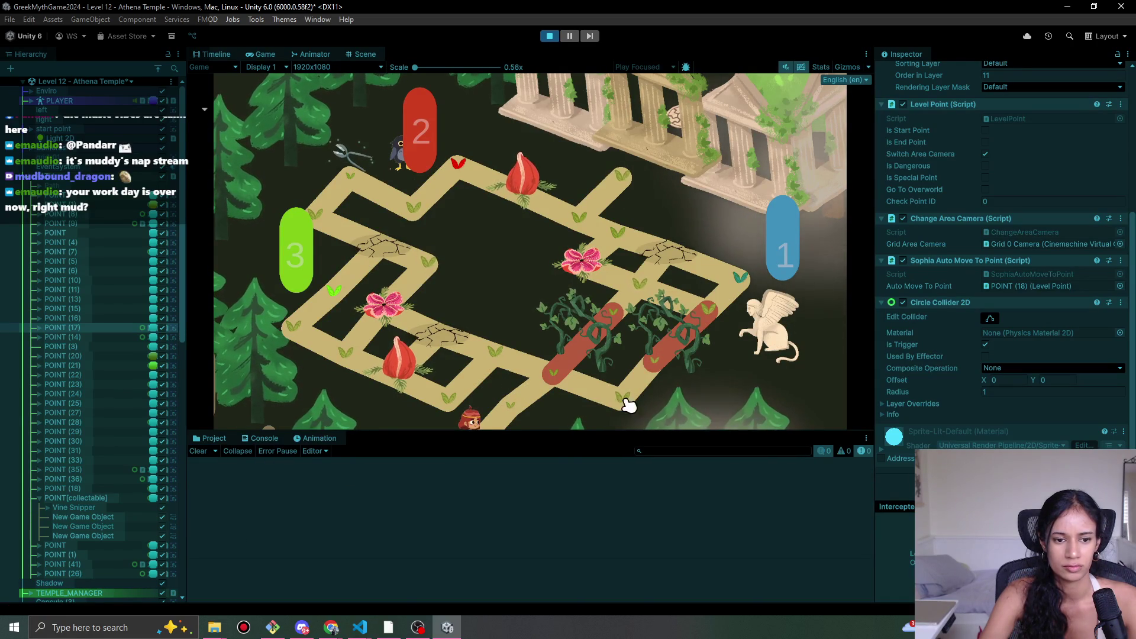
# - Walk the character up toward the red vines, stop the game, and select POINT (18)
pyautogui.click(510, 395)
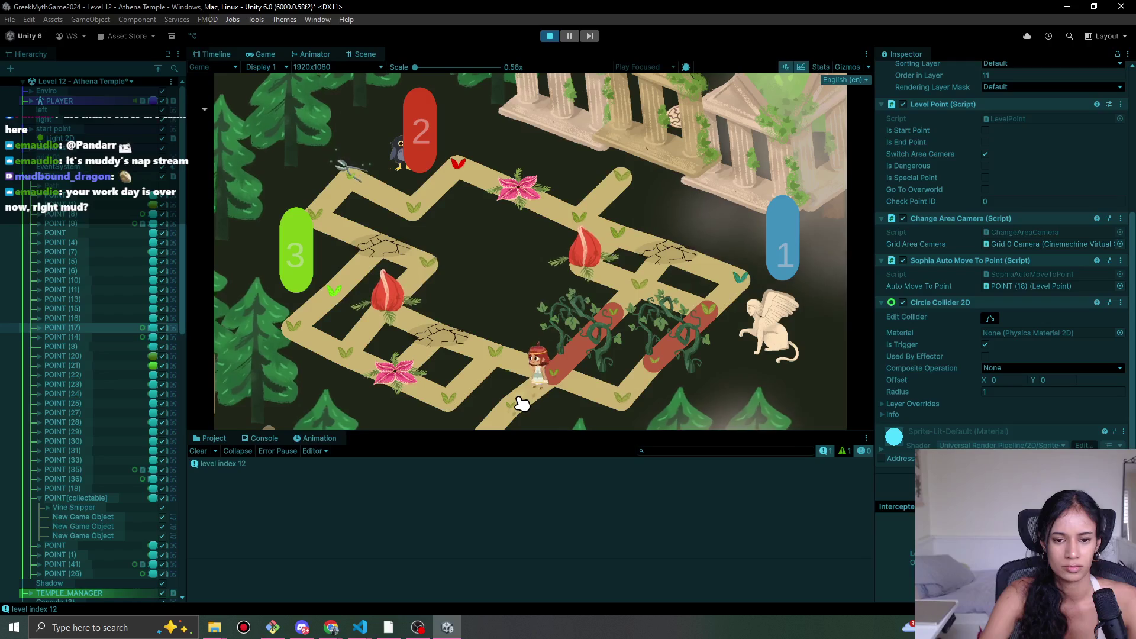
pyautogui.click(585, 403)
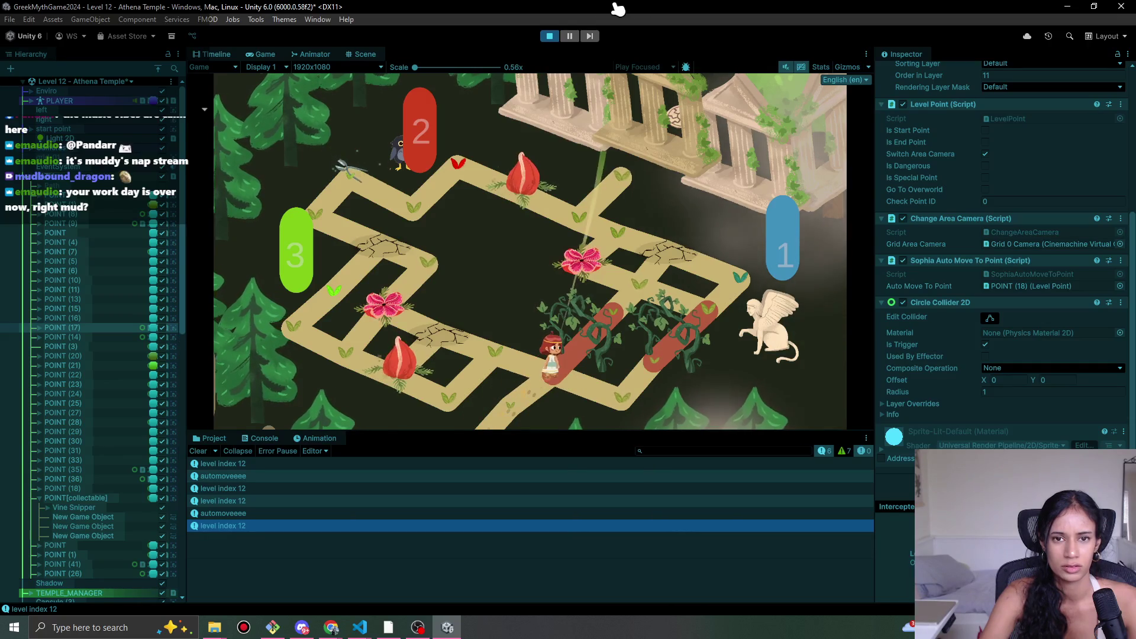
pyautogui.click(549, 36)
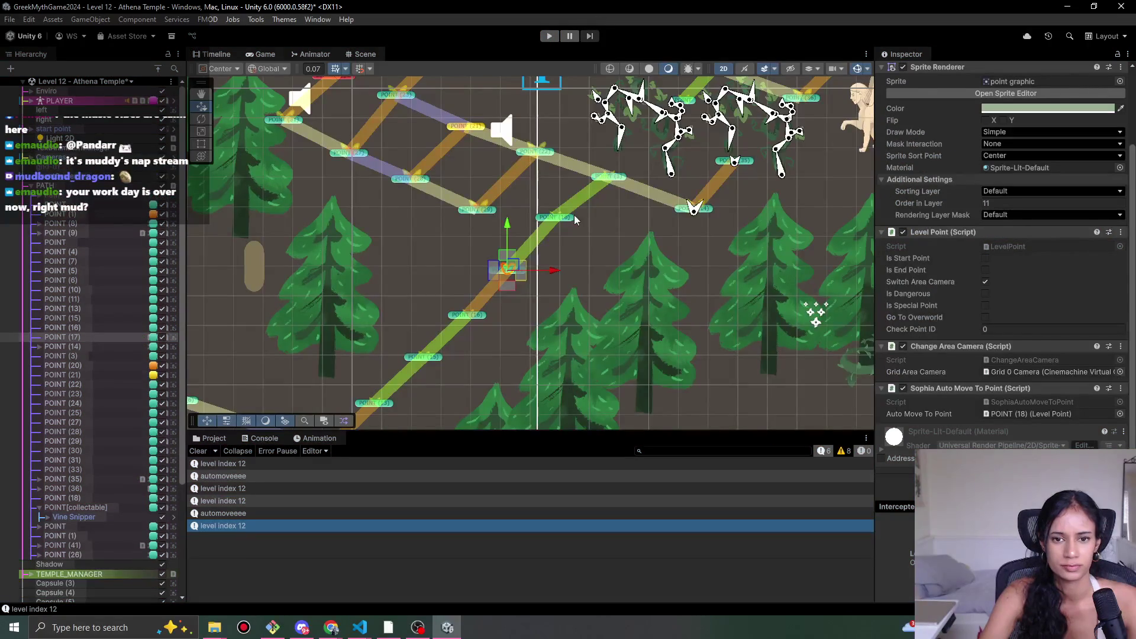
pyautogui.click(561, 221)
pyautogui.scroll(-1, 947, 436)
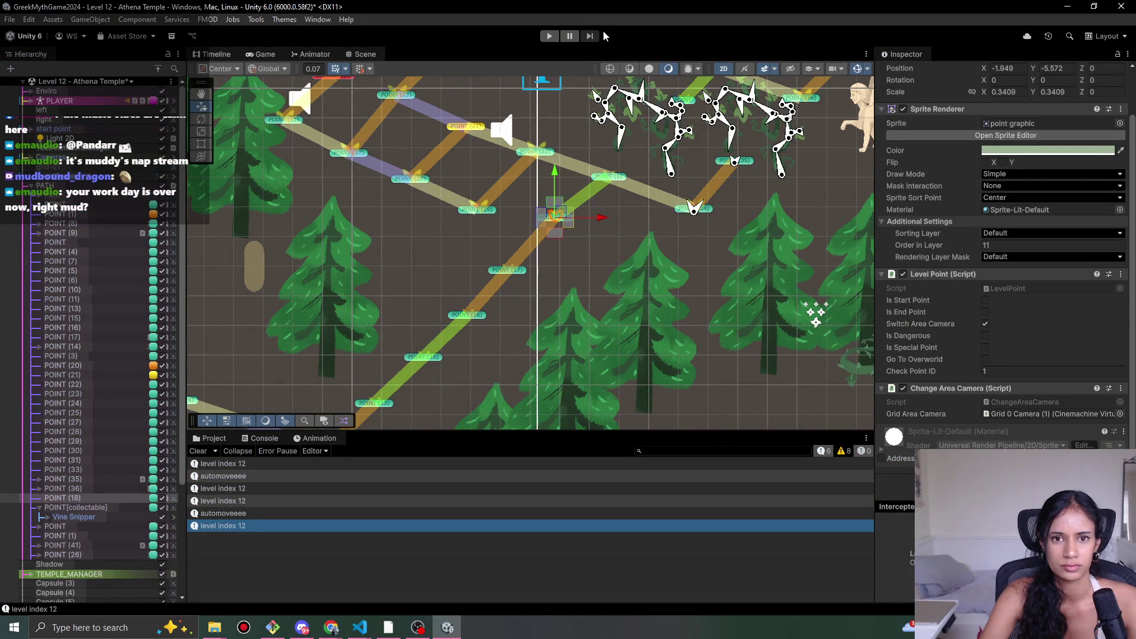
# - In VS Code, locate the CheckAutoMovePoint method in PlayerMovement.cs near the MovePlayerPosition call
pyautogui.moveTo(359, 627)
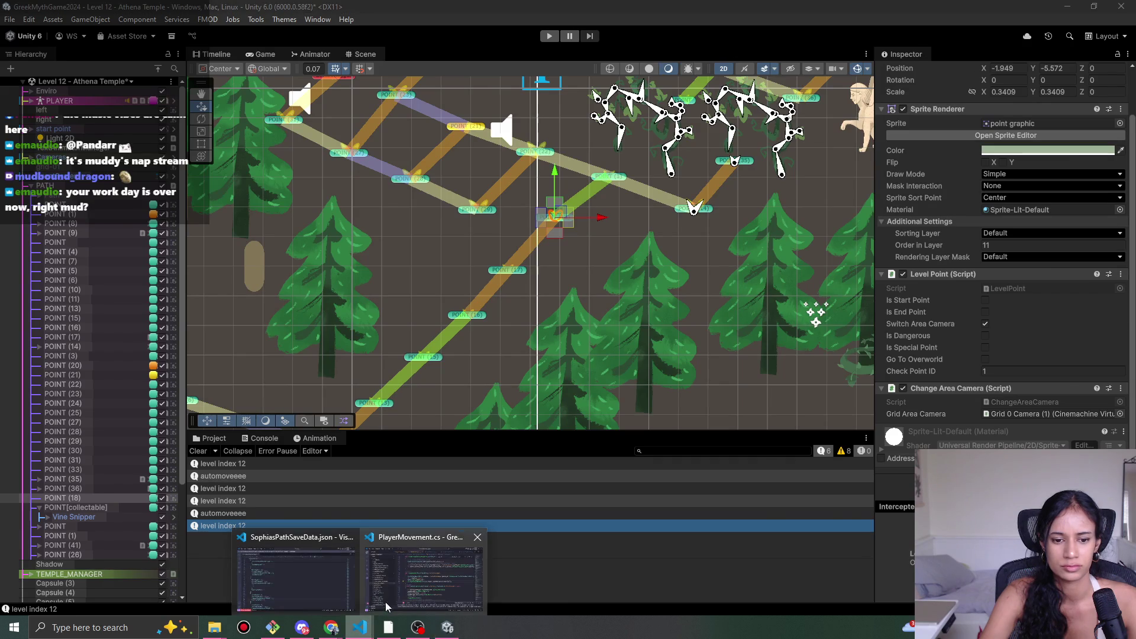
pyautogui.click(408, 588)
pyautogui.scroll(-7, 537, 326)
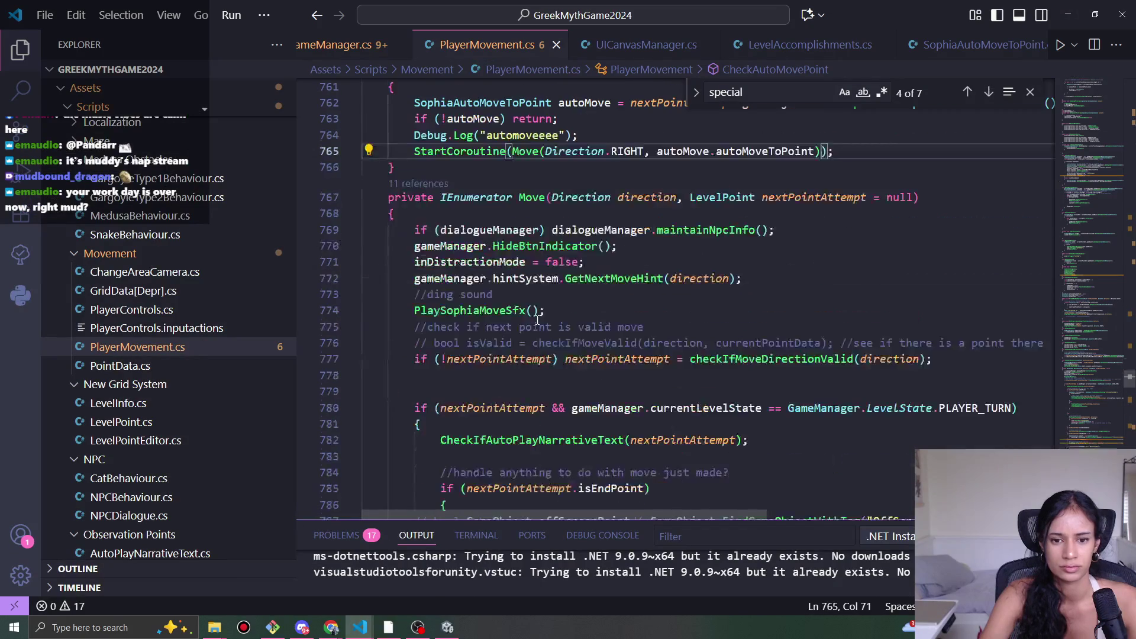
pyautogui.scroll(-6, 537, 327)
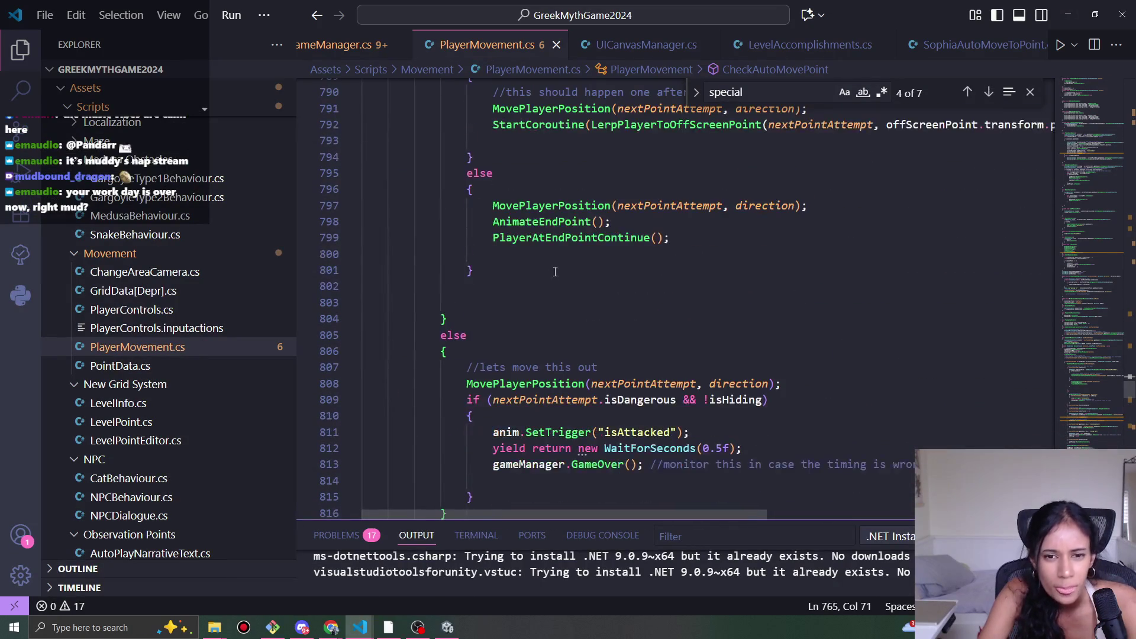
pyautogui.doubleClick(561, 206)
pyautogui.scroll(6, 561, 207)
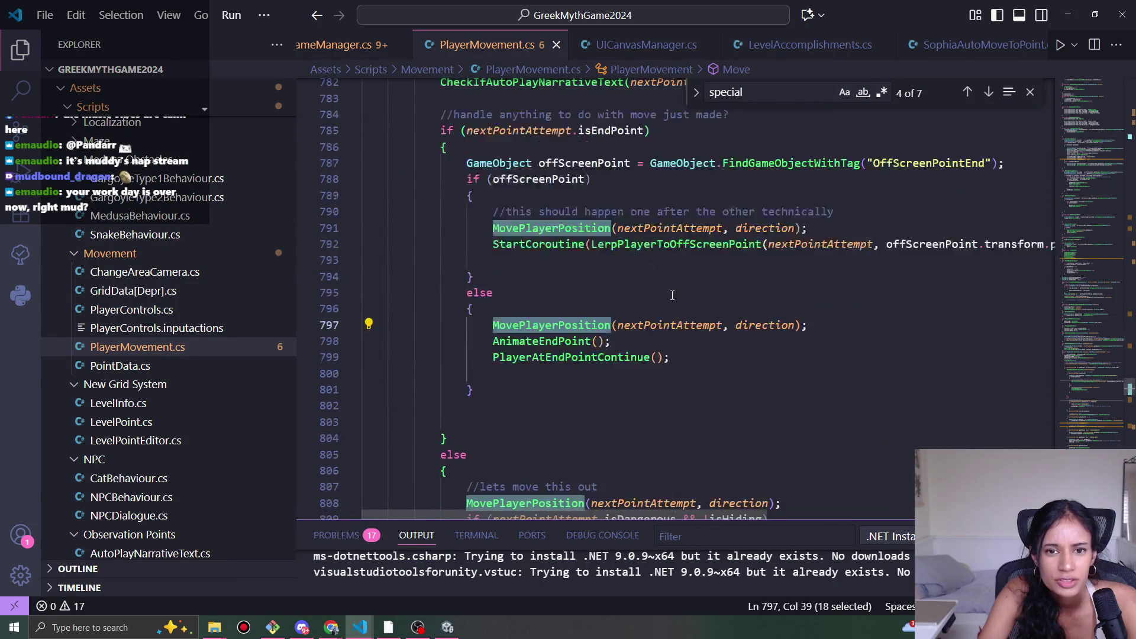
pyautogui.scroll(-3, 680, 304)
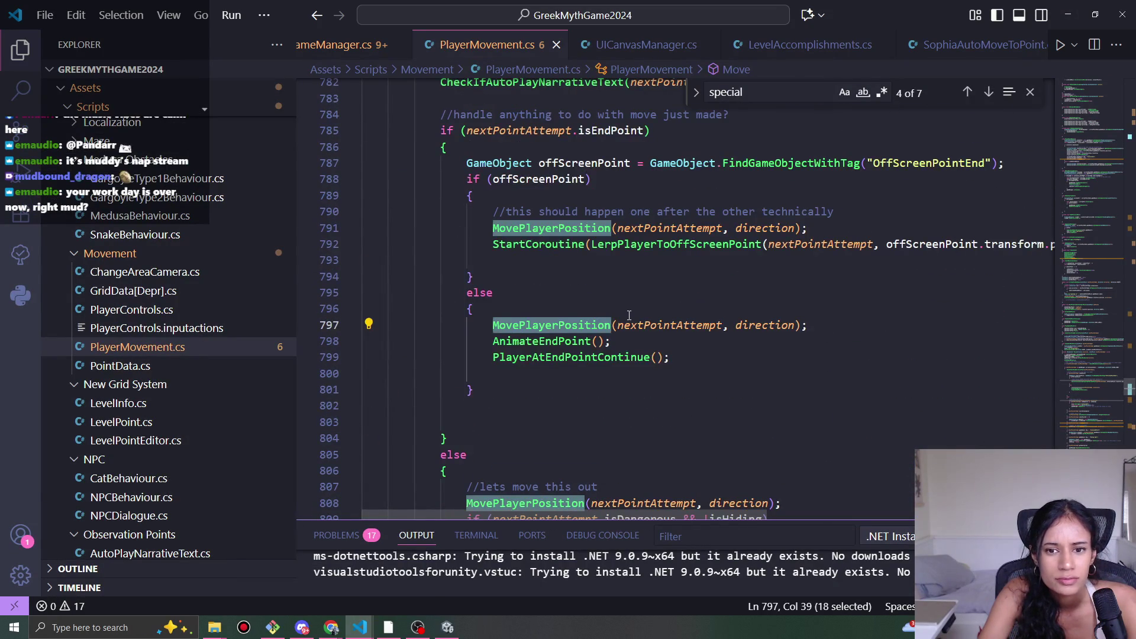
pyautogui.scroll(4, 621, 317)
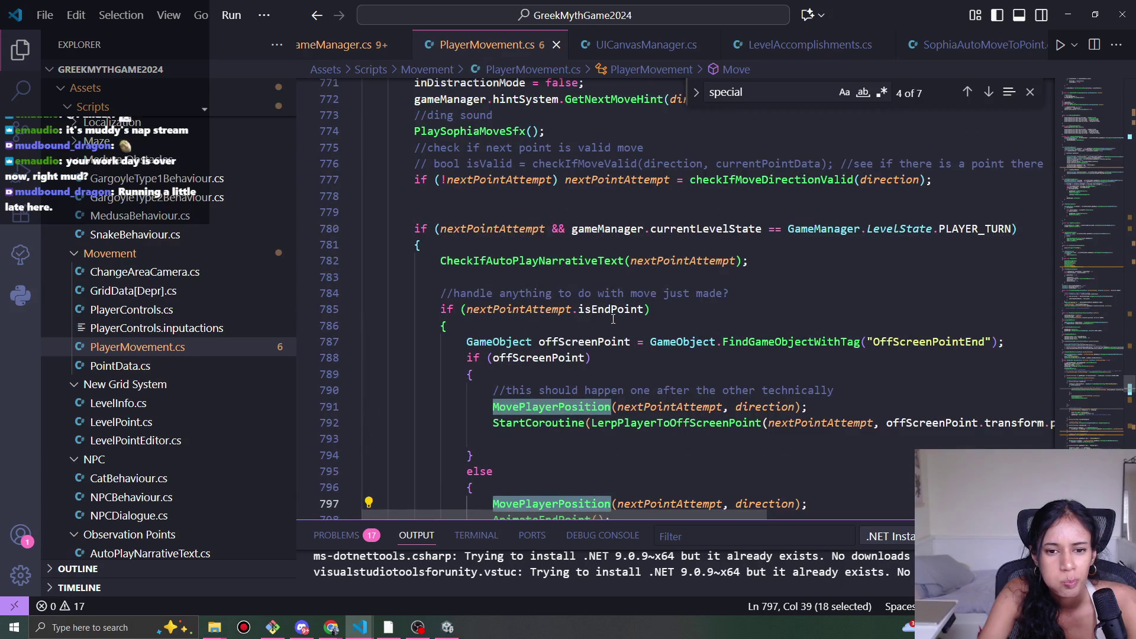
pyautogui.scroll(1, 613, 319)
pyautogui.scroll(-3, 613, 317)
pyautogui.scroll(5, 615, 315)
pyautogui.scroll(3, 616, 312)
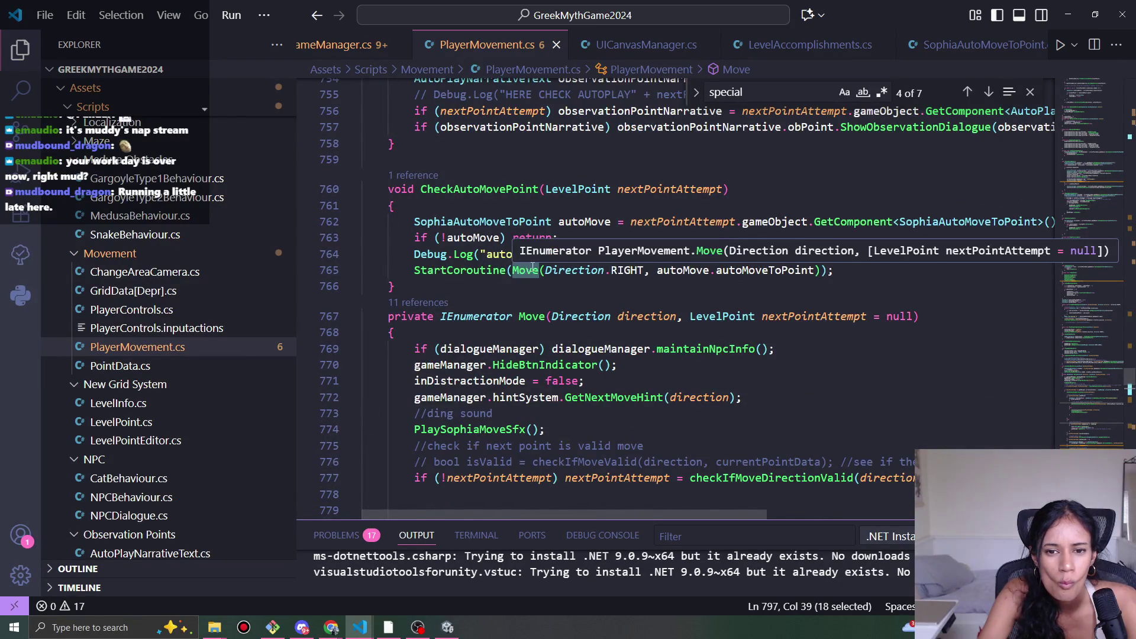
pyautogui.scroll(-3, 592, 284)
pyautogui.scroll(2, 640, 288)
pyautogui.scroll(-3, 640, 288)
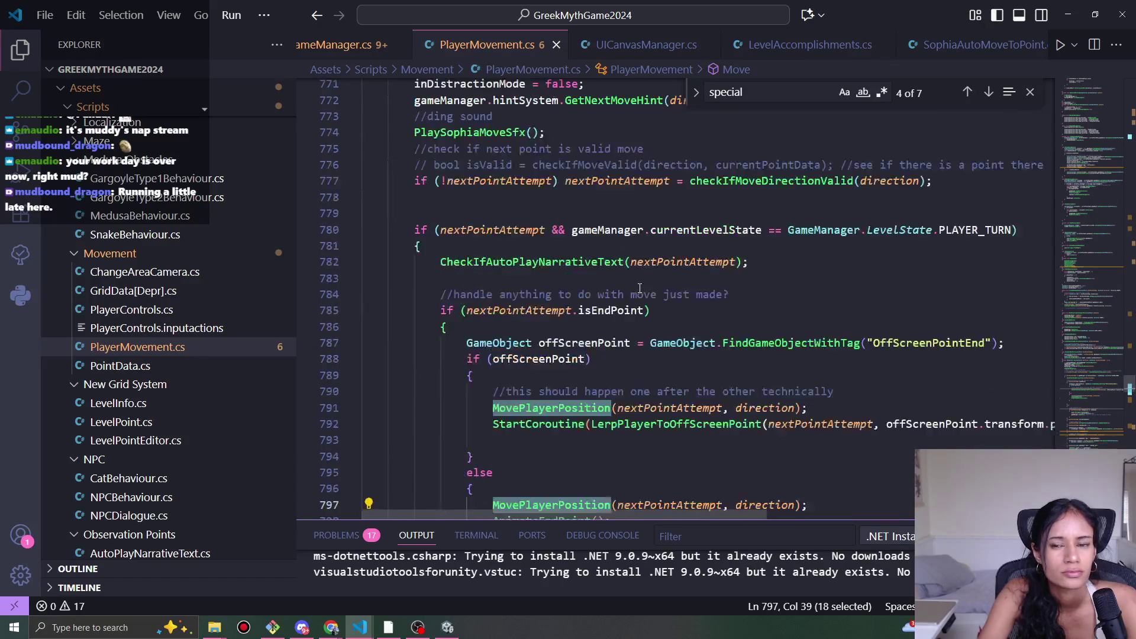
pyautogui.scroll(-15, 639, 288)
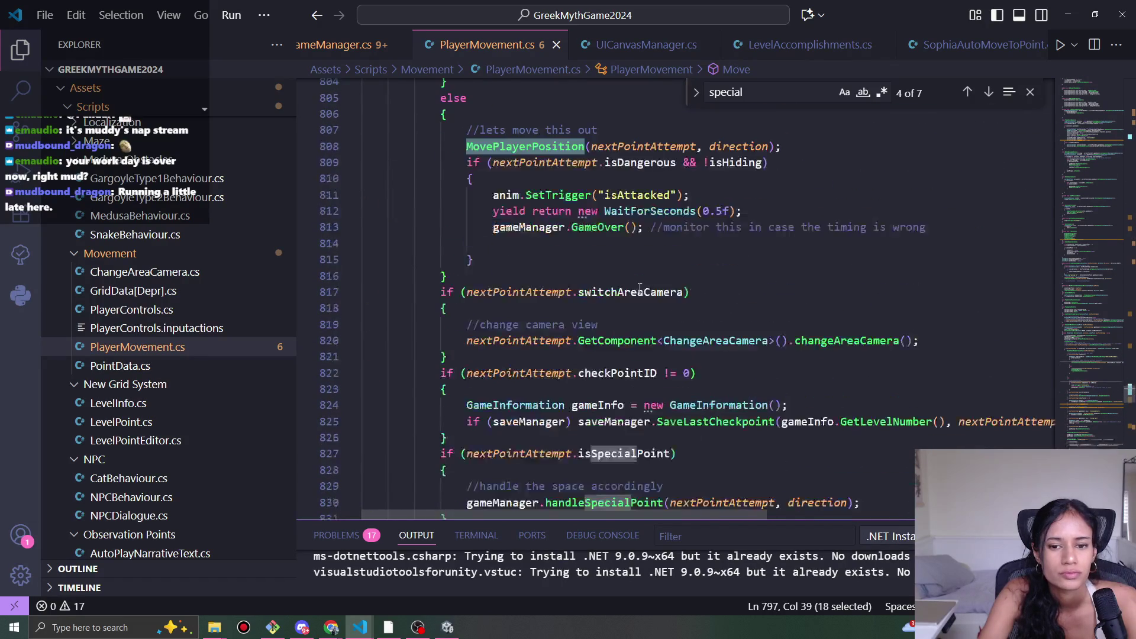
pyautogui.scroll(-12, 640, 288)
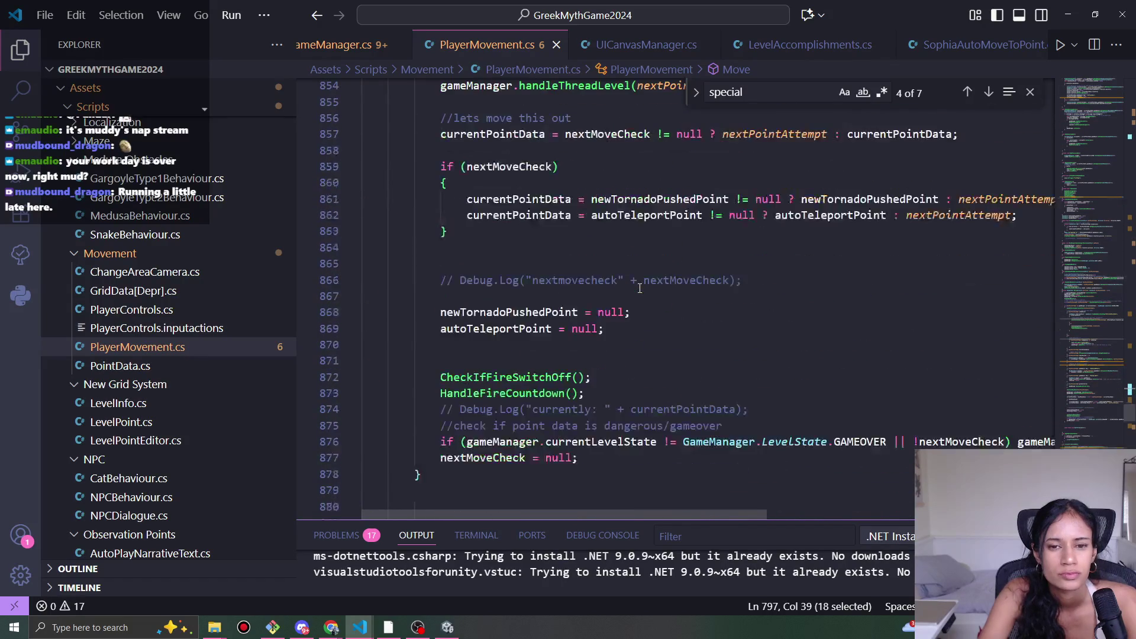
pyautogui.scroll(-4, 640, 289)
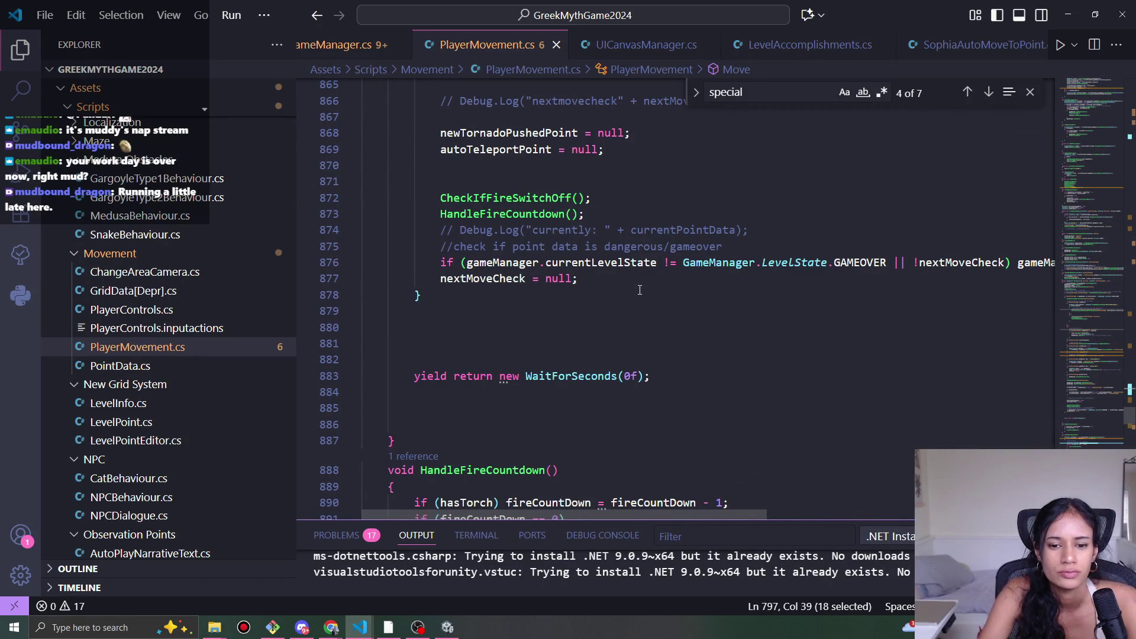
pyautogui.scroll(20, 640, 290)
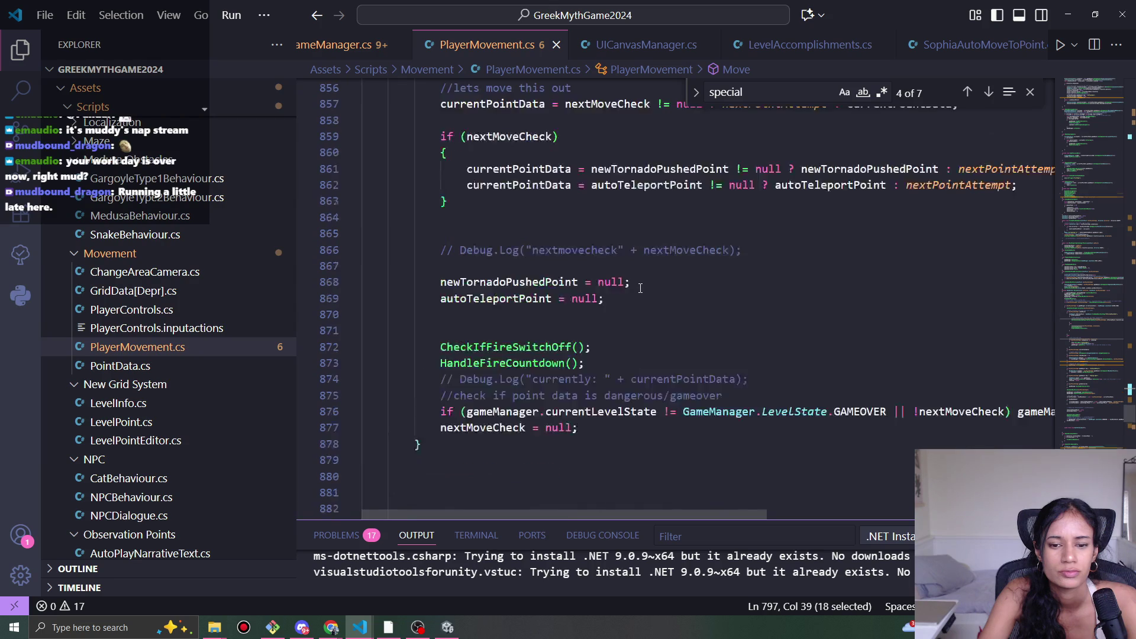
pyautogui.scroll(16, 645, 292)
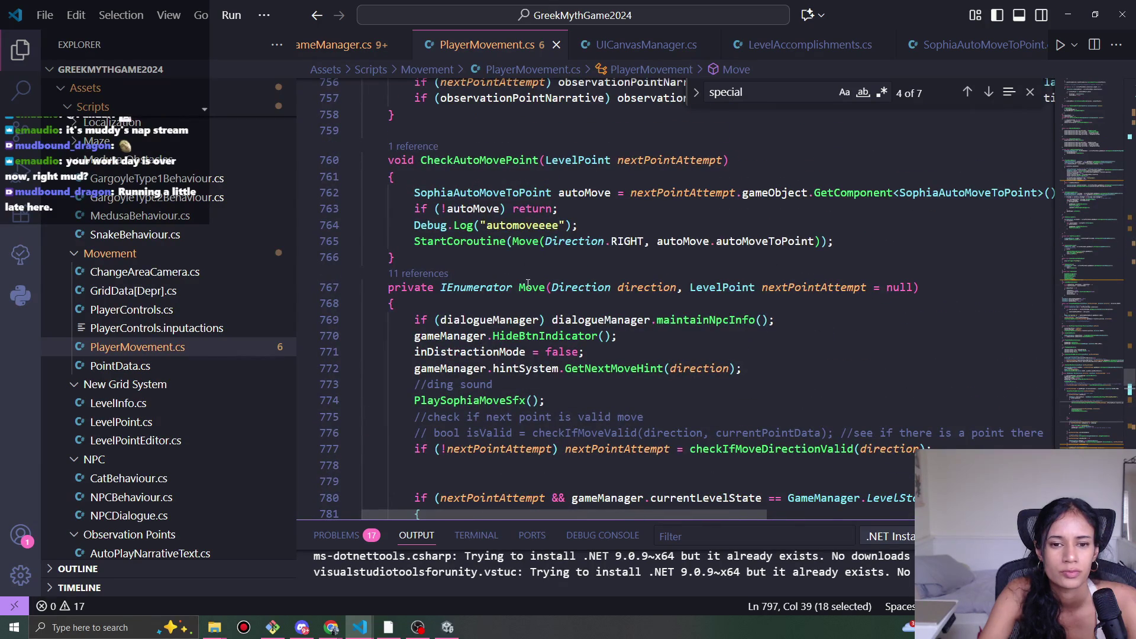
# - Review the Move coroutine and StartCoroutine arguments, then add a blank line after the StartCoroutine call
pyautogui.click(527, 287)
pyautogui.click(392, 304)
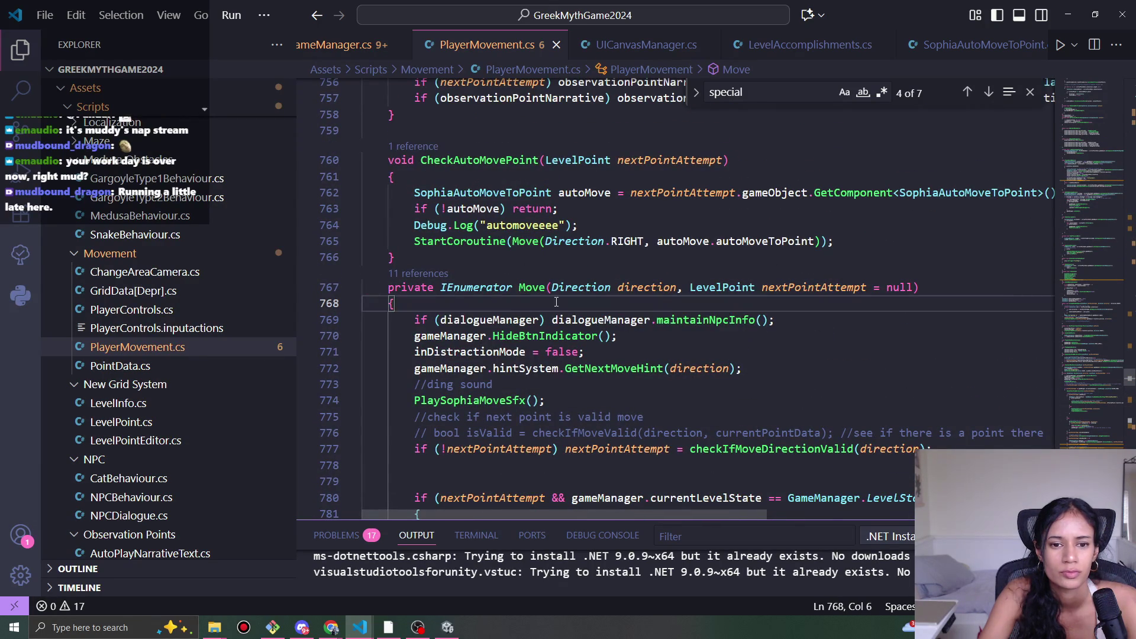
pyautogui.click(599, 241)
pyautogui.click(526, 241)
pyautogui.click(658, 241)
pyautogui.click(843, 241)
pyautogui.press('Return')
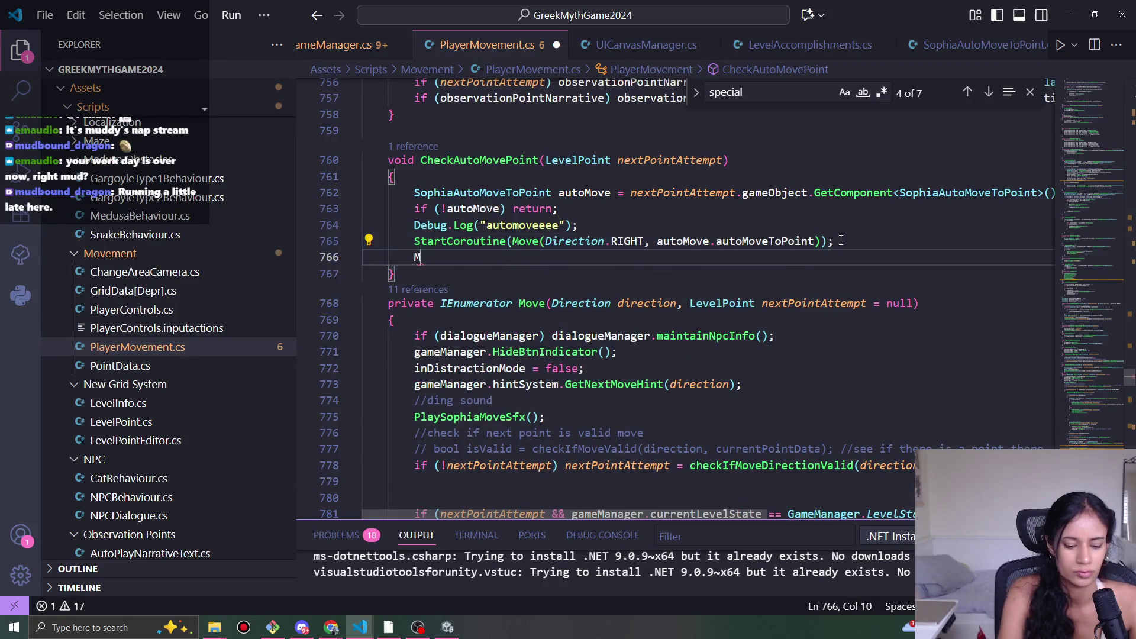
# - Write the call MovePlayerPosition(autoMove.autoMoveToPoint, Direction.RIGHT) on the new line
pyautogui.write('Movepl')
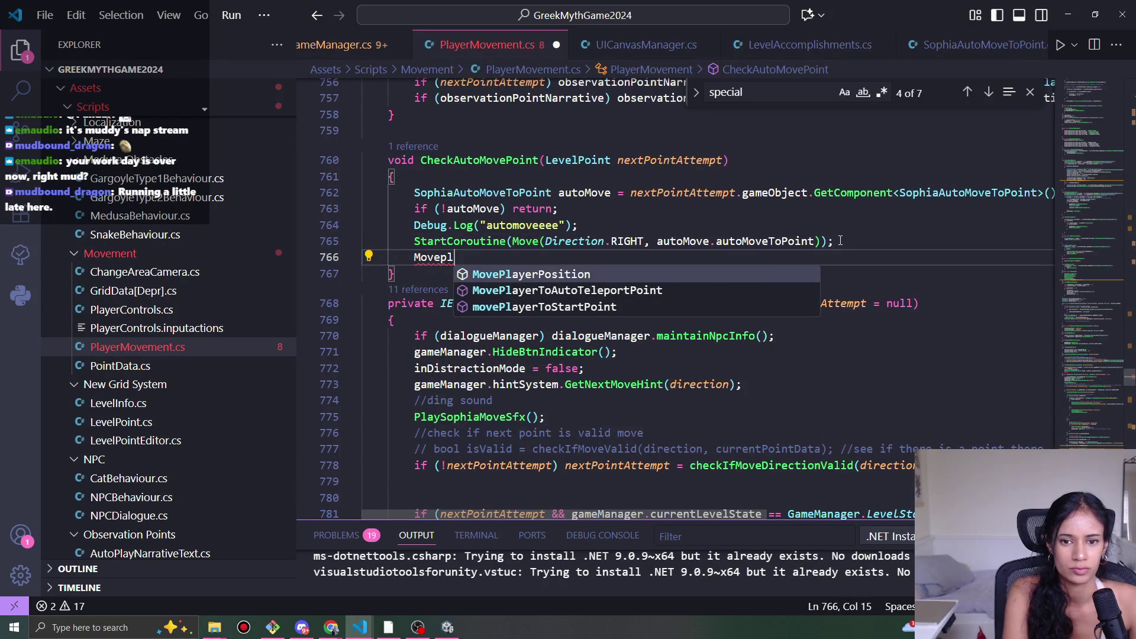
pyautogui.press('Tab')
pyautogui.write('*')
pyautogui.write('(')
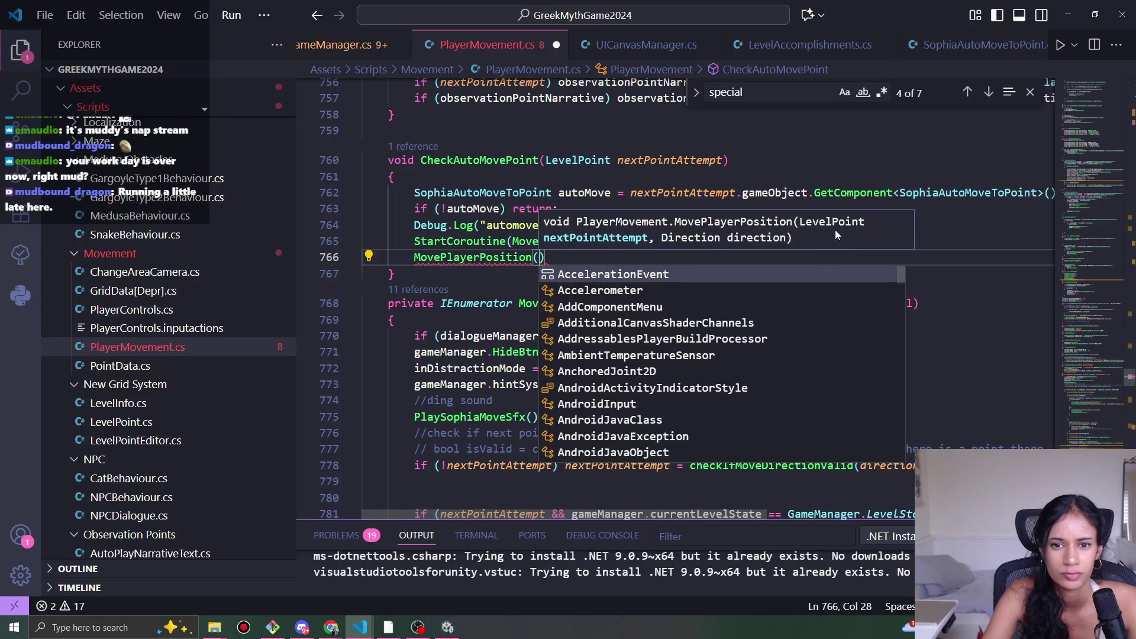
pyautogui.click(700, 177)
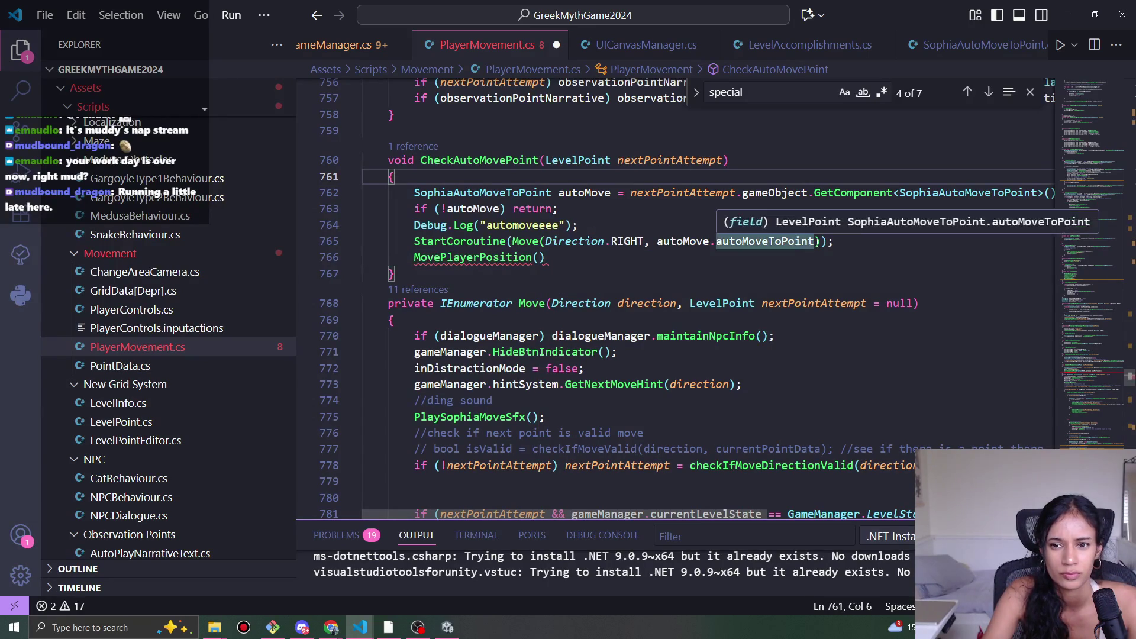
pyautogui.moveTo(815, 241); pyautogui.dragTo(657, 242)
pyautogui.hotkey('ctrl', 'c')
pyautogui.click(540, 258)
pyautogui.hotkey('ctrl', 'v')
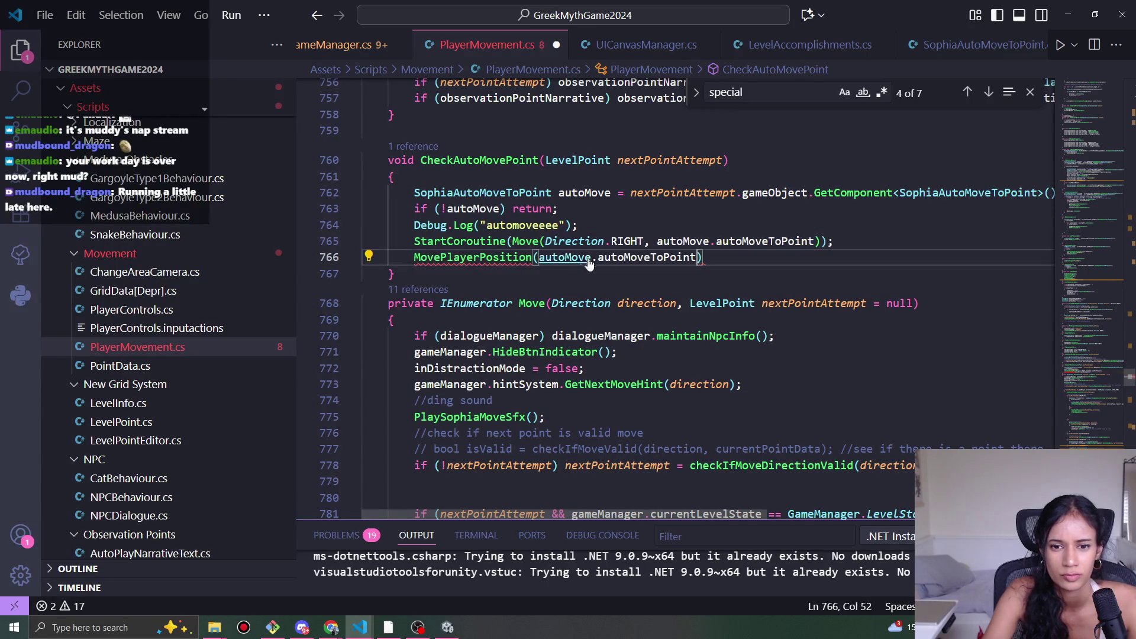
pyautogui.write(',')
pyautogui.moveTo(644, 242); pyautogui.dragTo(547, 242)
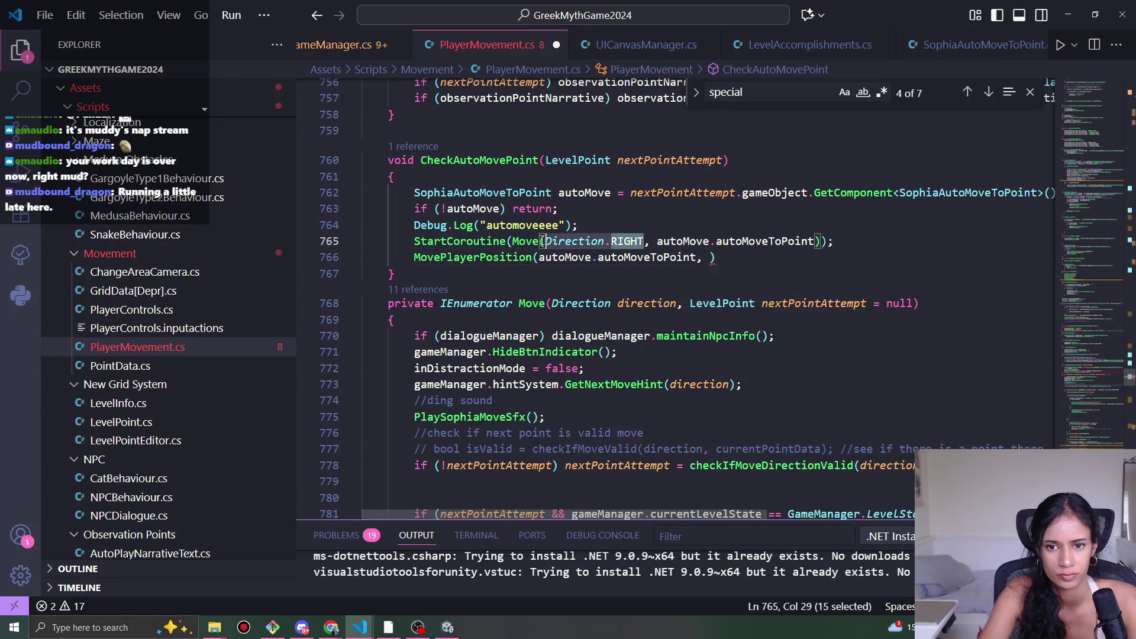
pyautogui.click(713, 258)
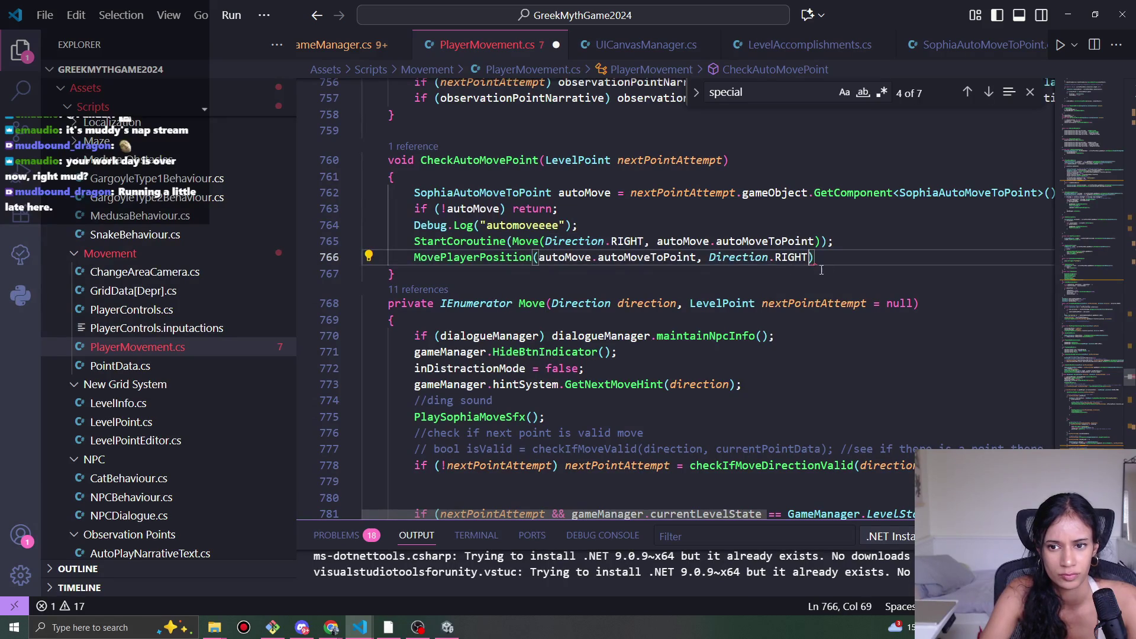
# - Check the MovePlayerPosition definition, come back to the new call, and switch to Unity
pyautogui.keyDown('ctrl'); pyautogui.click(489, 259); pyautogui.keyUp('ctrl')
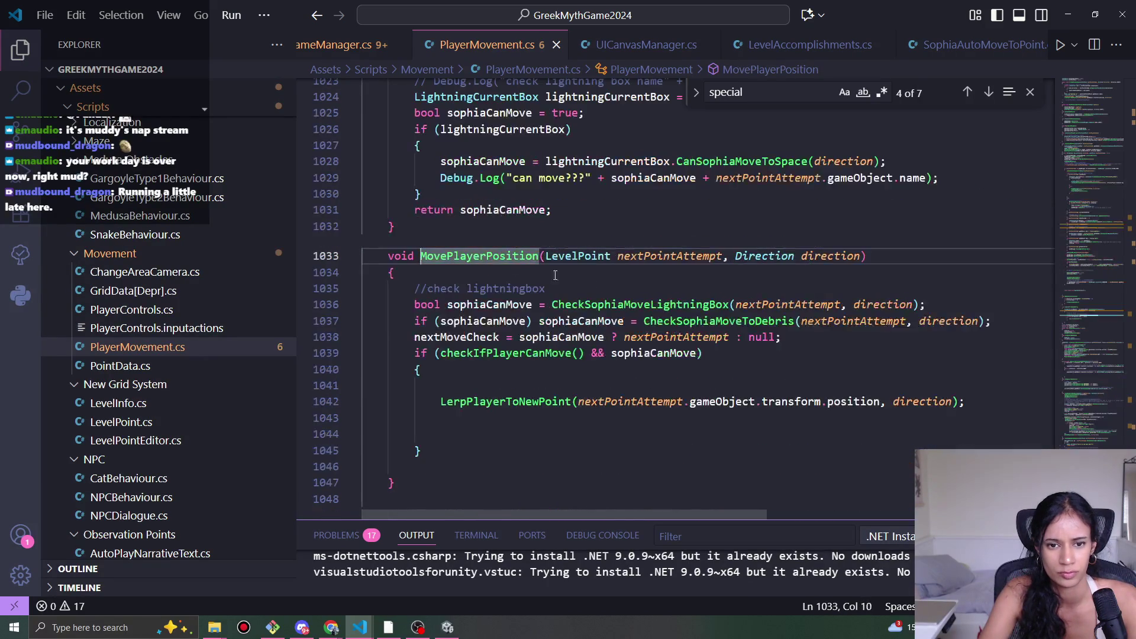
pyautogui.hotkey('alt', 'Left')
pyautogui.scroll(5, 624, 257)
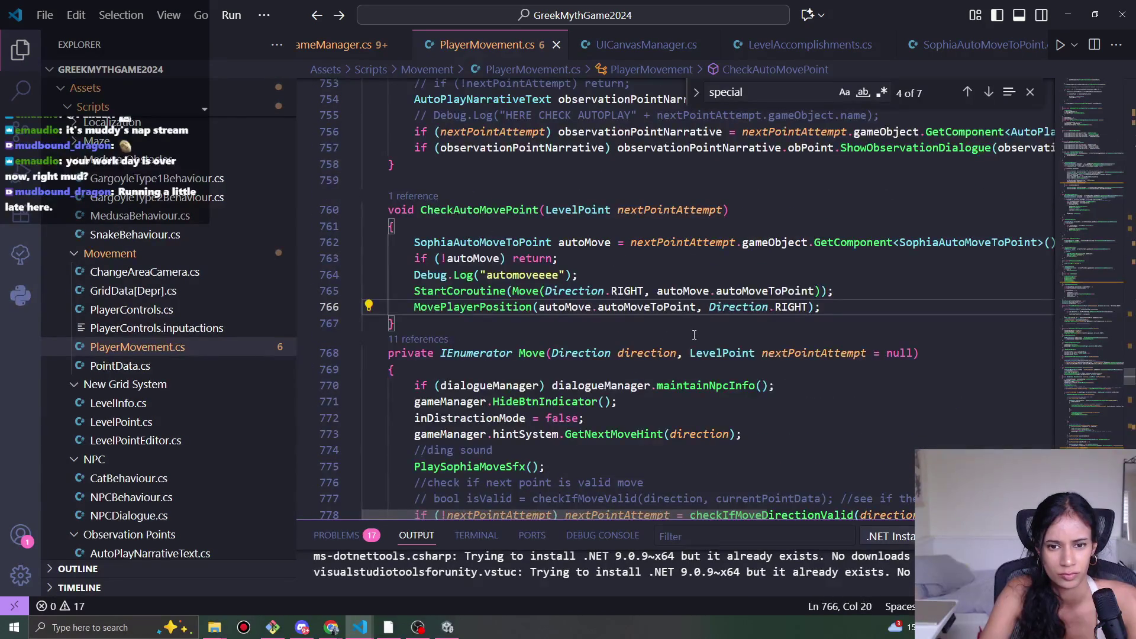
pyautogui.click(448, 626)
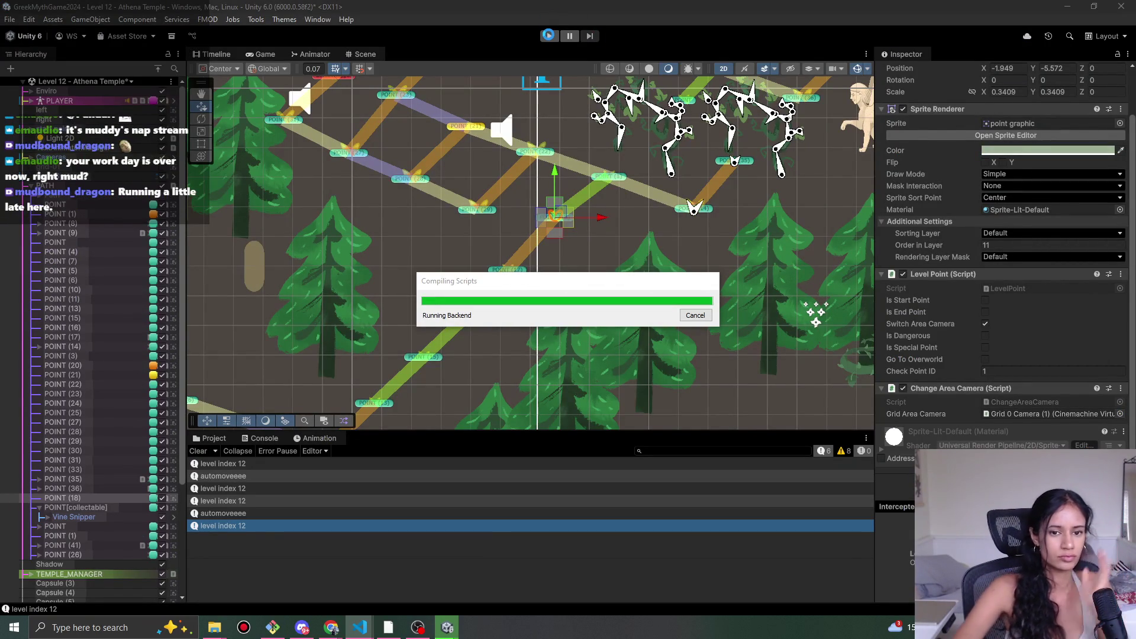
# - Start and restart play mode, walk the character up the path, then stop playing
pyautogui.click(550, 36)
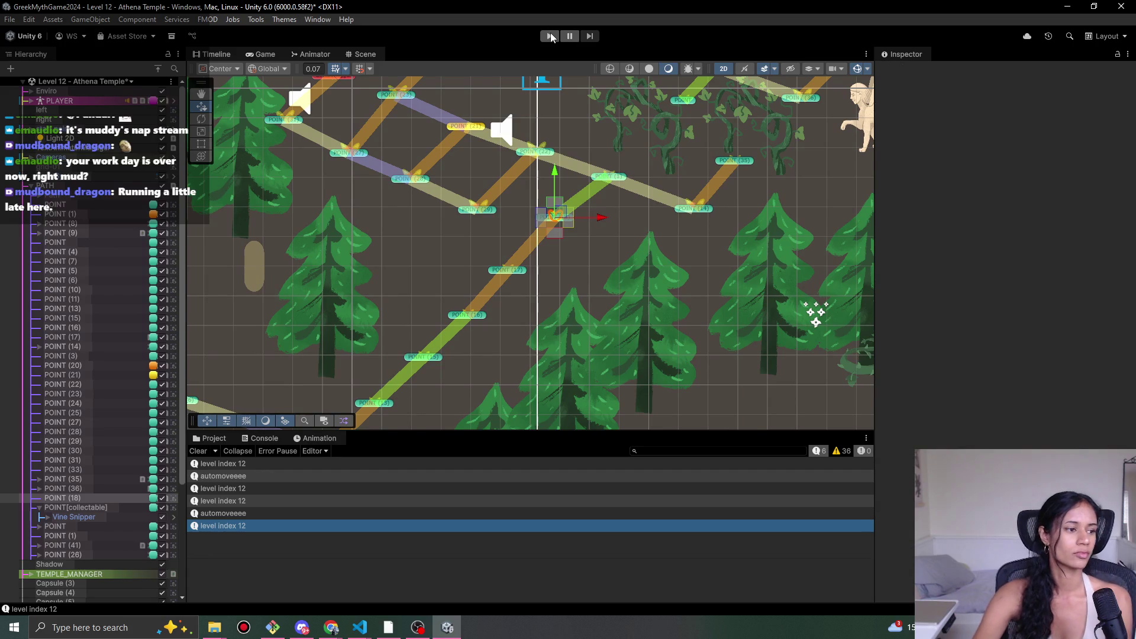
pyautogui.click(550, 36)
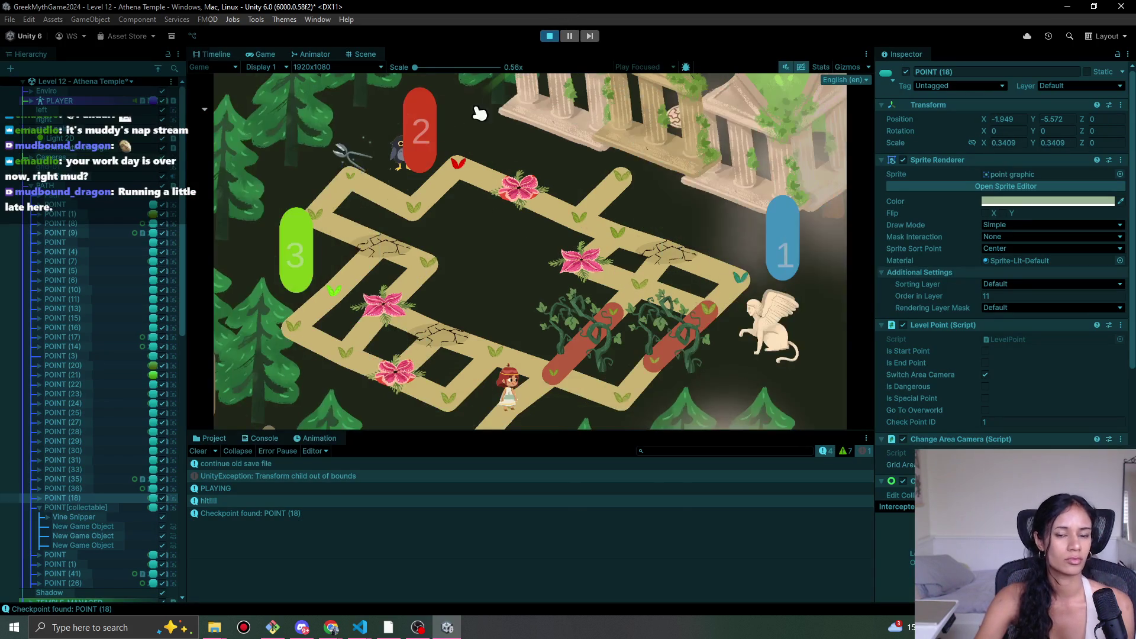
pyautogui.click(557, 37)
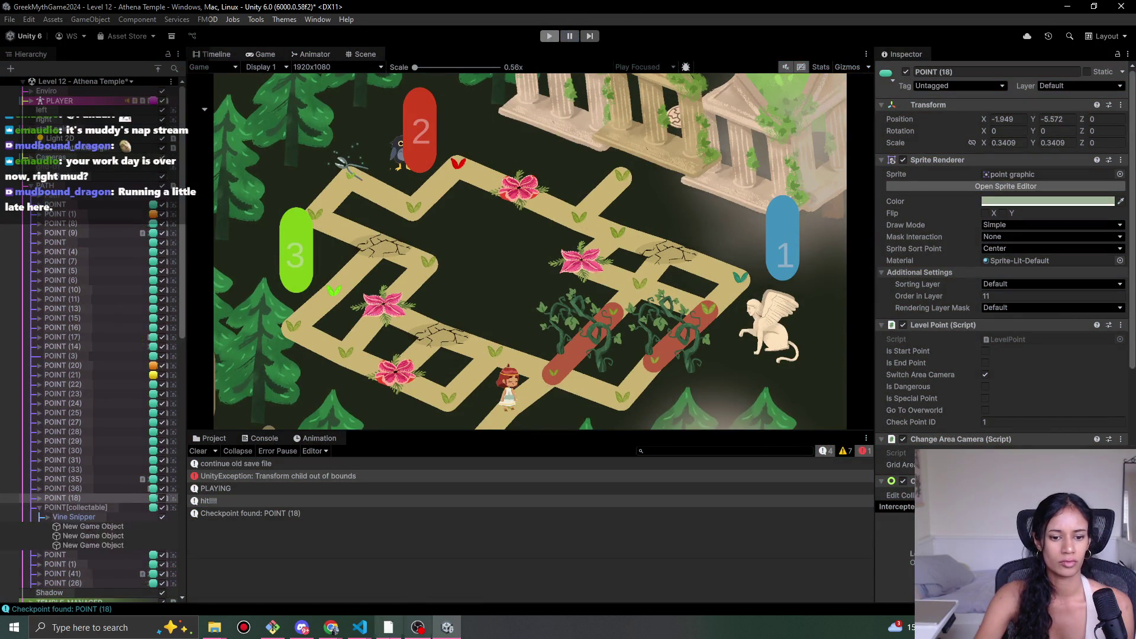
pyautogui.click(549, 35)
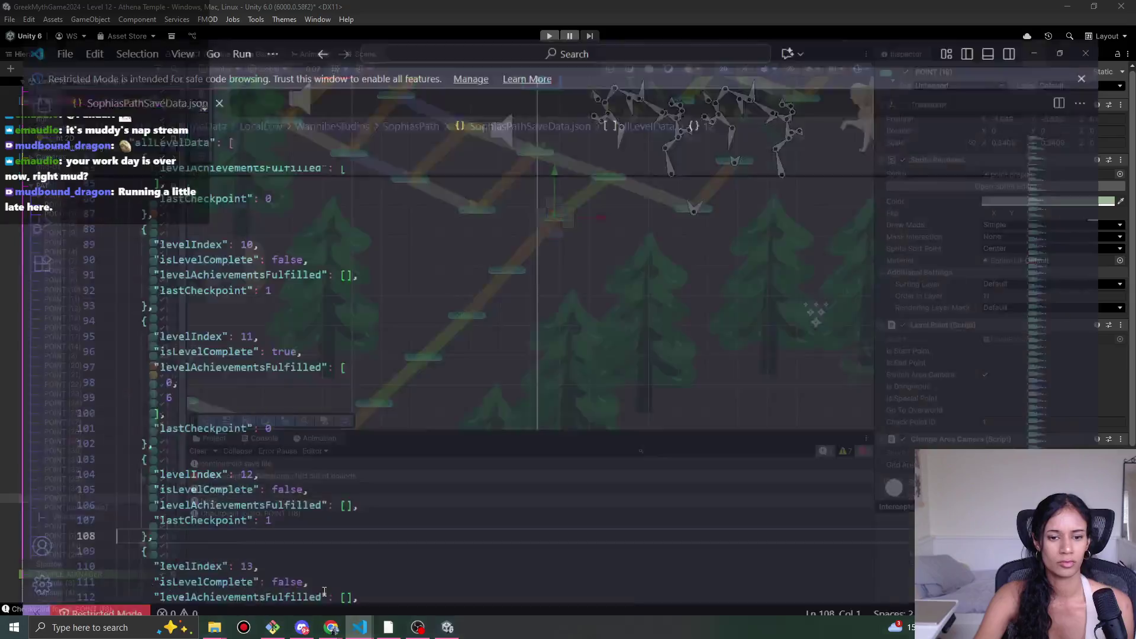
pyautogui.moveTo(331, 628)
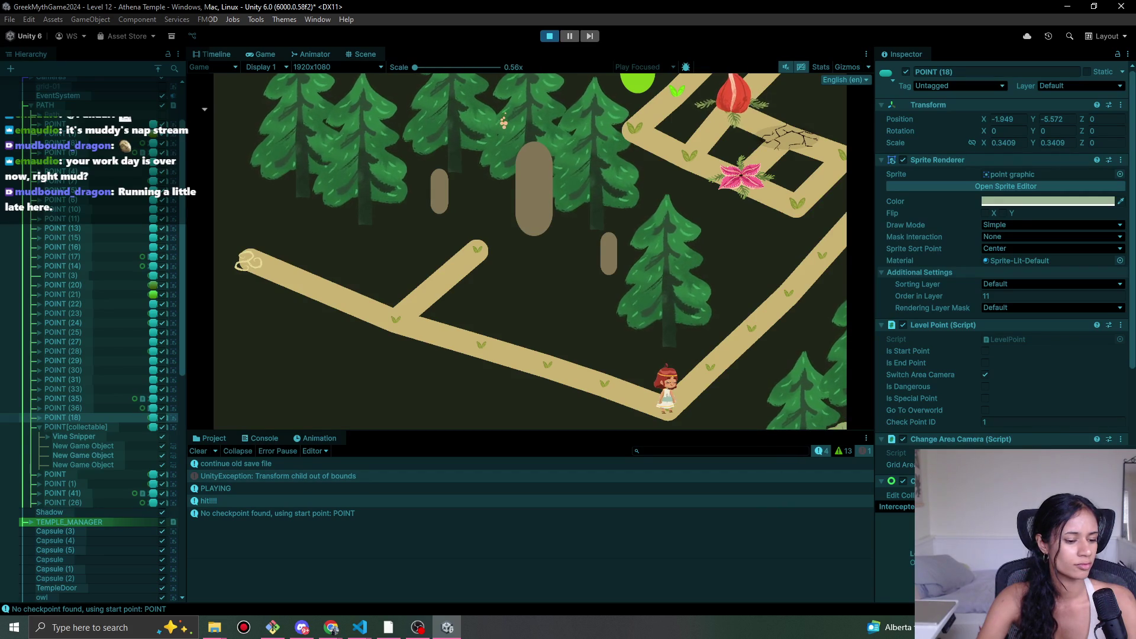
pyautogui.click(716, 384)
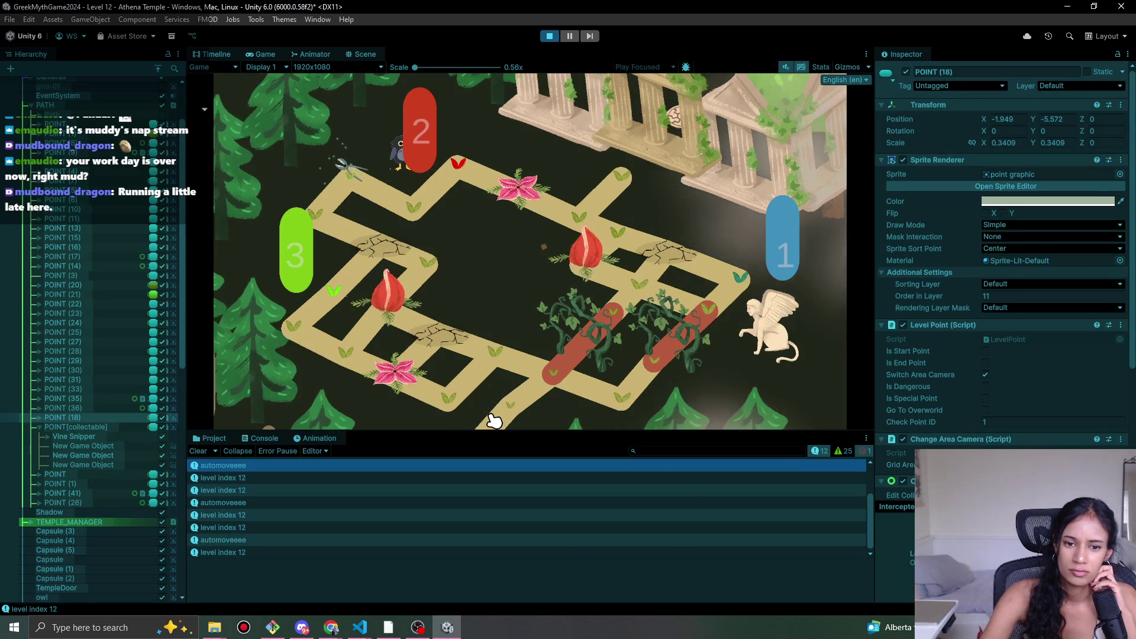
pyautogui.click(549, 37)
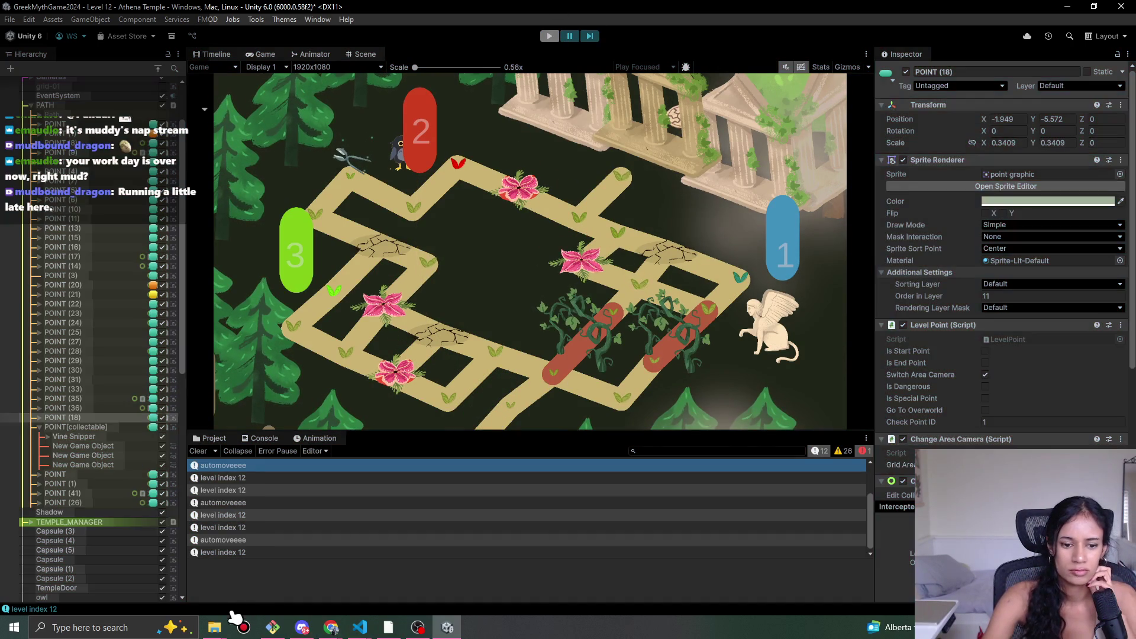
# - Glance at the saved level data JSON in VS Code and return to Unity
pyautogui.moveTo(359, 628)
pyautogui.click(349, 580)
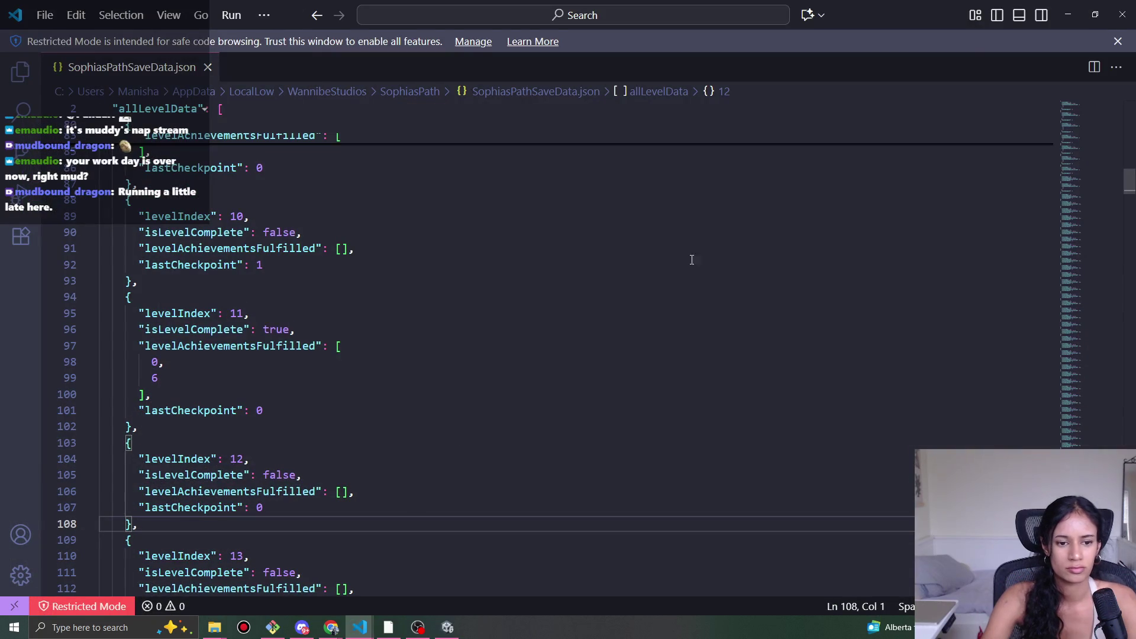
pyautogui.hotkey('alt', 'Tab')
# - Play the level and walk the character up the right-hand diagonal path onto the auto-move point
pyautogui.click(553, 35)
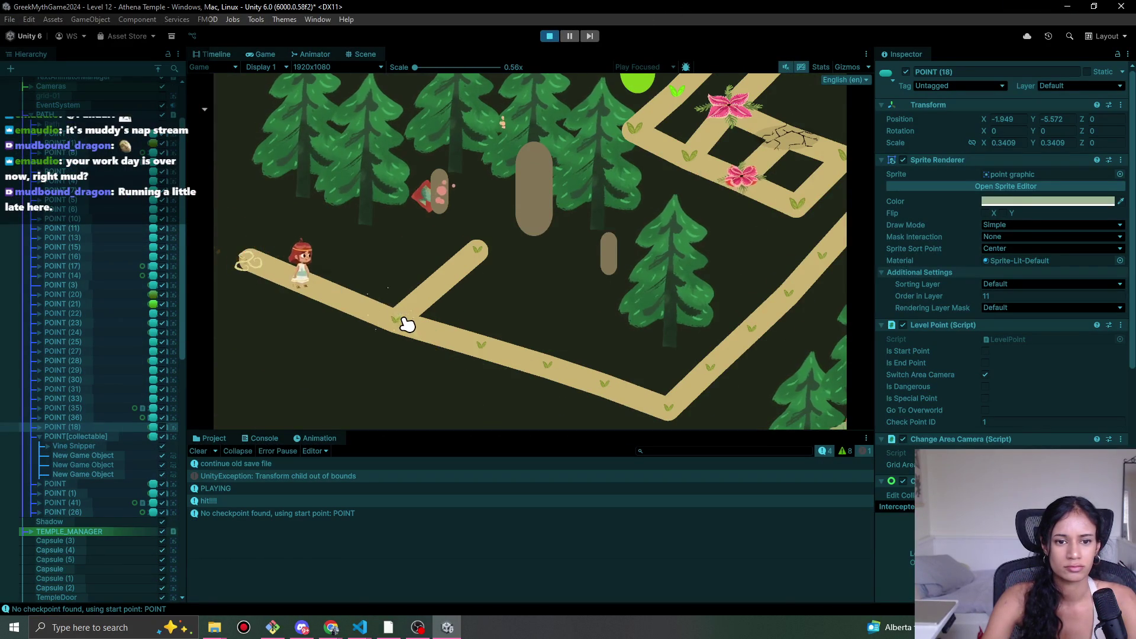
pyautogui.click(476, 342)
pyautogui.click(571, 386)
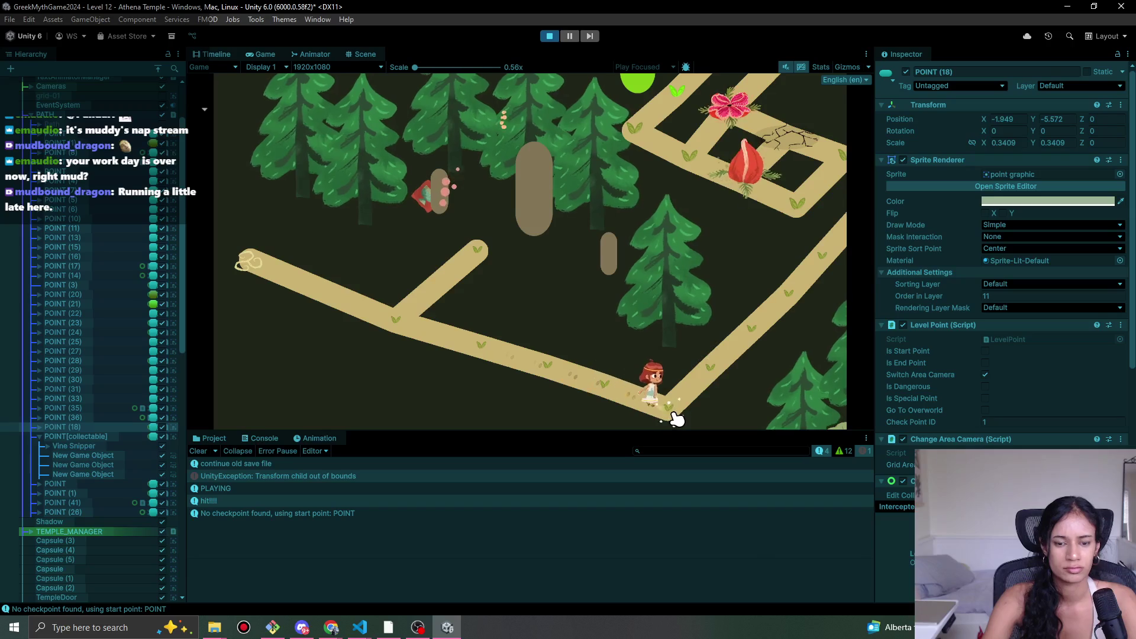
pyautogui.click(685, 397)
pyautogui.click(729, 340)
pyautogui.click(806, 300)
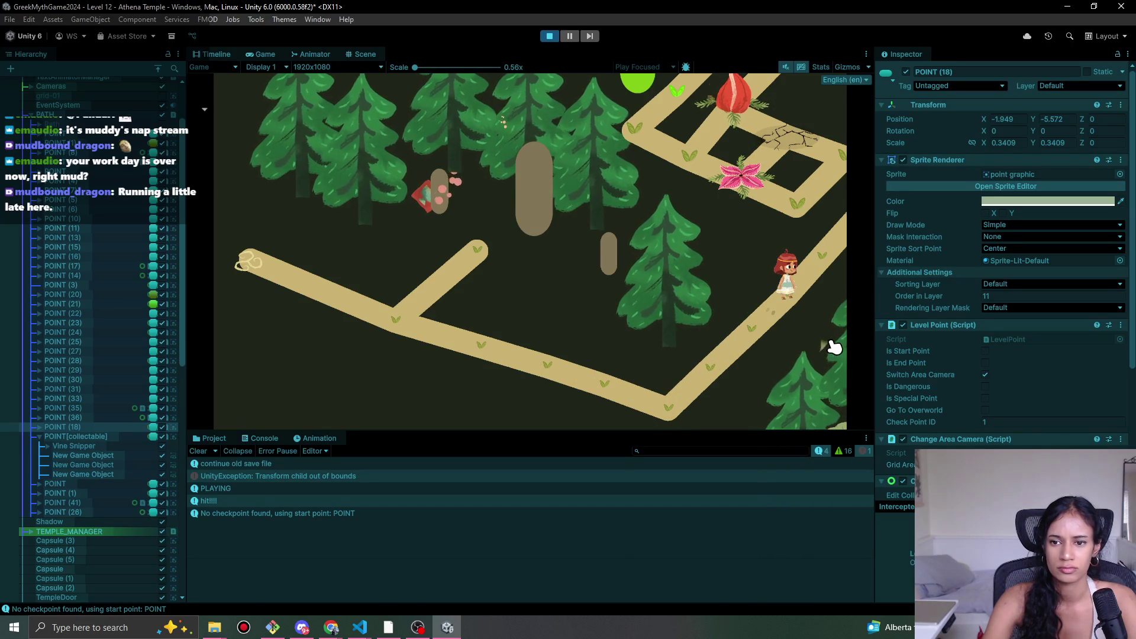
pyautogui.click(826, 276)
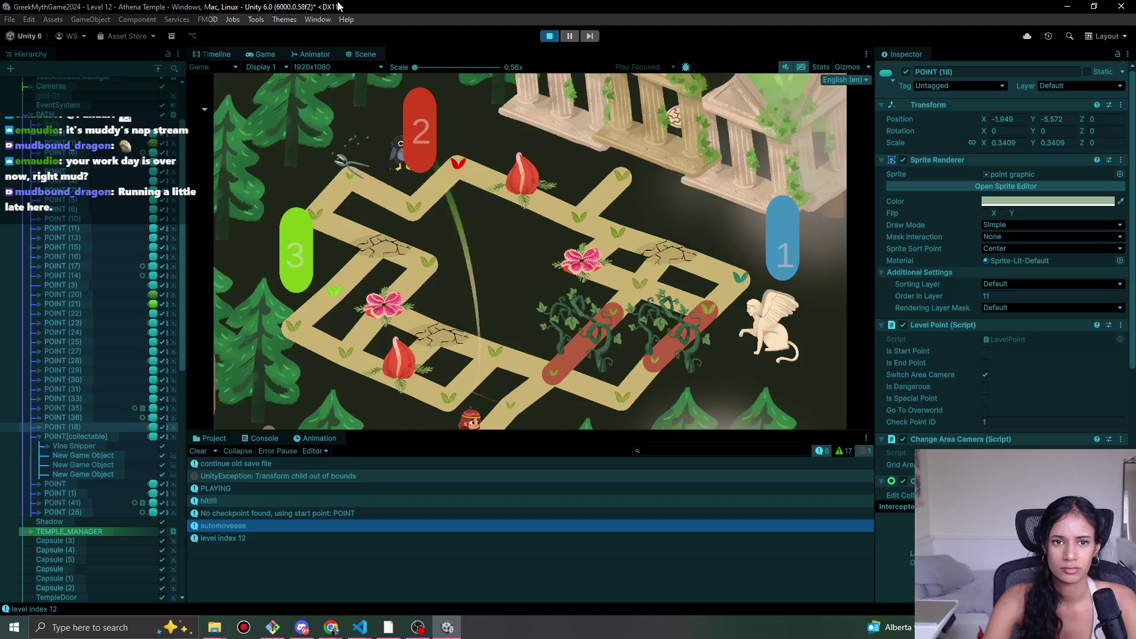
# - Switch to the Scene view and stop play mode
pyautogui.click(364, 54)
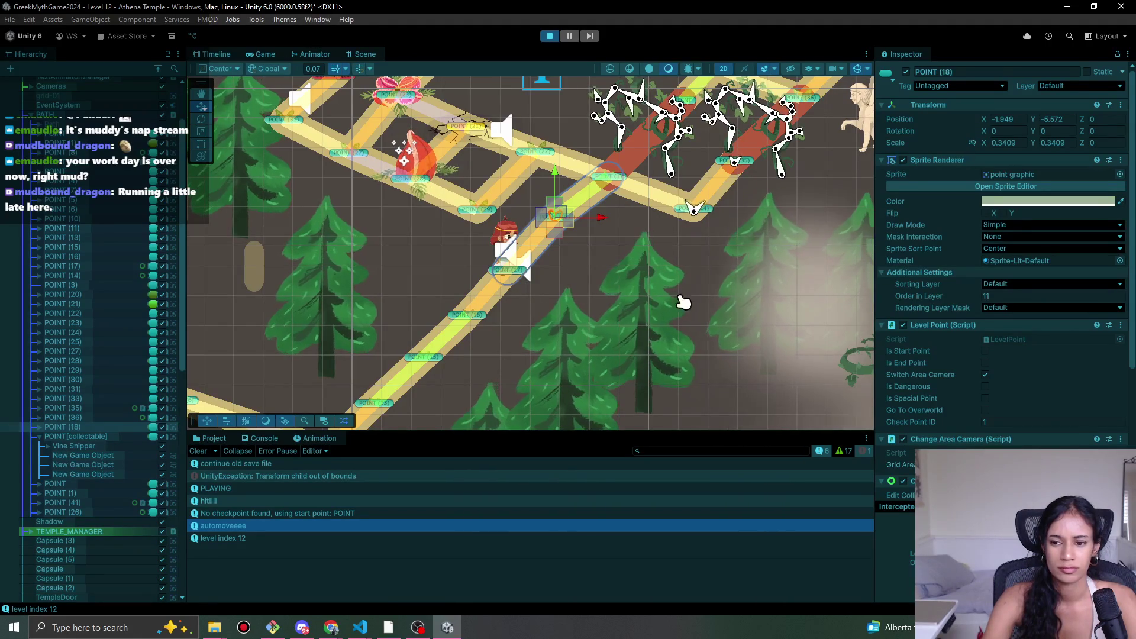
pyautogui.scroll(-5, 1033, 432)
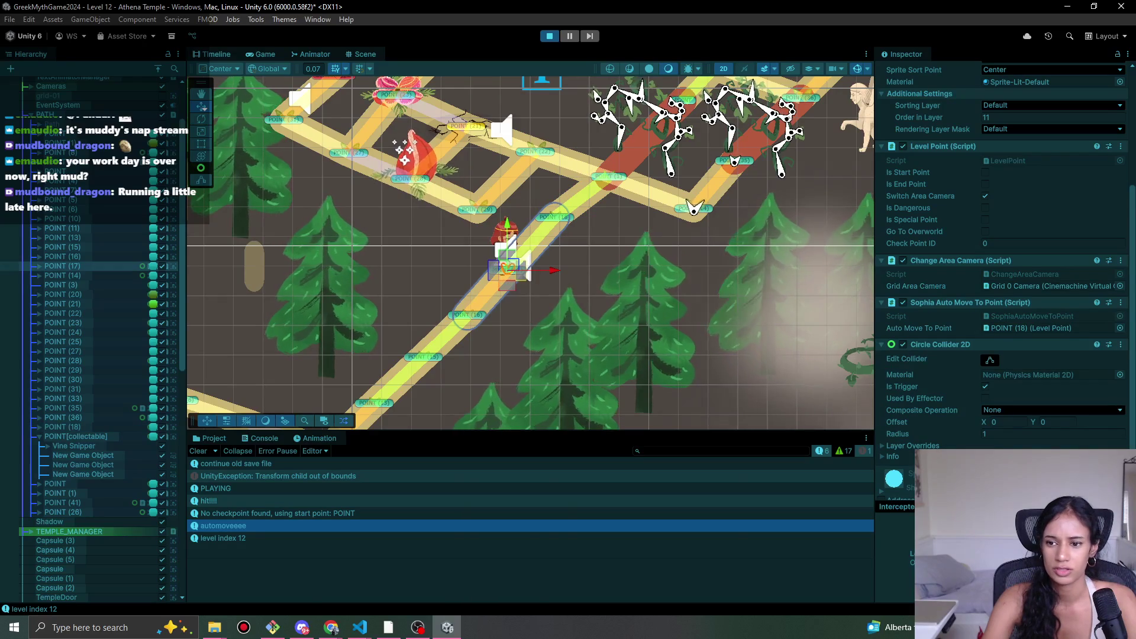
pyautogui.click(553, 39)
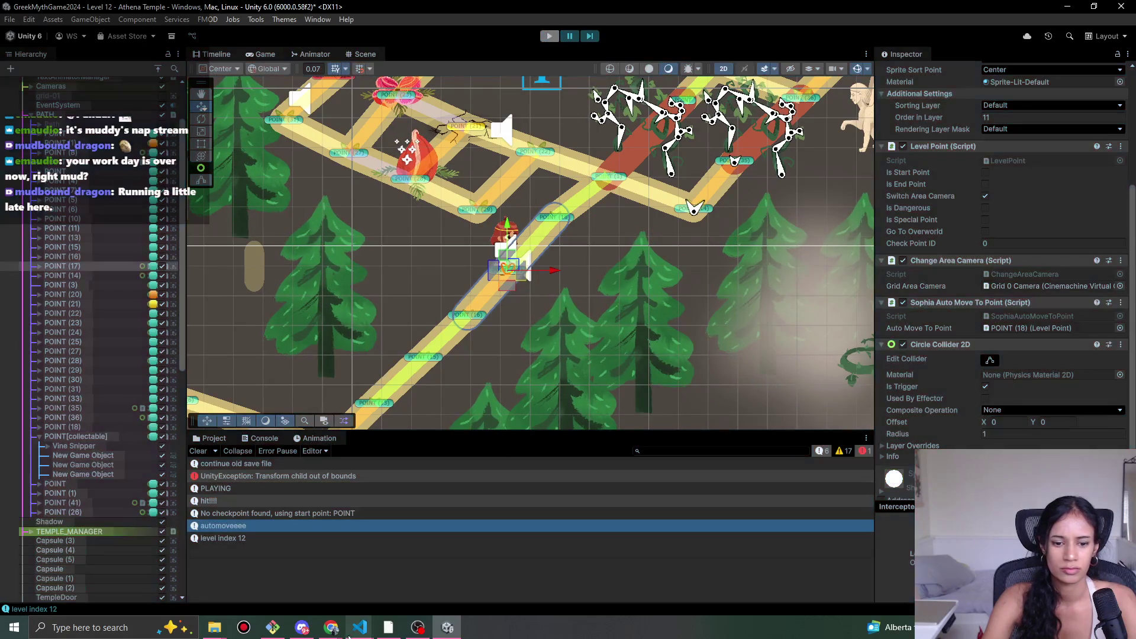
pyautogui.moveTo(359, 628)
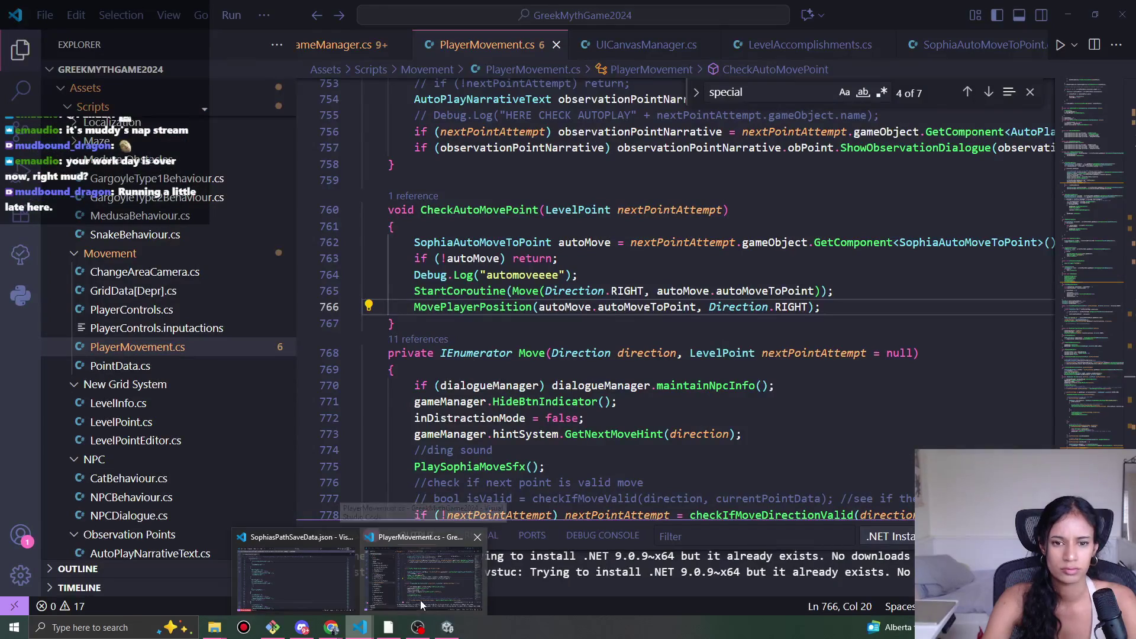
pyautogui.click(421, 602)
pyautogui.moveTo(421, 210); pyautogui.dragTo(539, 212)
pyautogui.scroll(-5, 610, 297)
pyautogui.scroll(5, 609, 298)
pyautogui.scroll(1, 610, 297)
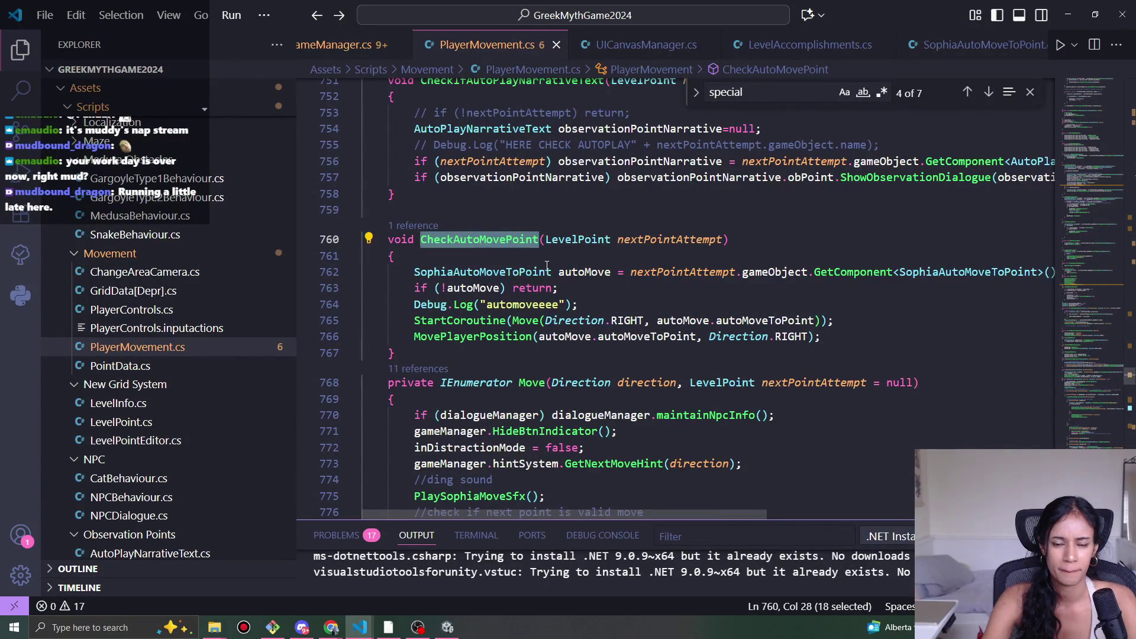
pyautogui.scroll(-4, 686, 300)
pyautogui.scroll(-13, 686, 300)
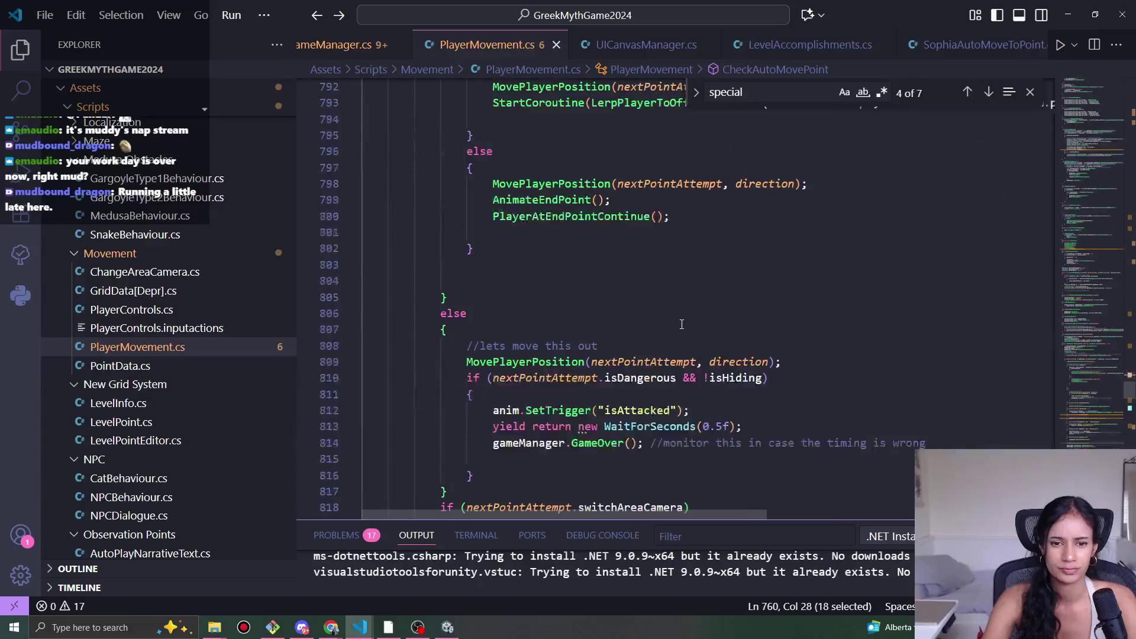
pyautogui.scroll(-9, 681, 330)
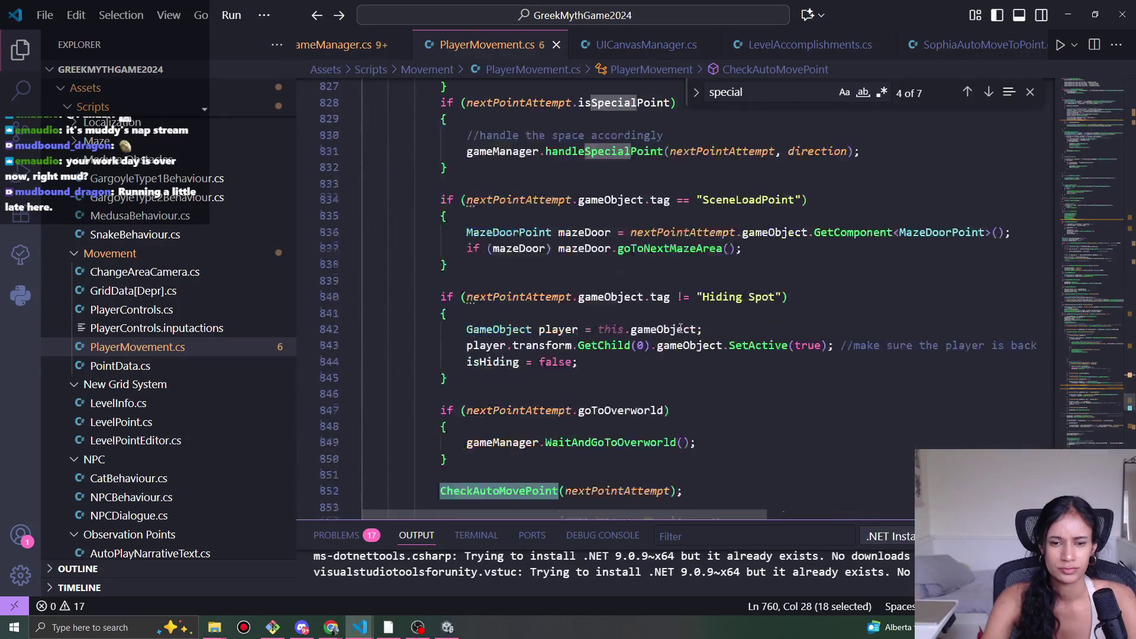
pyautogui.scroll(-1, 638, 400)
pyautogui.doubleClick(633, 342)
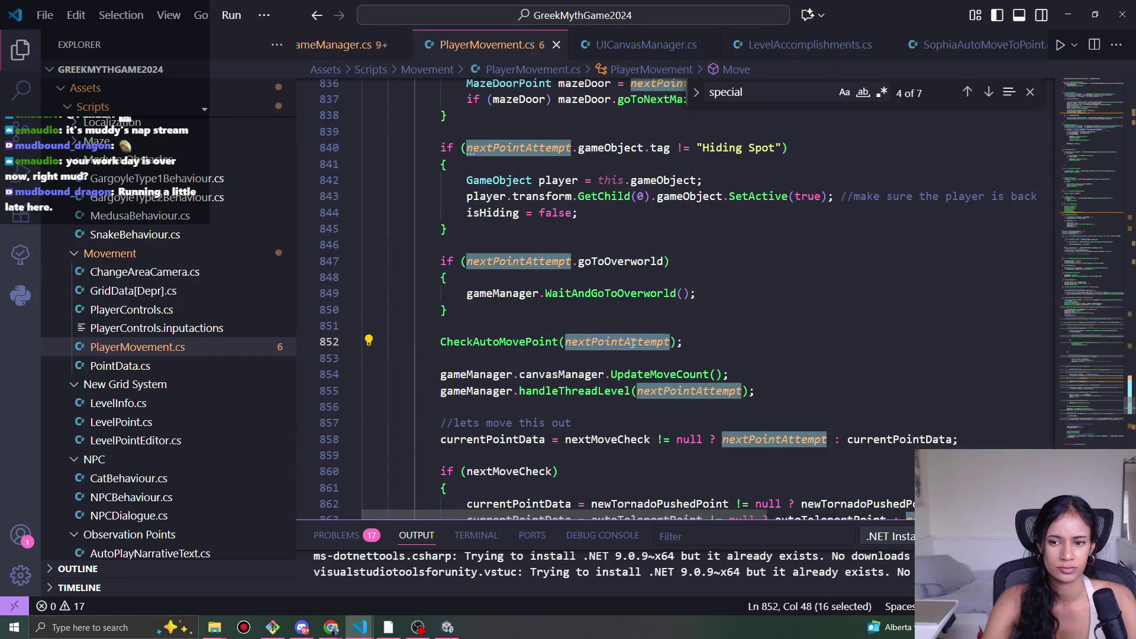
pyautogui.moveTo(631, 342)
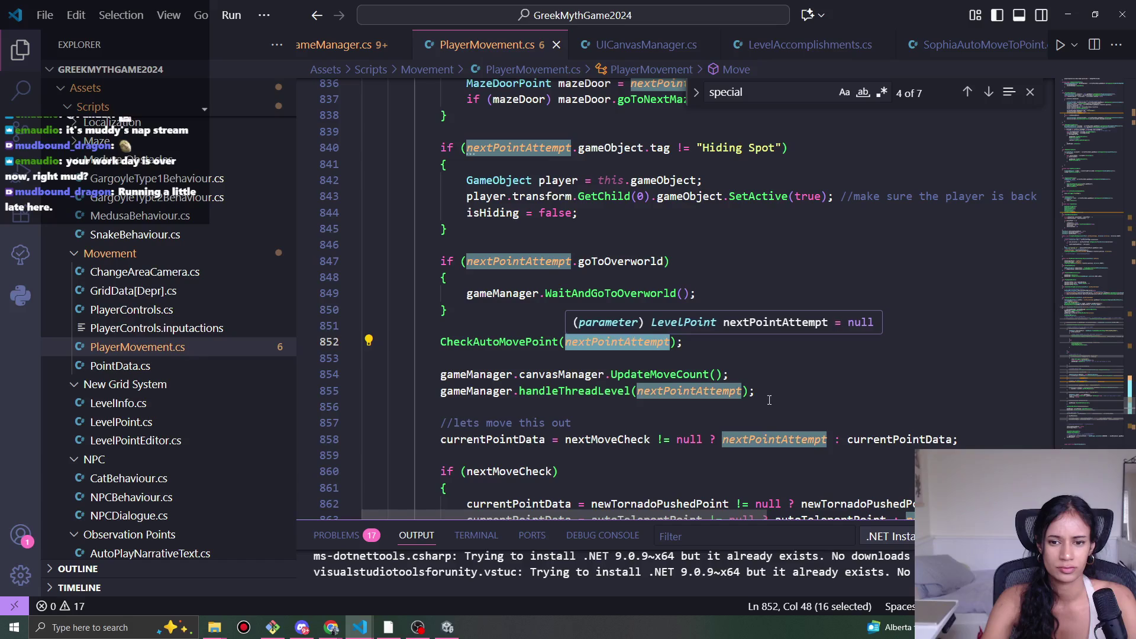
pyautogui.doubleClick(897, 439)
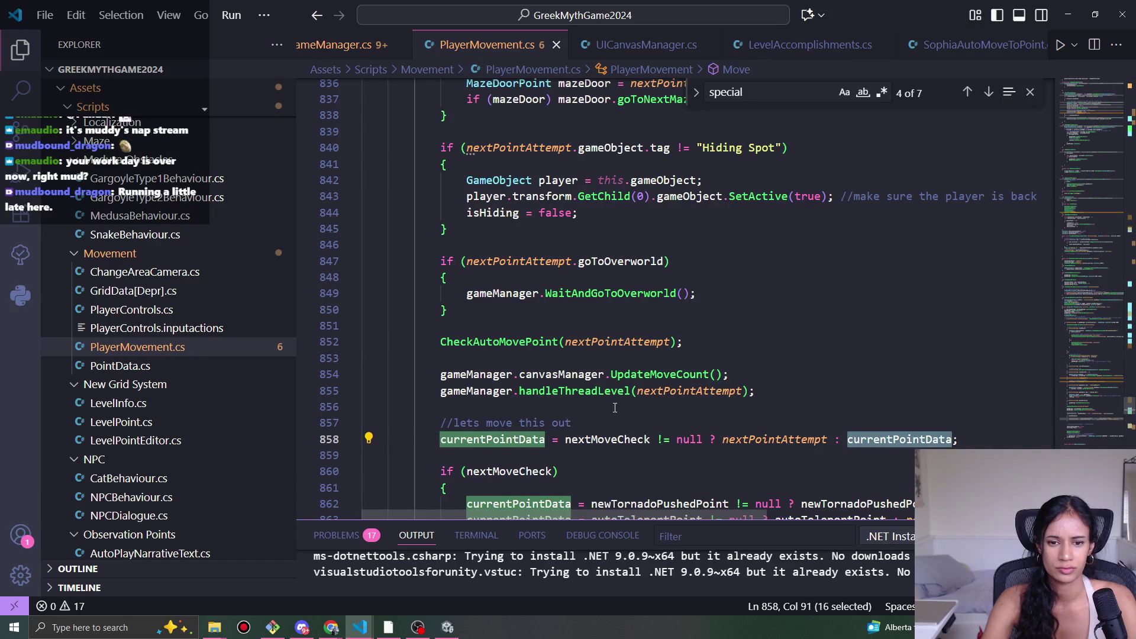
pyautogui.scroll(15, 615, 408)
pyautogui.scroll(10, 654, 409)
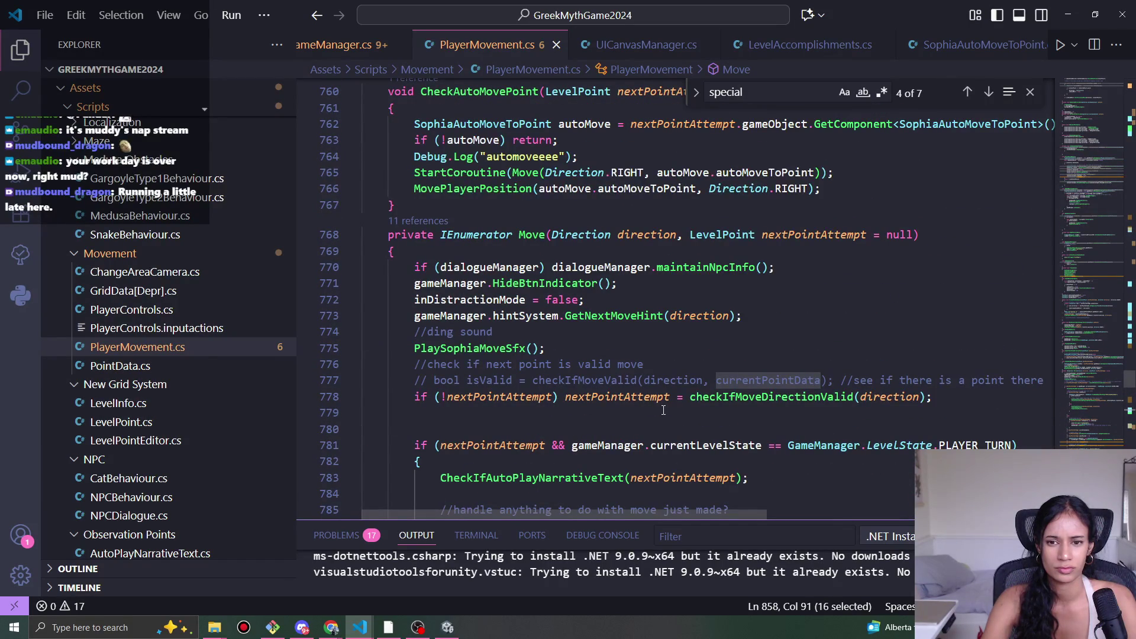
pyautogui.scroll(2, 663, 411)
pyautogui.scroll(-4, 664, 411)
pyautogui.scroll(3, 708, 413)
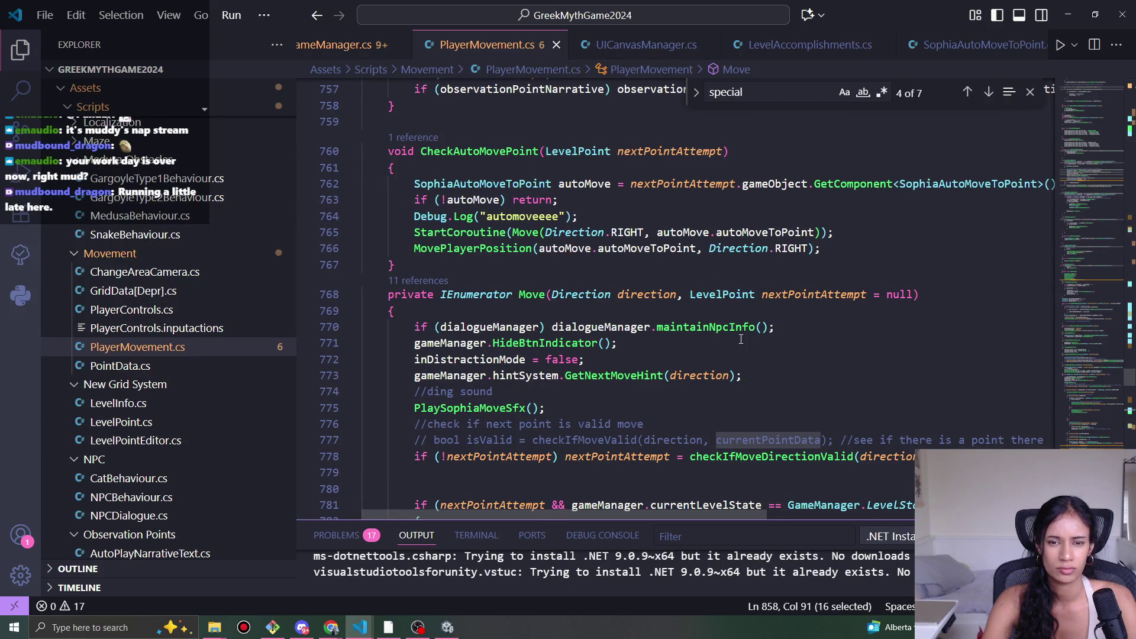
pyautogui.scroll(-15, 744, 338)
pyautogui.scroll(-7, 691, 437)
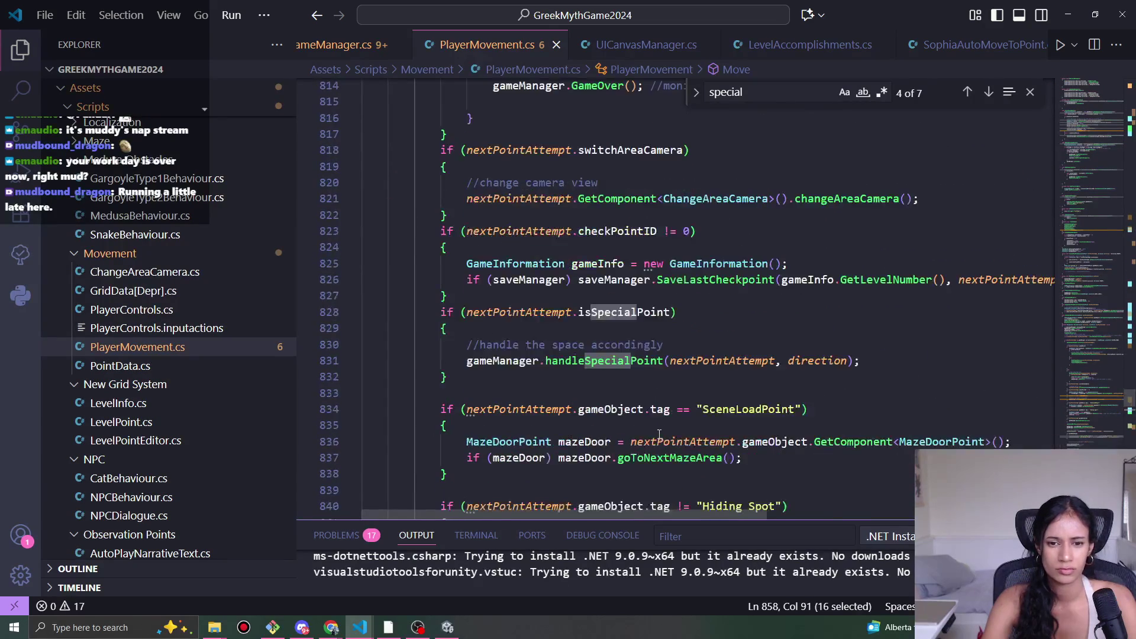
pyautogui.click(331, 628)
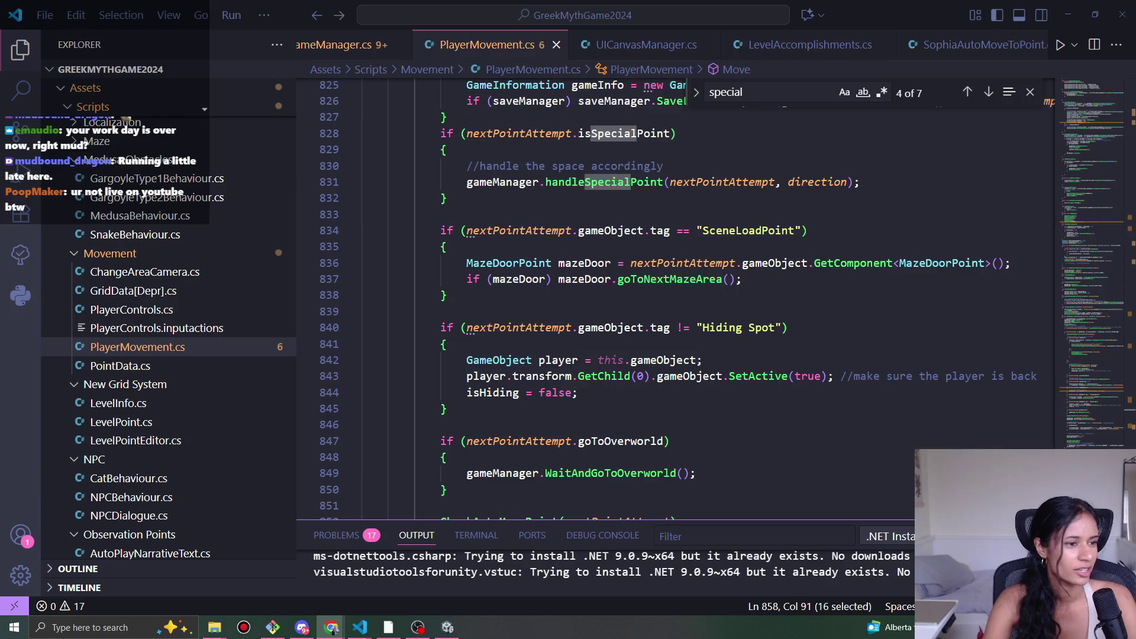
# - Bring the Unity editor with the Level 12 Athena Temple scene to the front via the taskbar
pyautogui.click(447, 628)
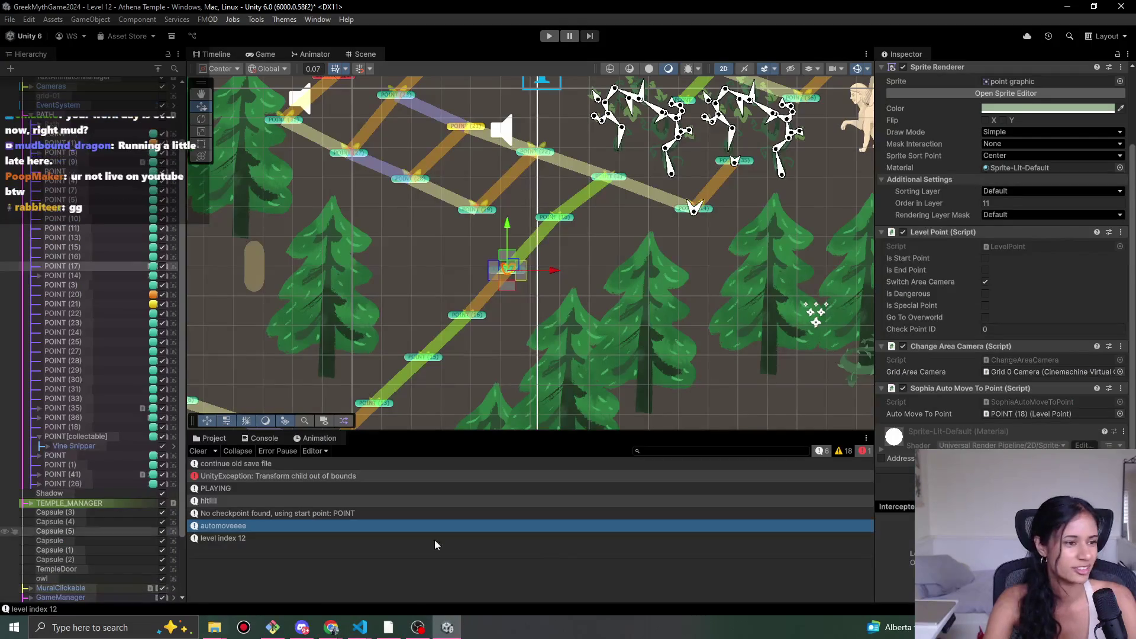
pyautogui.click(418, 628)
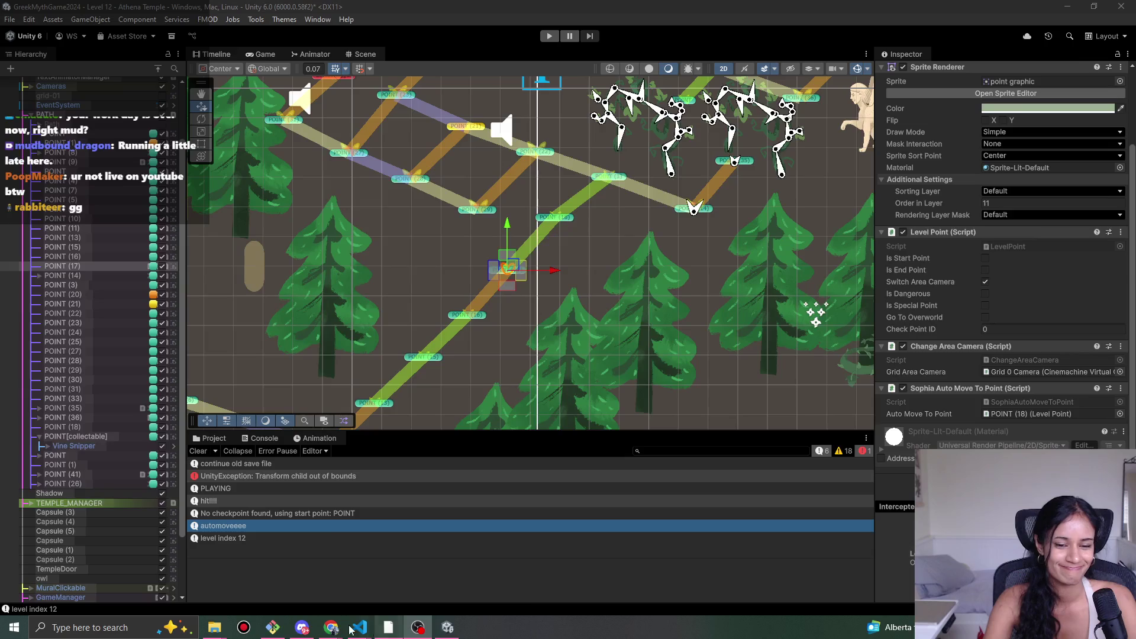
pyautogui.moveTo(335, 629)
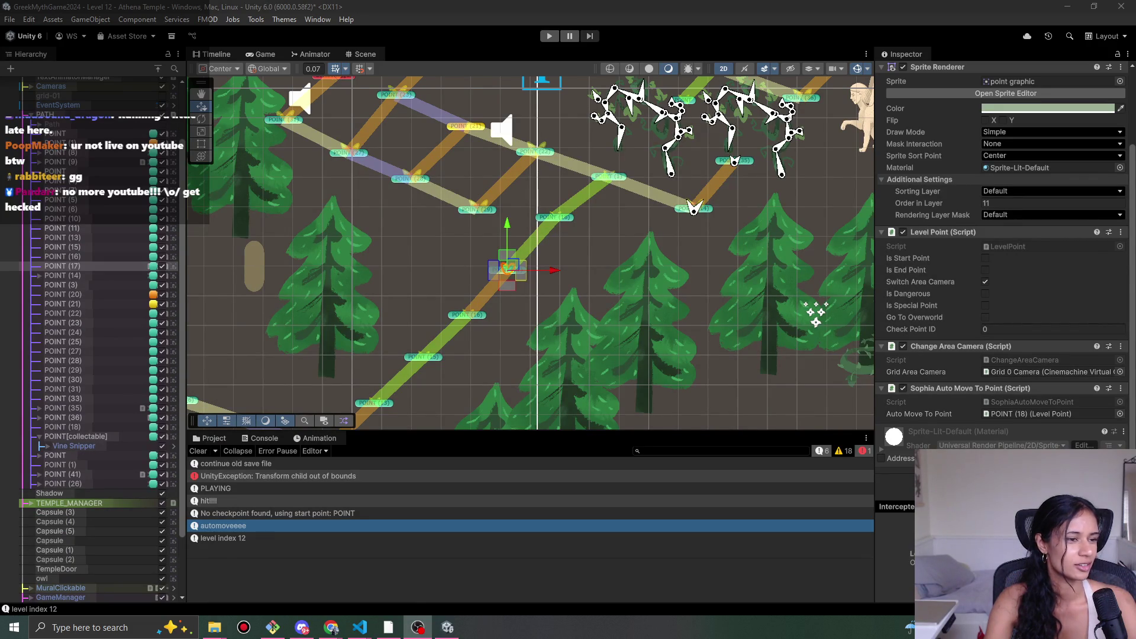
# - Collapse the SceneSpecificUI group and the PATH points in the Hierarchy
pyautogui.click(463, 11)
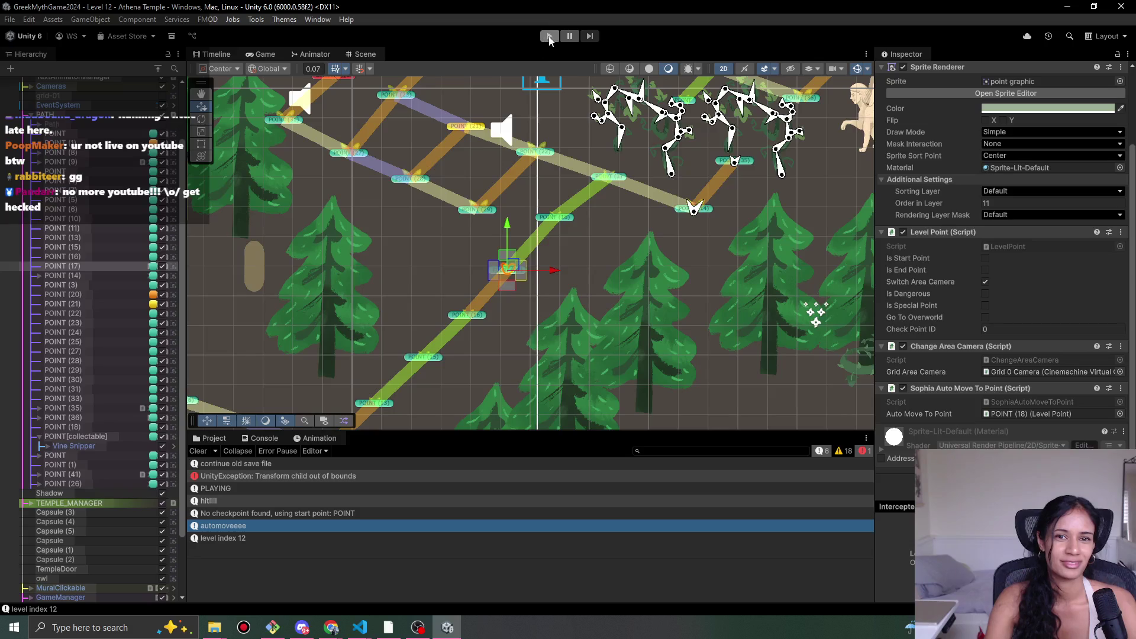
pyautogui.moveTo(184, 305); pyautogui.dragTo(182, 195)
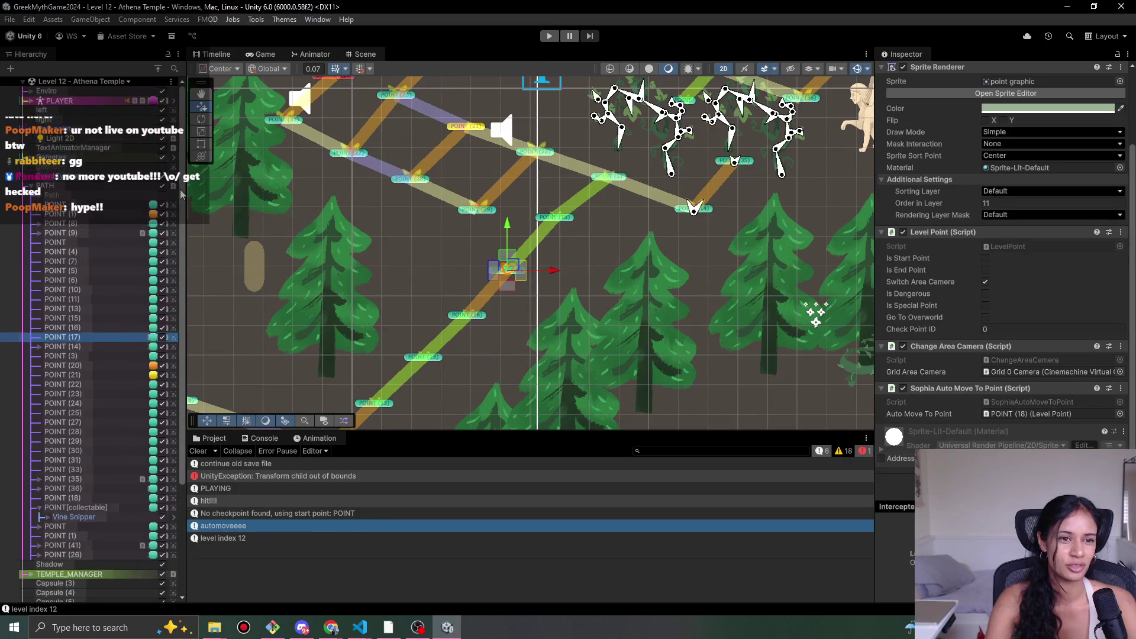
pyautogui.scroll(-5, 96, 532)
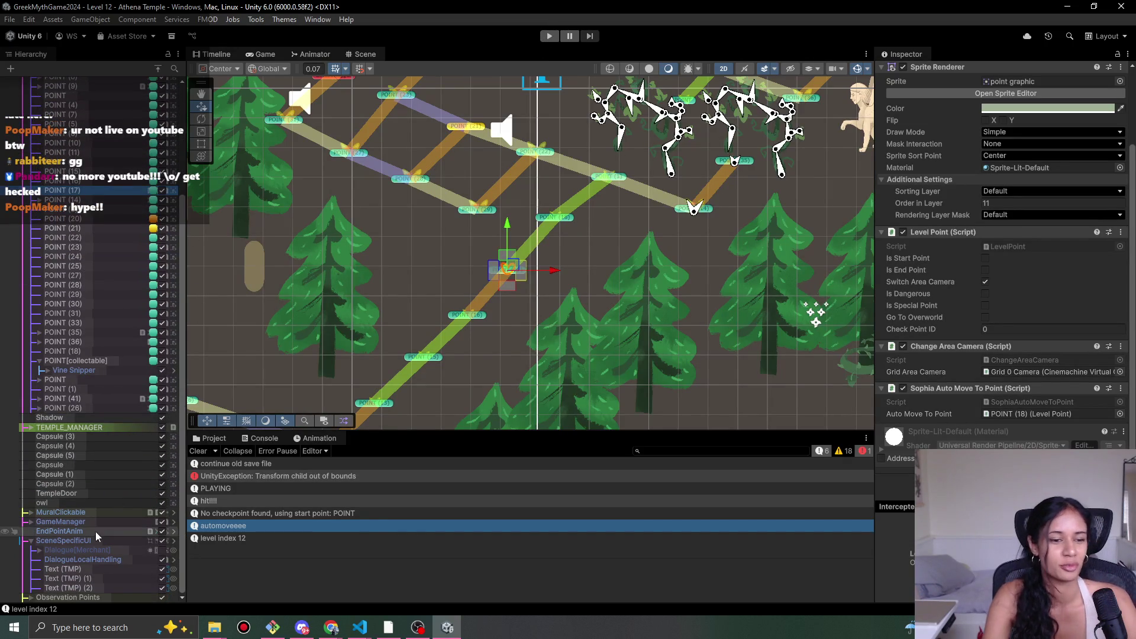
pyautogui.click(30, 540)
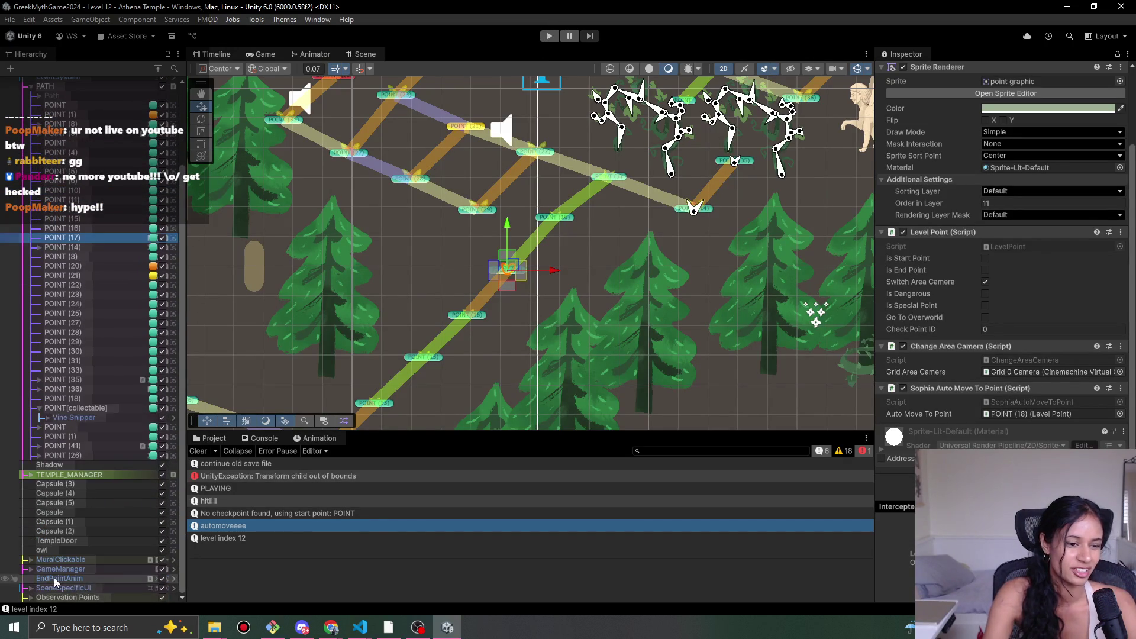
pyautogui.scroll(3, 59, 414)
pyautogui.click(160, 70)
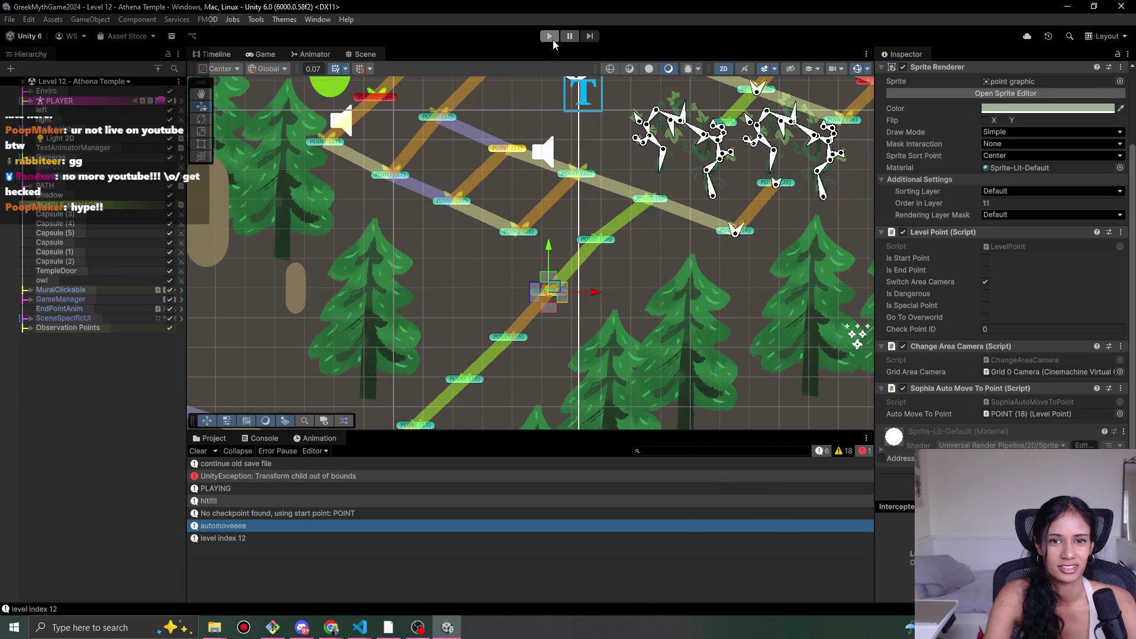
# - Briefly play Level 12, stop it, and bring PlayerMovement.cs forward in VS Code
pyautogui.click(550, 36)
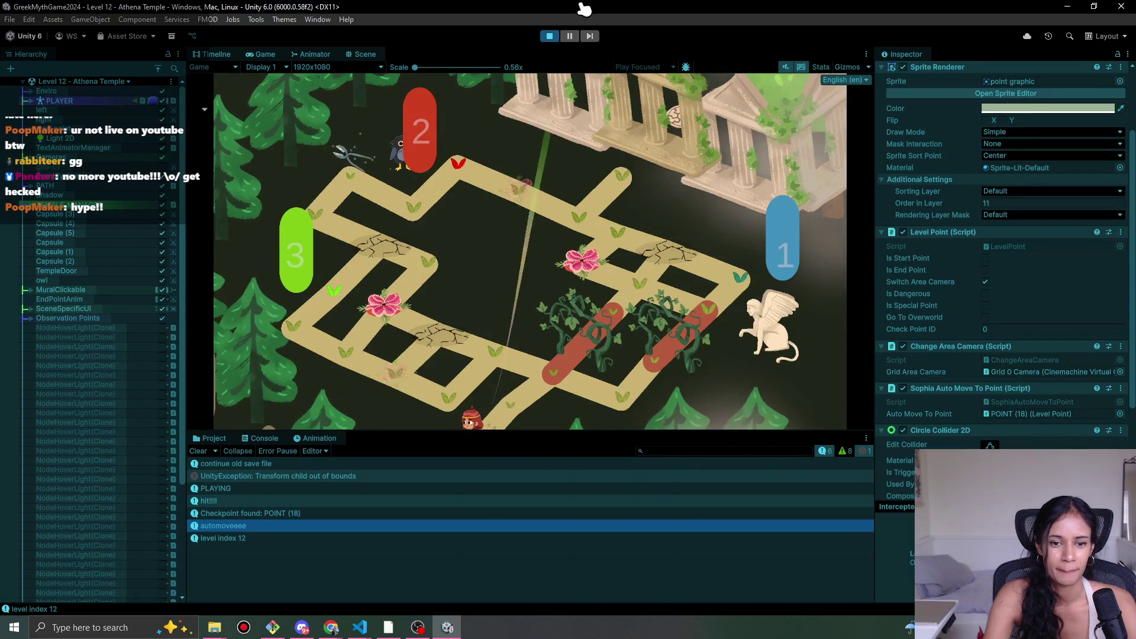
pyautogui.click(550, 36)
pyautogui.moveTo(359, 627)
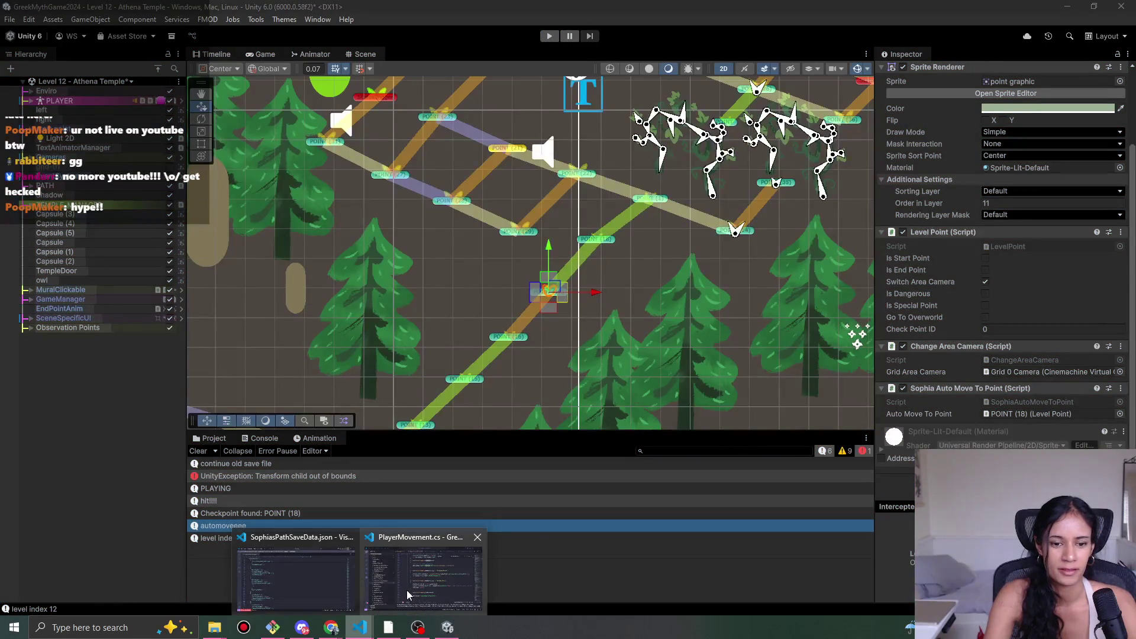
pyautogui.click(378, 586)
# - Comment out the CheckAutoMovePoint(nextPointAttempt) call on line 852, save, and return to Unity
pyautogui.scroll(-5, 656, 273)
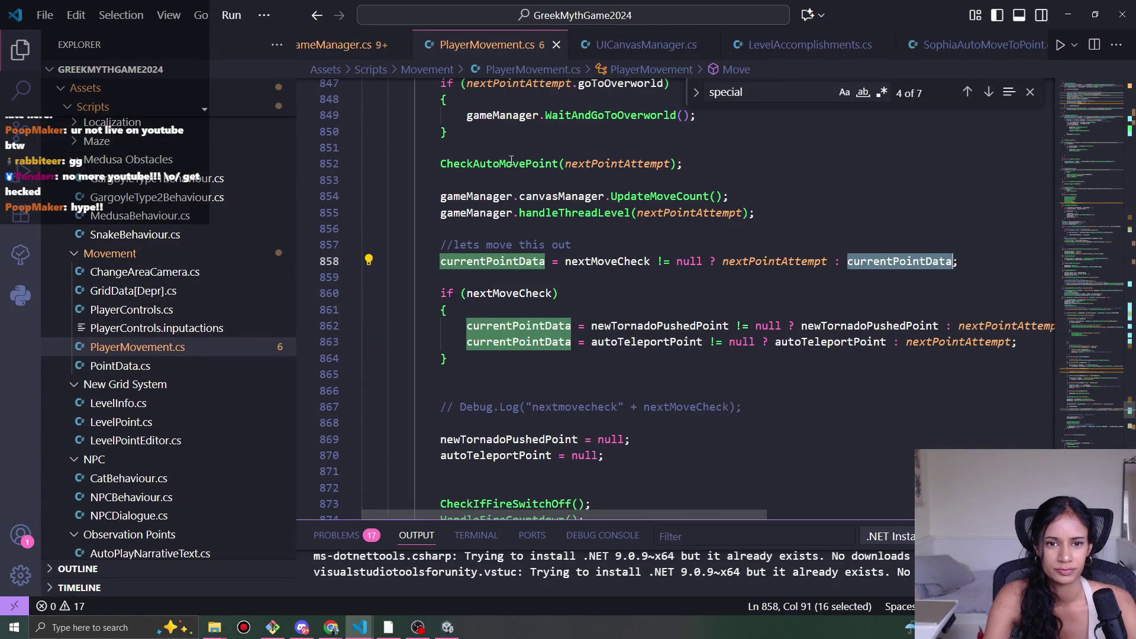
pyautogui.click(512, 161)
pyautogui.hotkey('ctrl', '/')
pyautogui.hotkey('ctrl', 's')
pyautogui.hotkey('alt', 'Tab')
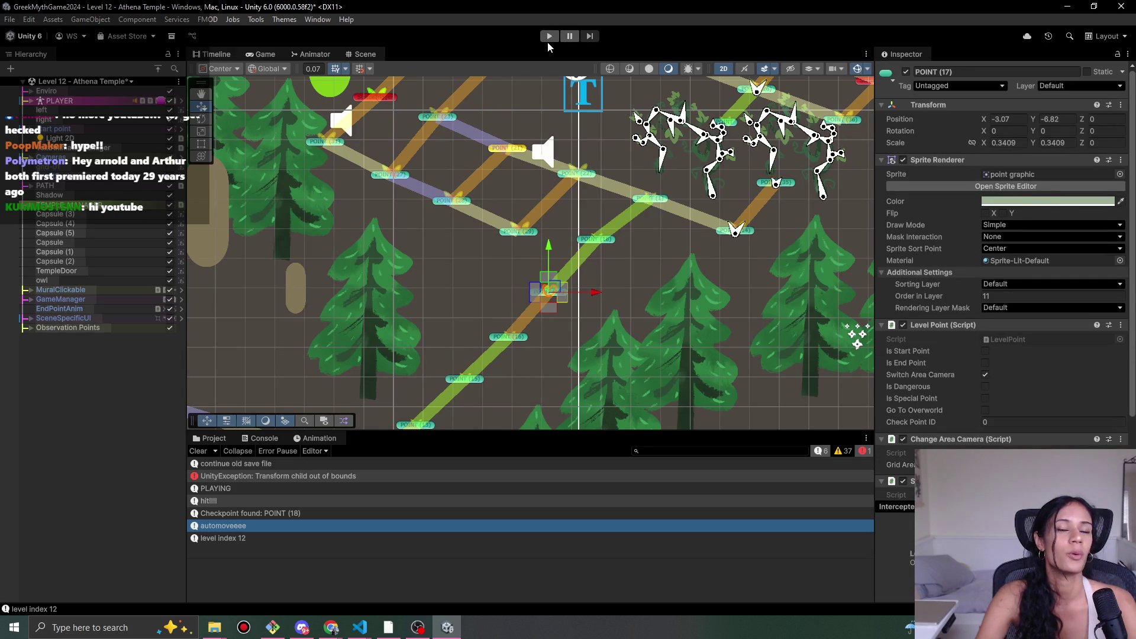
# - Play Level 12 and walk the character up-right, down-left, then on into the temple maze
pyautogui.click(549, 37)
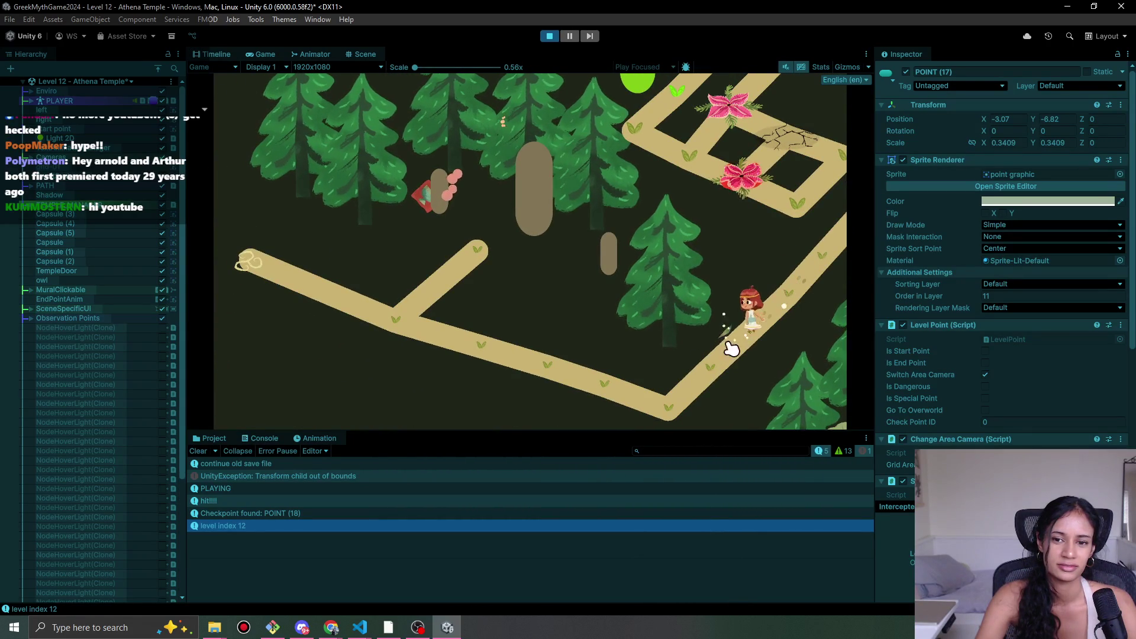
pyautogui.click(769, 314)
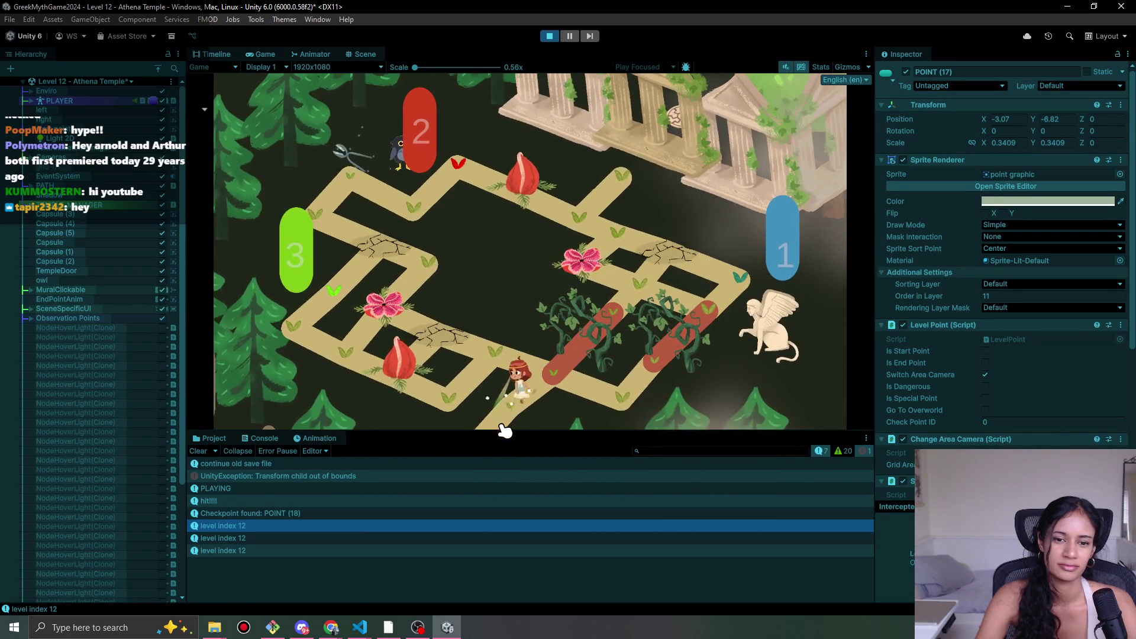
pyautogui.click(504, 431)
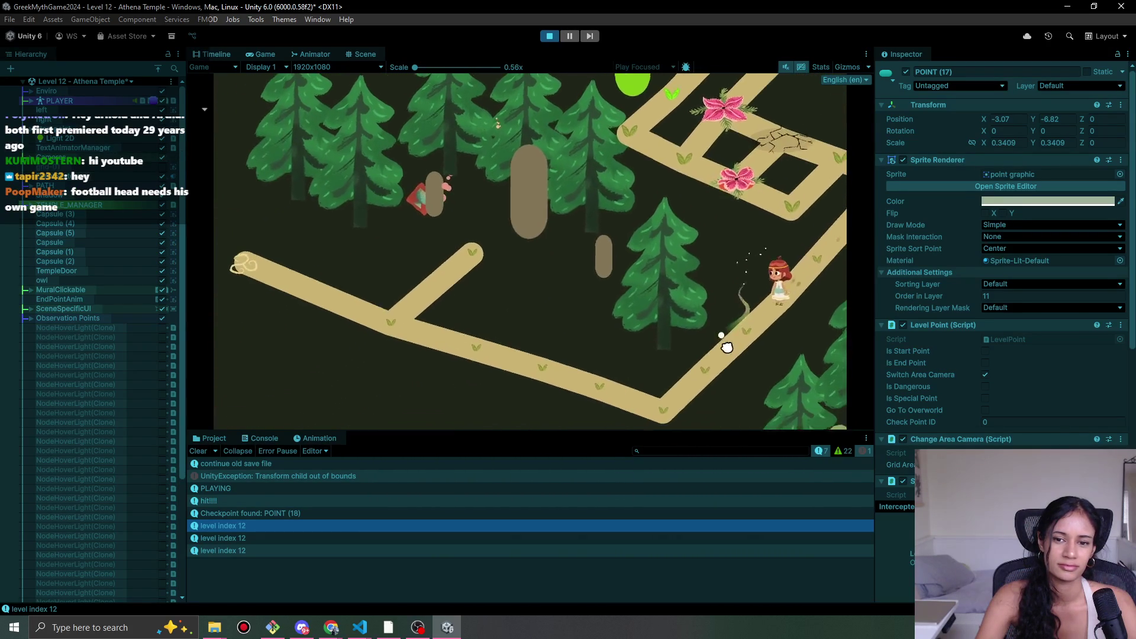
pyautogui.click(839, 240)
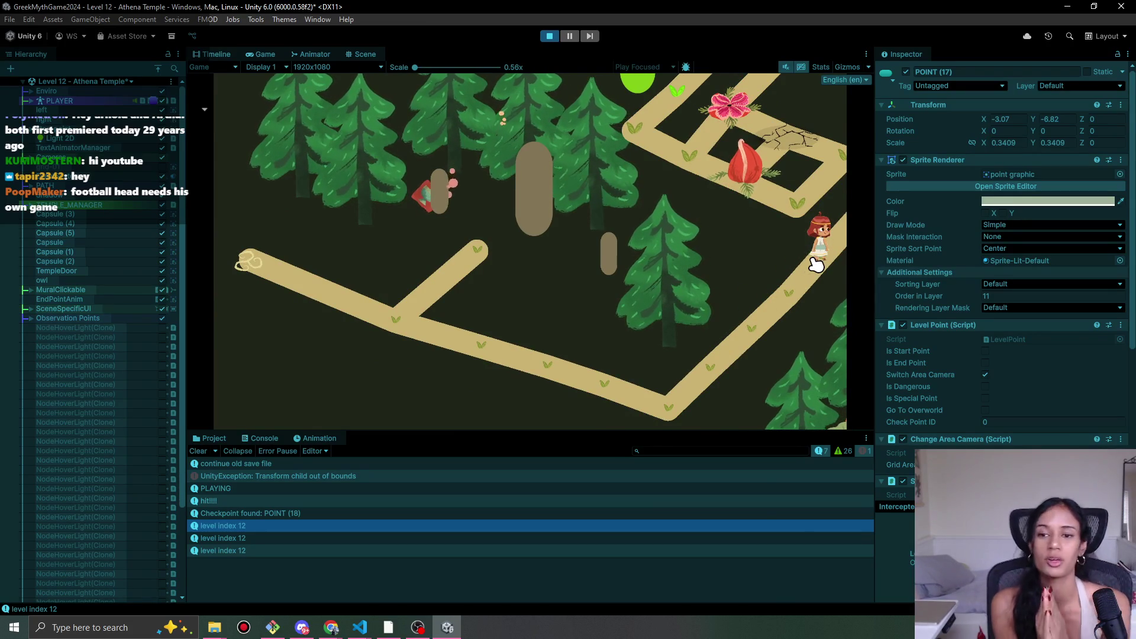
pyautogui.scroll(-4, 1006, 311)
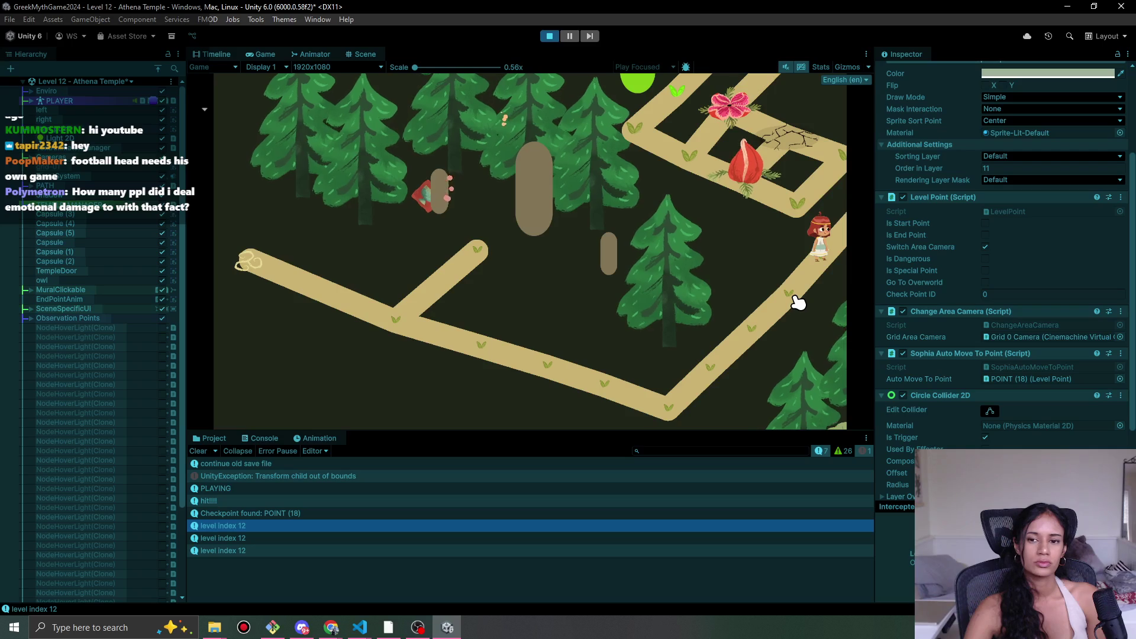
pyautogui.click(848, 237)
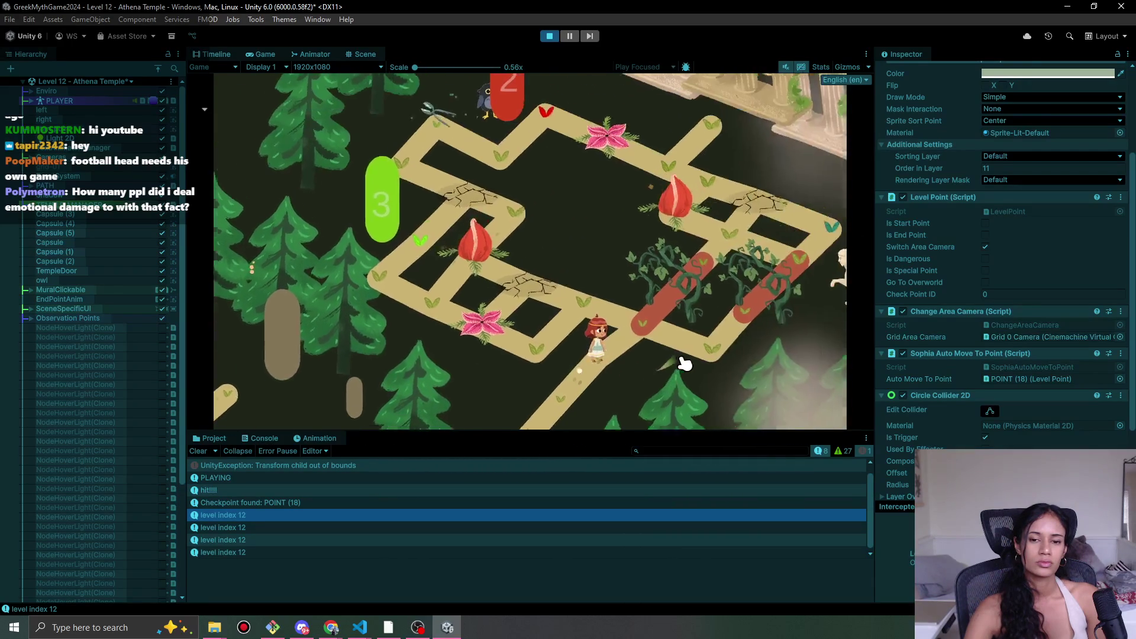
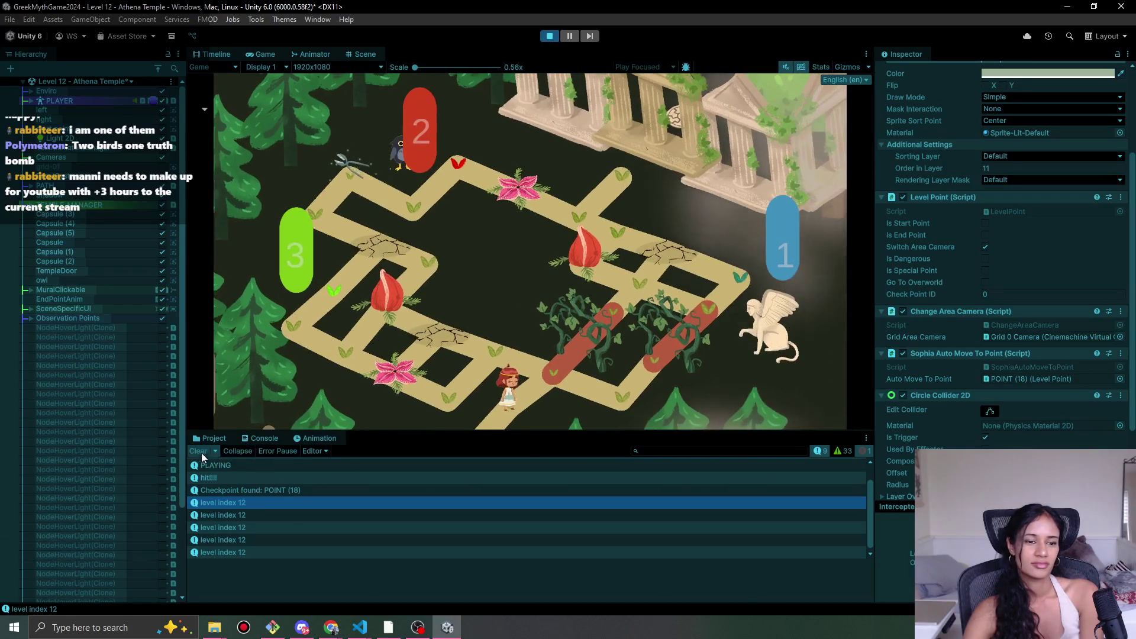
# - Clear the Console, stop play mode, and select POINT (16) in the Scene view
pyautogui.click(204, 453)
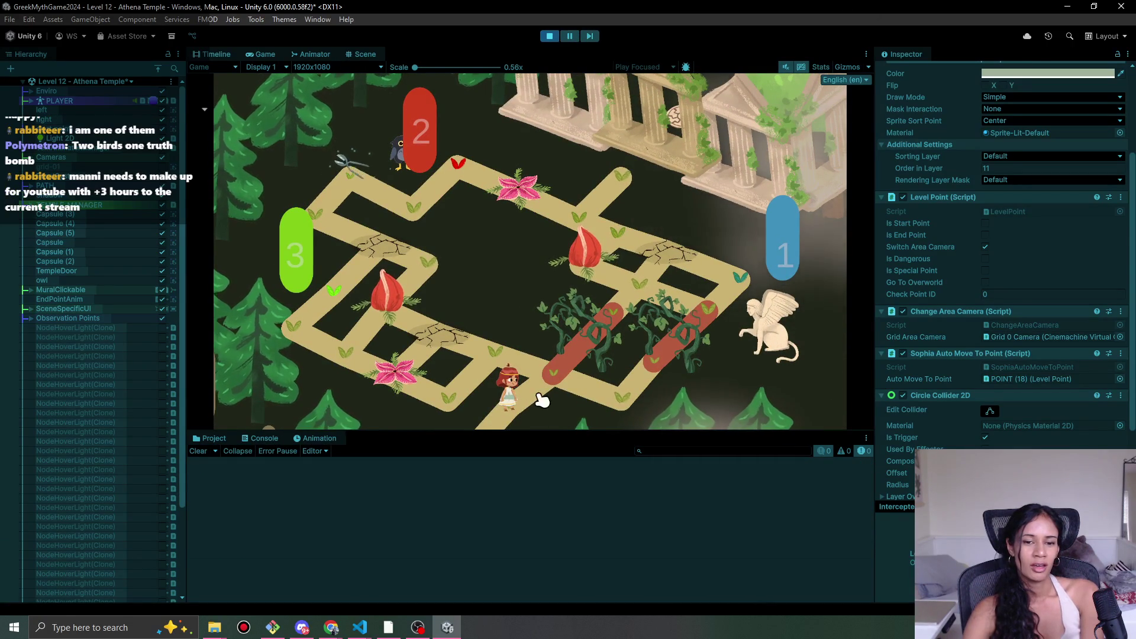
pyautogui.click(550, 36)
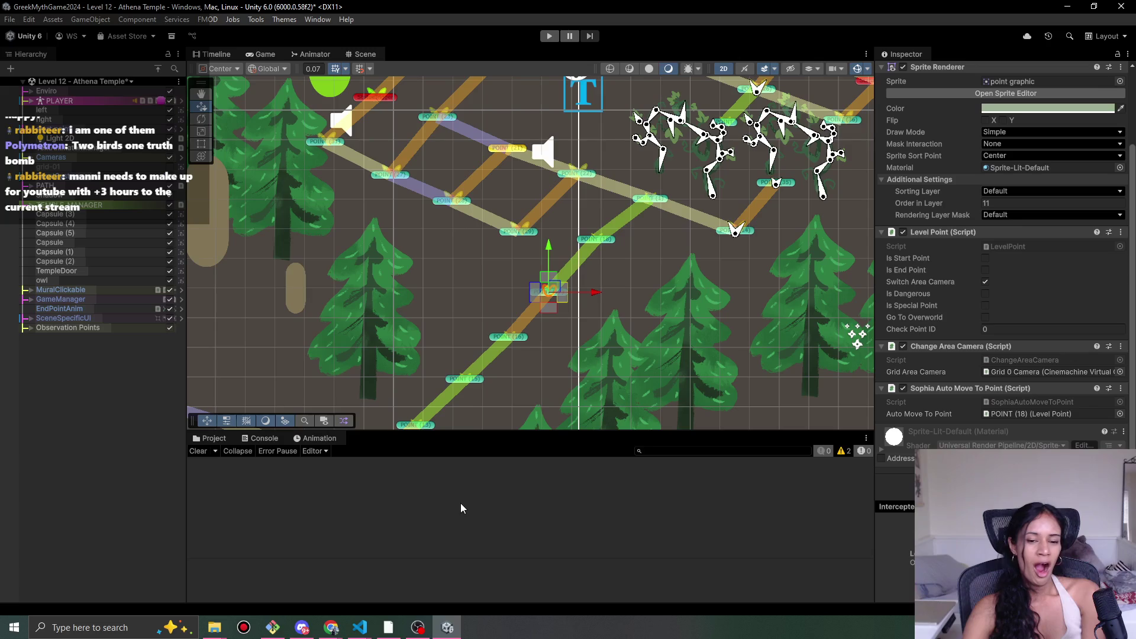
pyautogui.moveTo(332, 627)
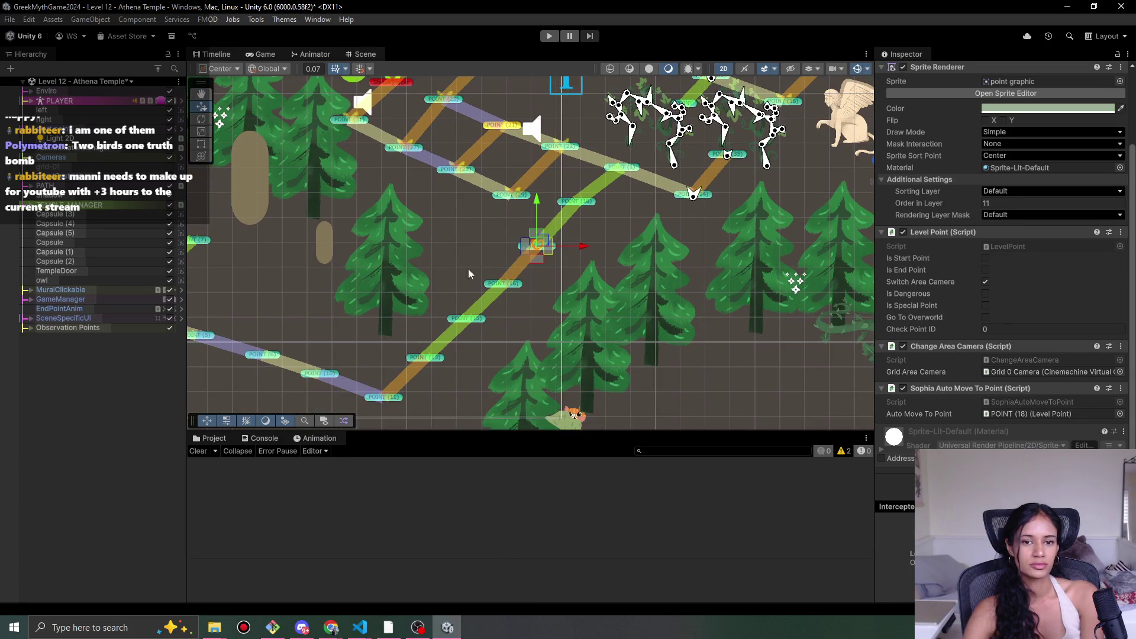
pyautogui.scroll(3, 484, 261)
pyautogui.click(501, 315)
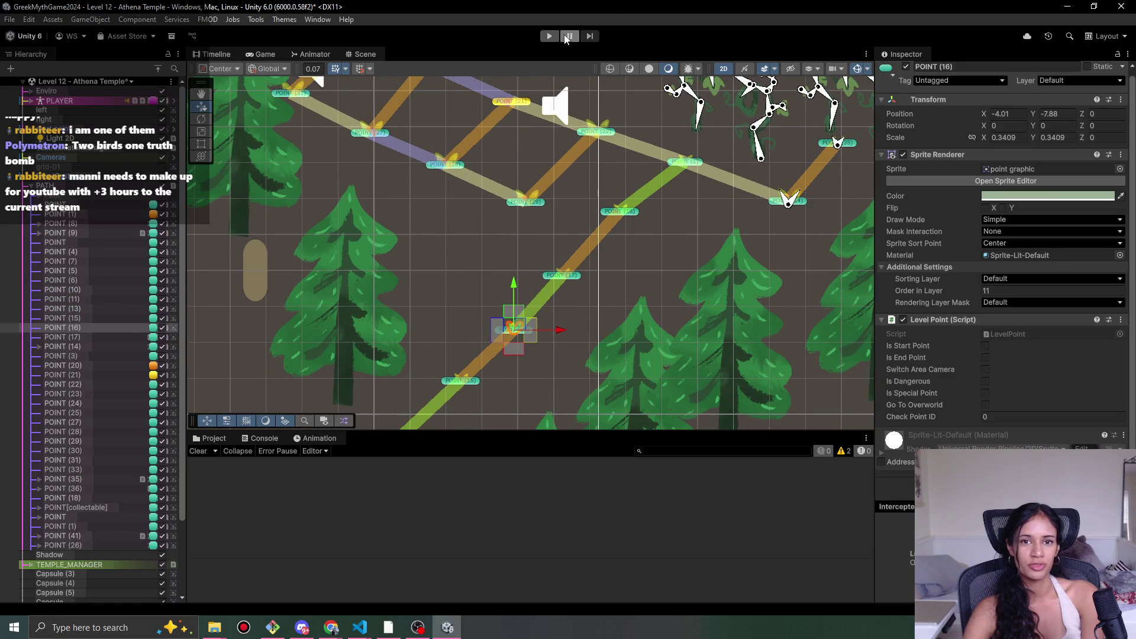
# - Play-test the Athena Temple level, guiding Sophia up-right along the path, then stop
pyautogui.click(550, 36)
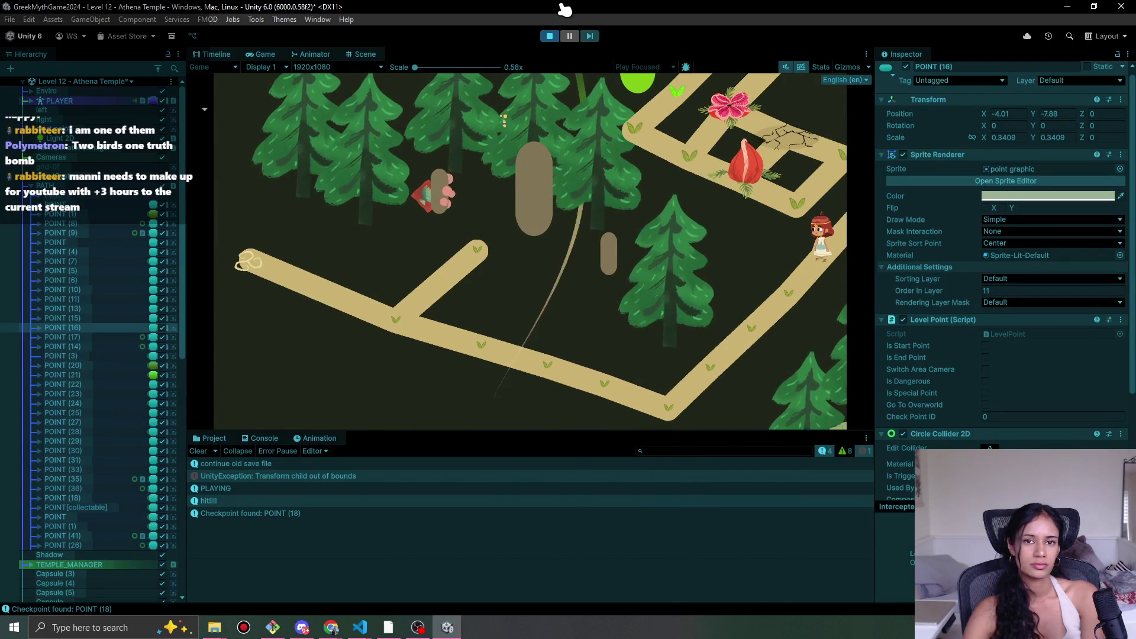
pyautogui.click(802, 282)
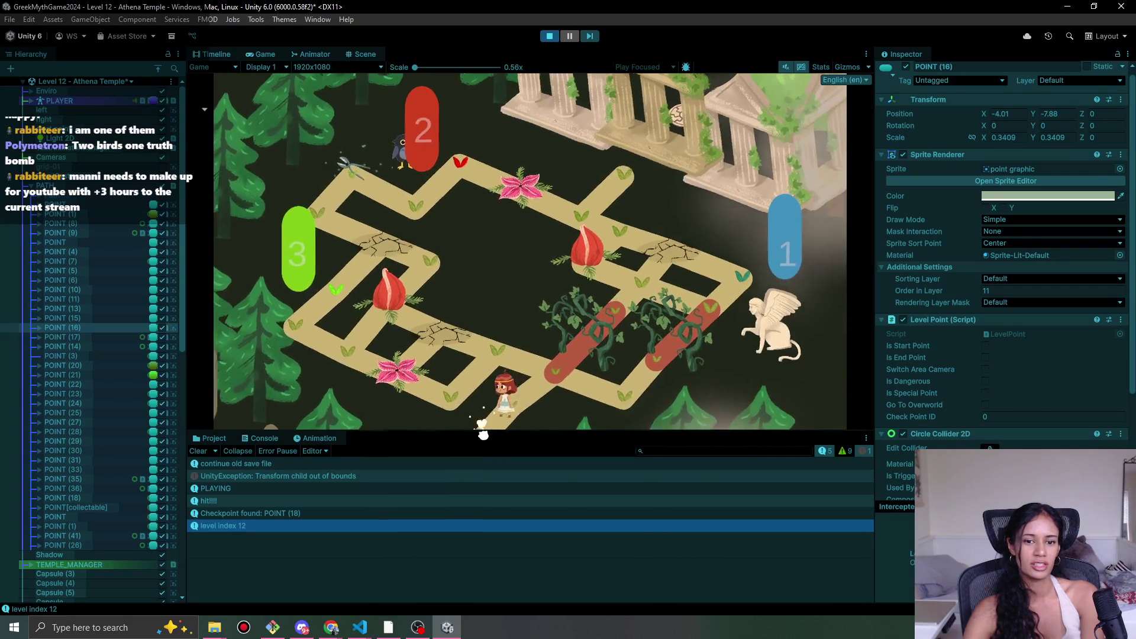
pyautogui.moveTo(483, 435)
pyautogui.mouseDown()
pyautogui.moveTo(655, 373)
pyautogui.moveTo(781, 292)
pyautogui.moveTo(784, 308)
pyautogui.moveTo(845, 223)
pyautogui.moveTo(680, 365)
pyautogui.moveTo(583, 355)
pyautogui.moveTo(515, 413)
pyautogui.moveTo(464, 413)
pyautogui.moveTo(493, 431)
pyautogui.moveTo(568, 419)
pyautogui.moveTo(830, 223)
pyautogui.moveTo(845, 233)
pyautogui.moveTo(730, 300)
pyautogui.moveTo(582, 8)
pyautogui.mouseUp()
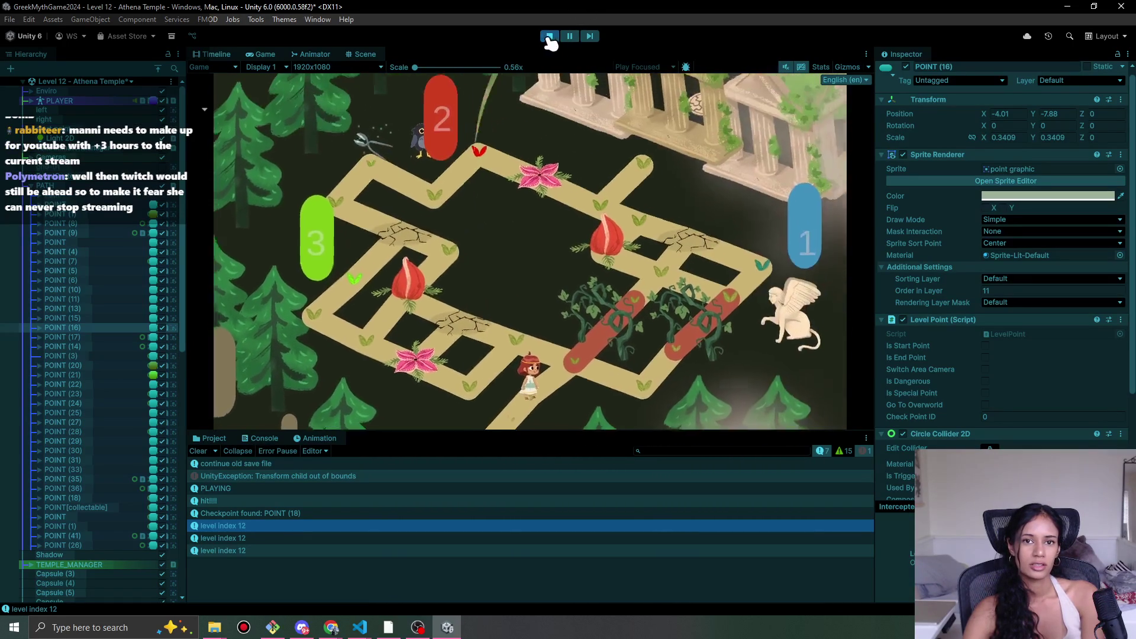
pyautogui.click(550, 36)
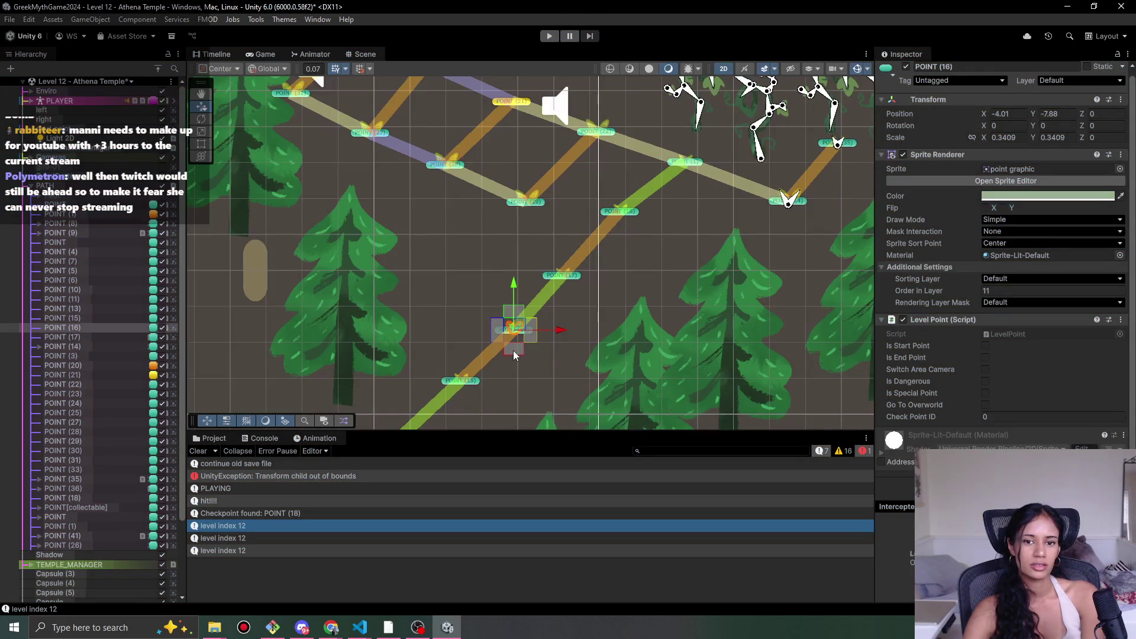
# - Recentre POINT (16), run a quick play test, then collapse the PATH points in the Hierarchy
pyautogui.moveTo(534, 333); pyautogui.dragTo(622, 323)
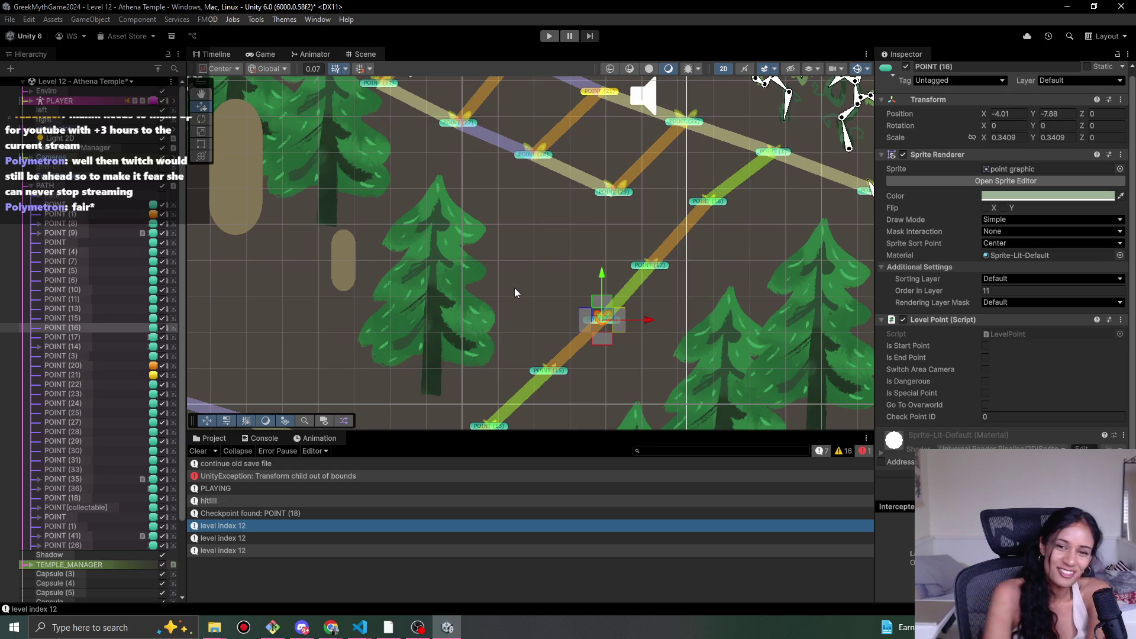
pyautogui.click(549, 36)
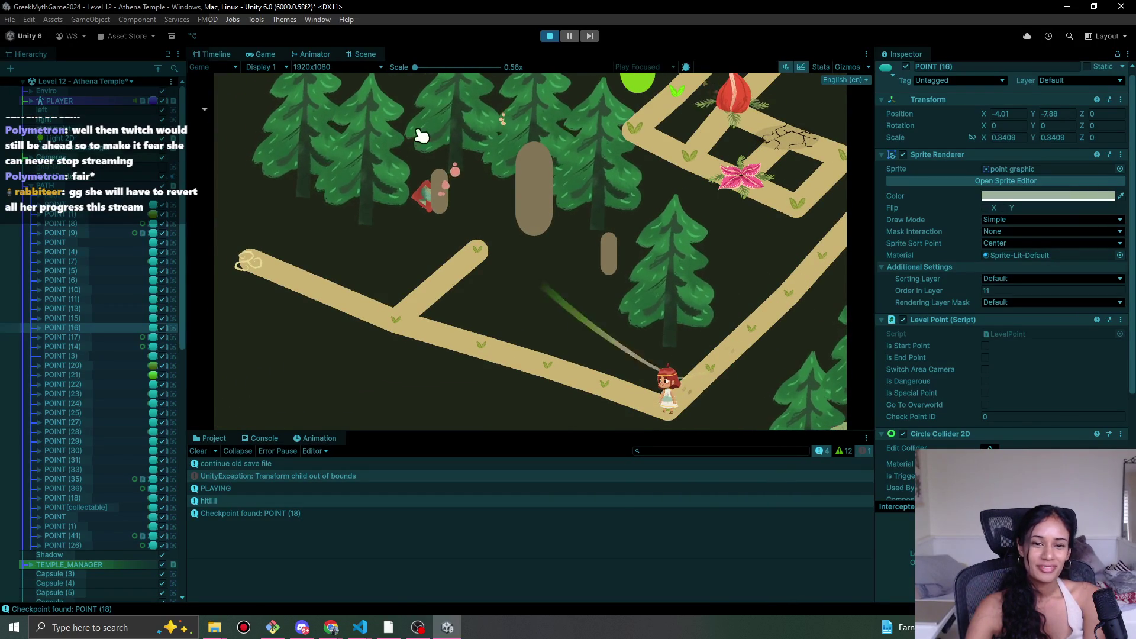
pyautogui.click(550, 37)
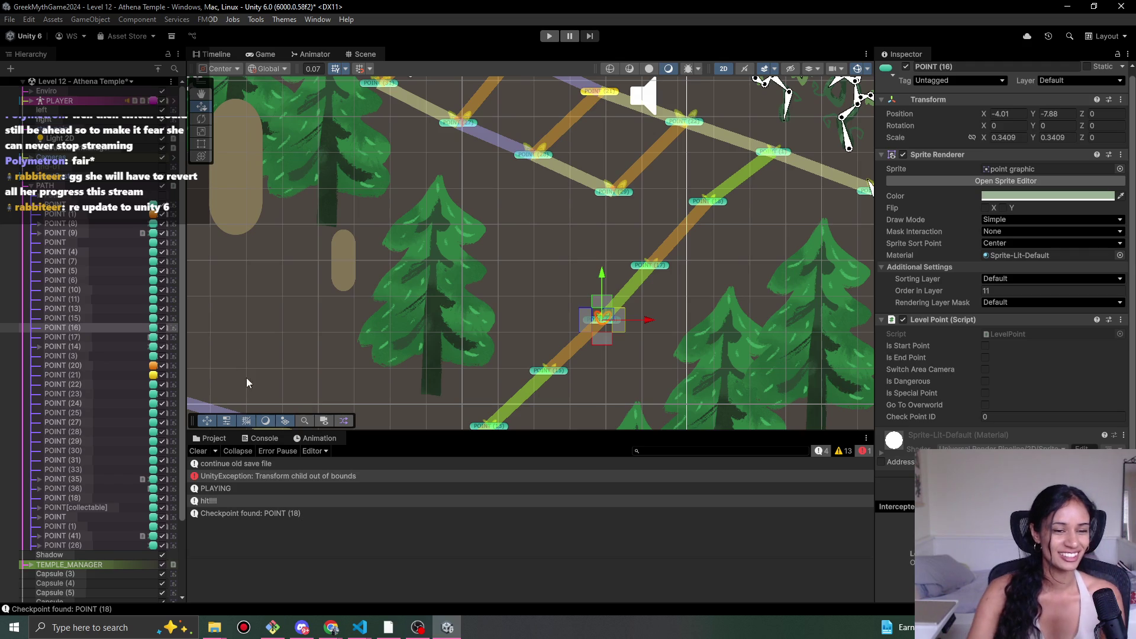
pyautogui.click(184, 419)
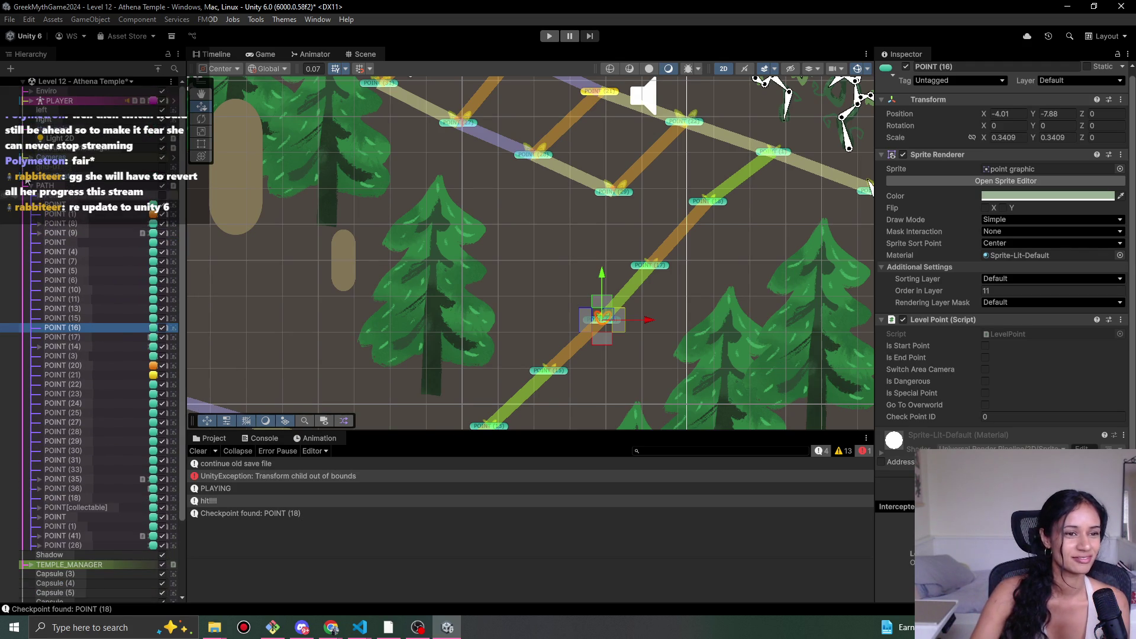
pyautogui.click(31, 185)
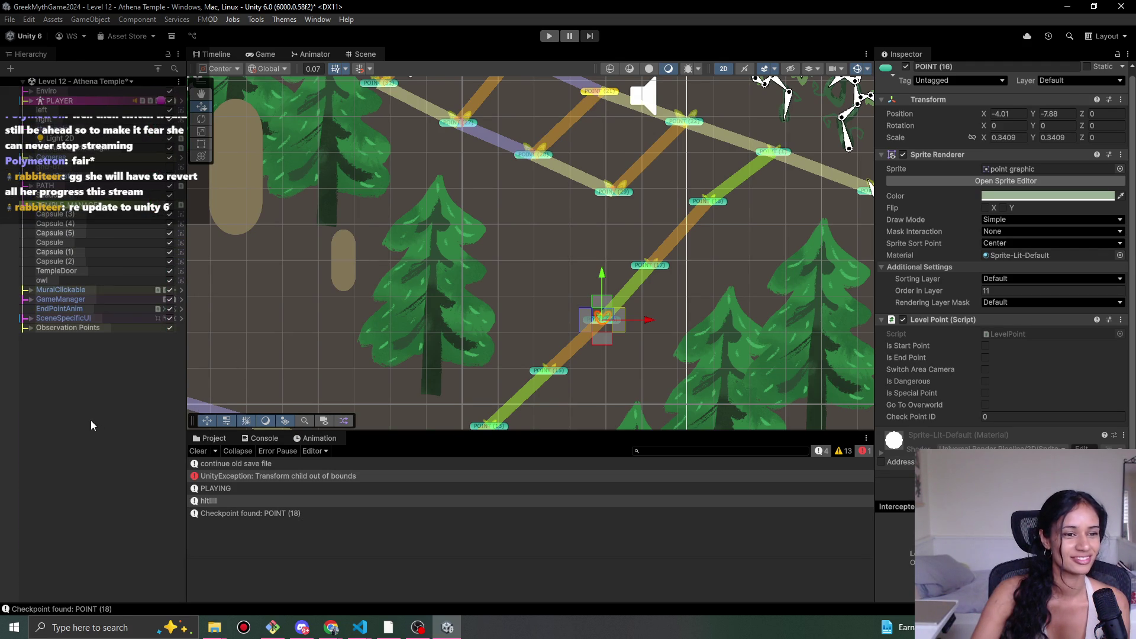
# - Deselect POINT (16) and clear the Console messages
pyautogui.click(101, 420)
pyautogui.scroll(-8, 553, 303)
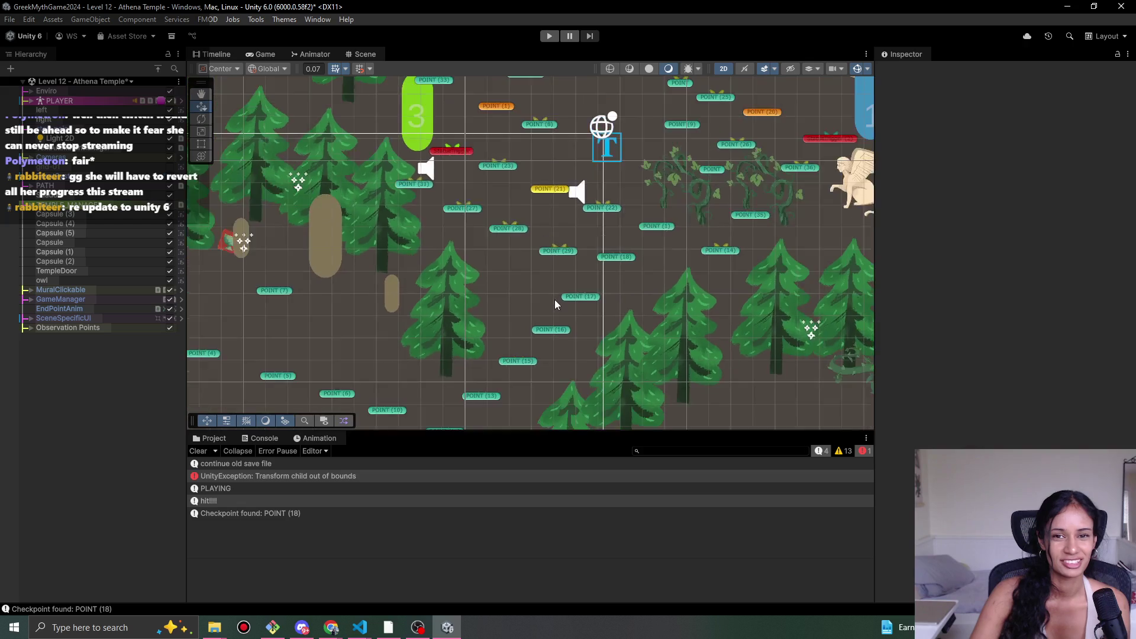
pyautogui.scroll(-3, 562, 249)
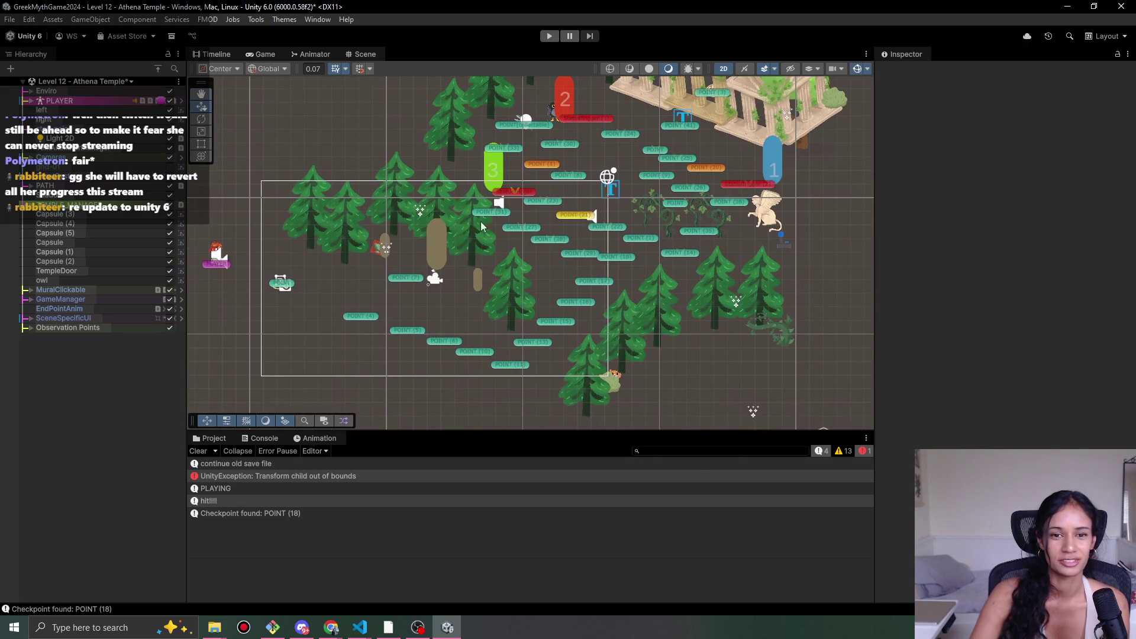
pyautogui.moveTo(335, 629)
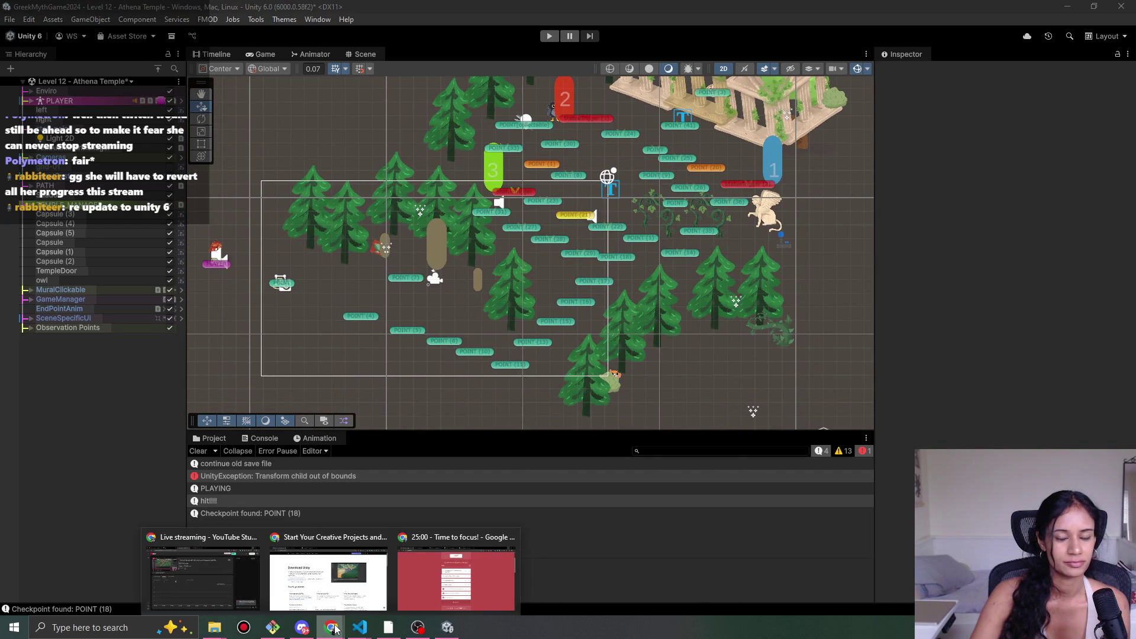
pyautogui.click(197, 452)
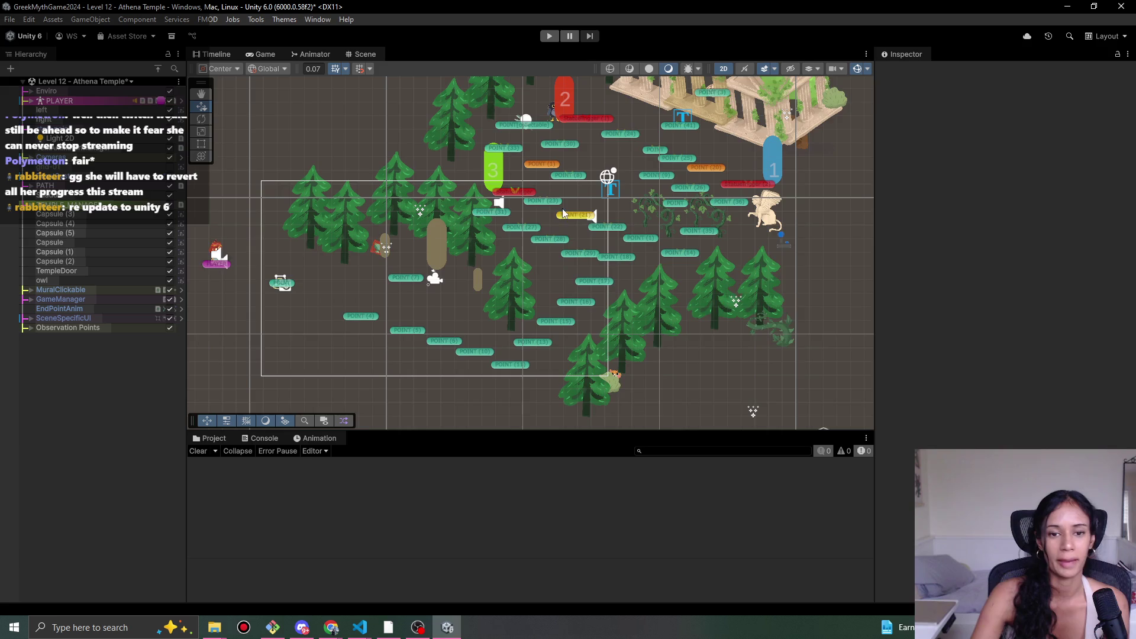
# - Compare POINT (16) and POINT (17) in the Inspector and widen the Inspector slightly
pyautogui.scroll(4, 519, 288)
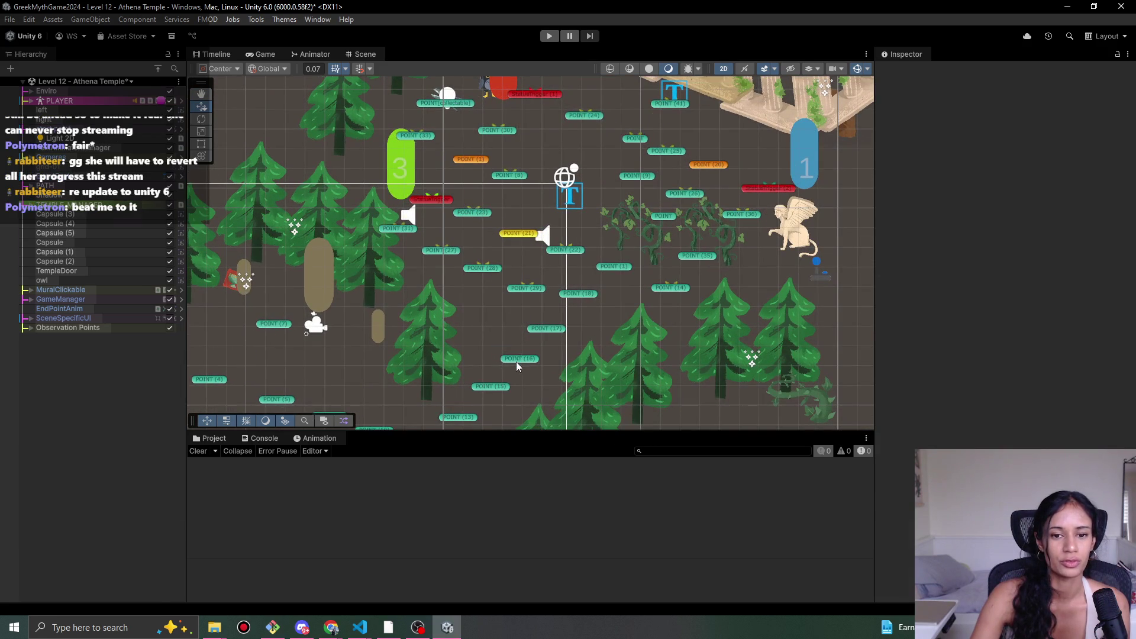
pyautogui.click(520, 358)
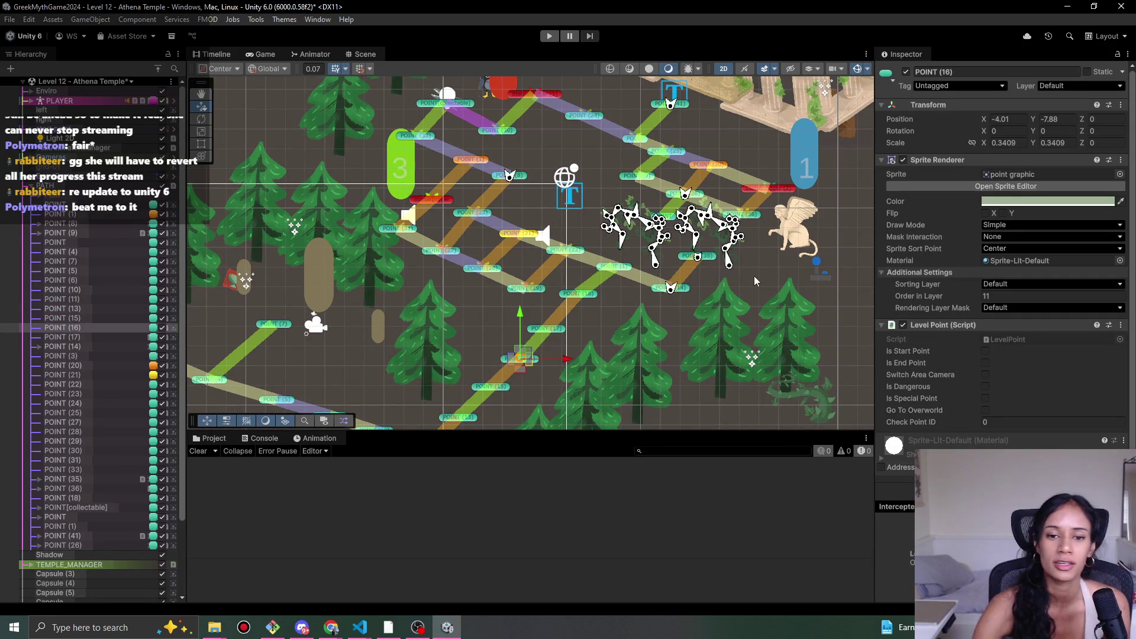
pyautogui.click(555, 331)
pyautogui.scroll(1, 555, 331)
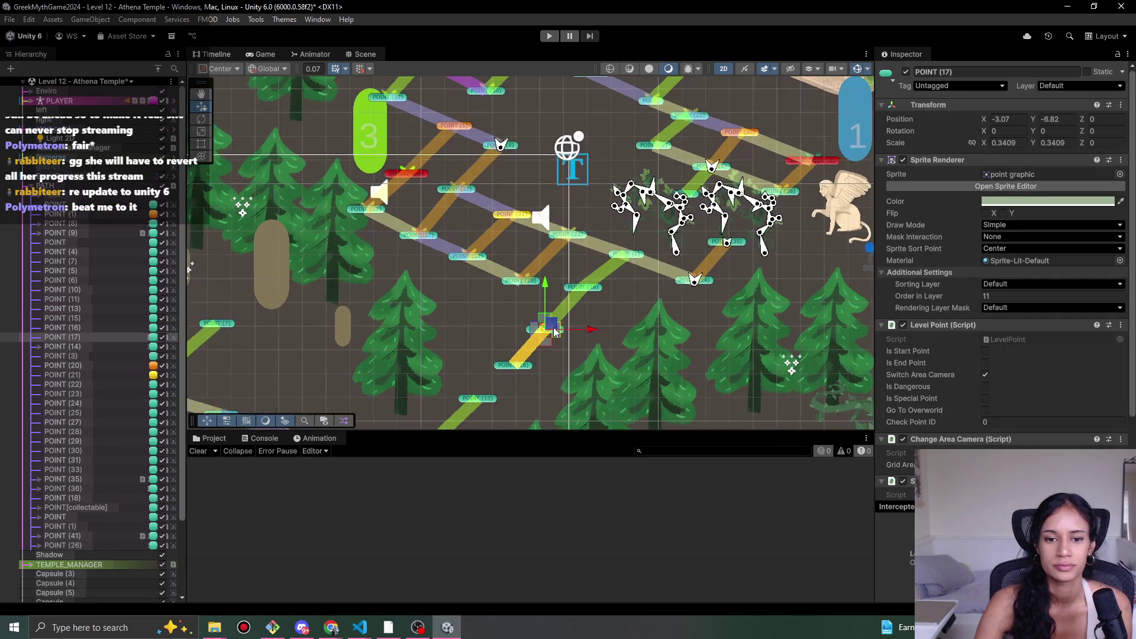
pyautogui.scroll(1, 511, 287)
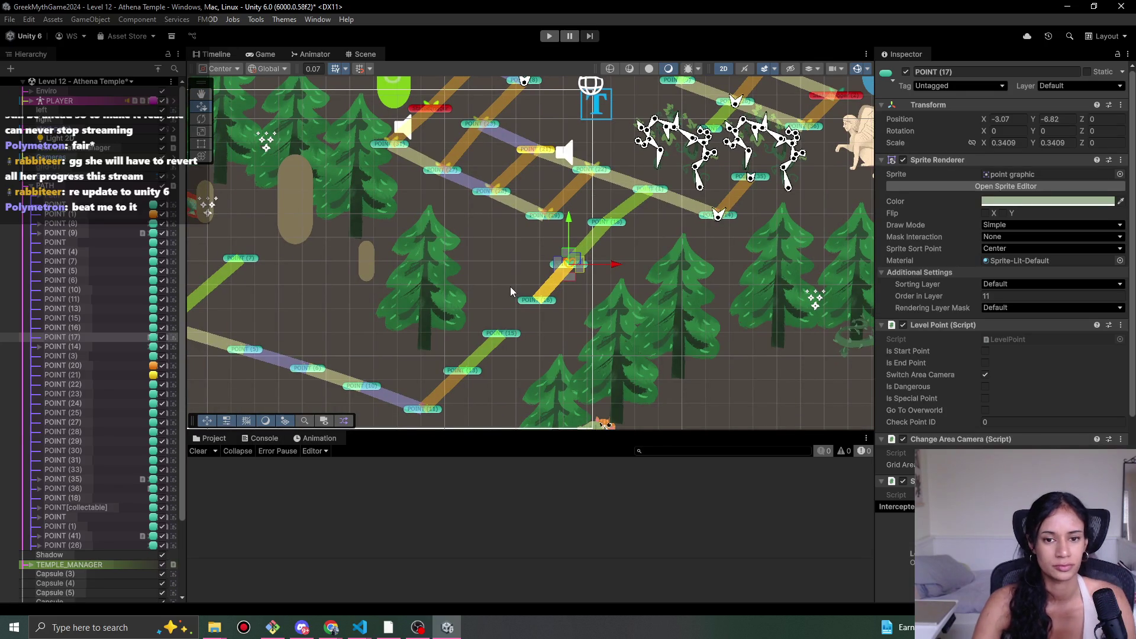
pyautogui.click(534, 300)
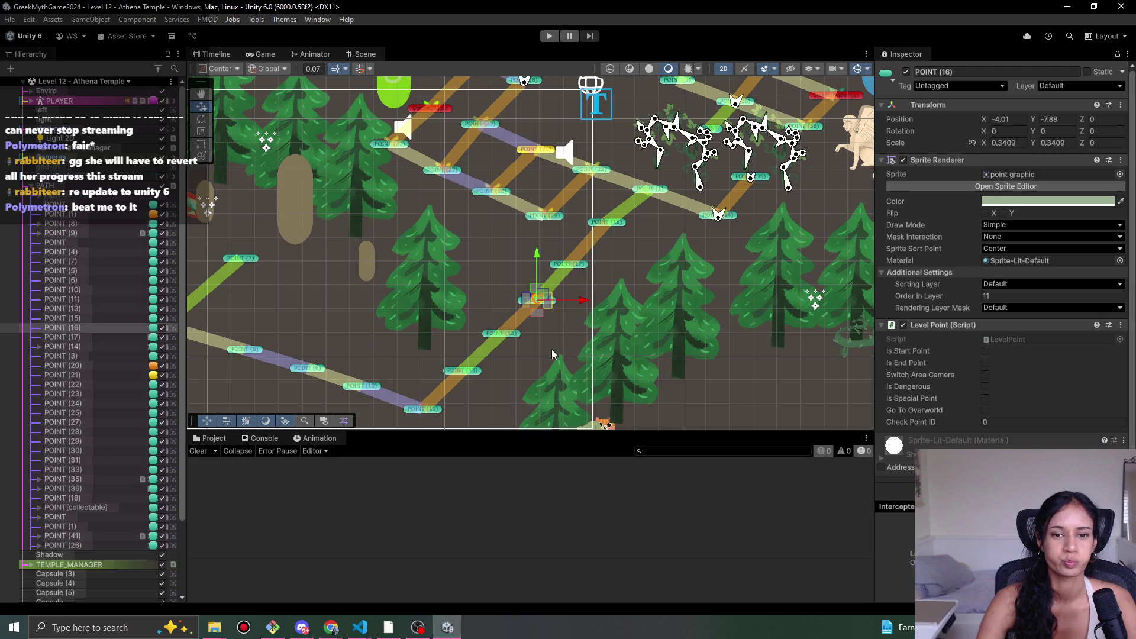
pyautogui.scroll(2, 561, 351)
pyautogui.moveTo(876, 393); pyautogui.dragTo(871, 393)
pyautogui.scroll(-1, 913, 353)
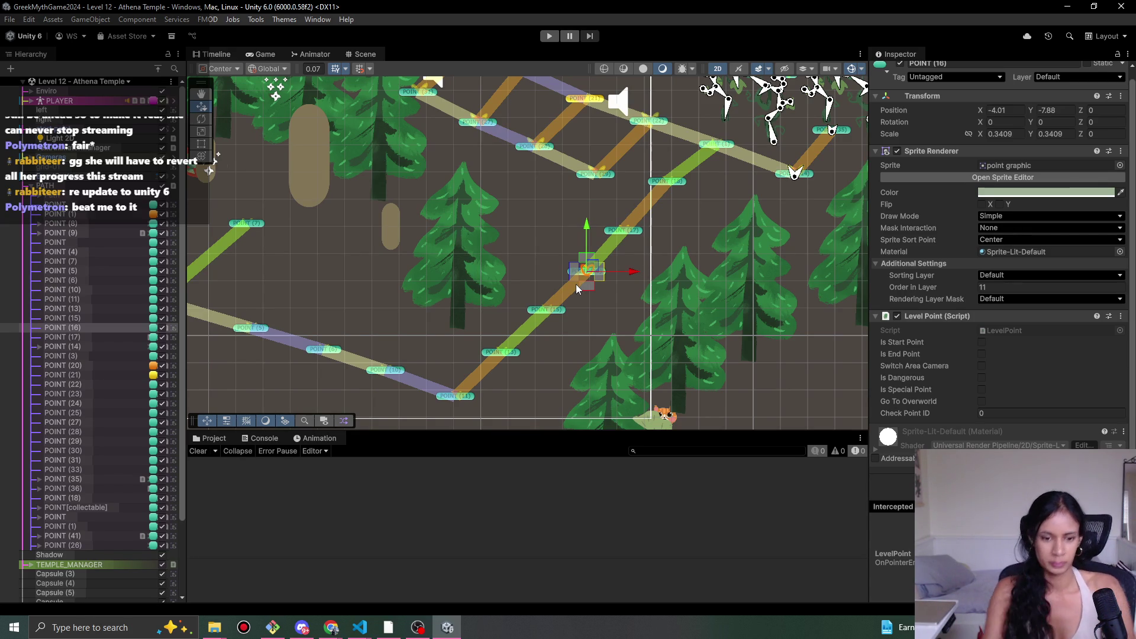
# - In PlayerMovement.cs, show all references to the Move method
pyautogui.moveTo(360, 628)
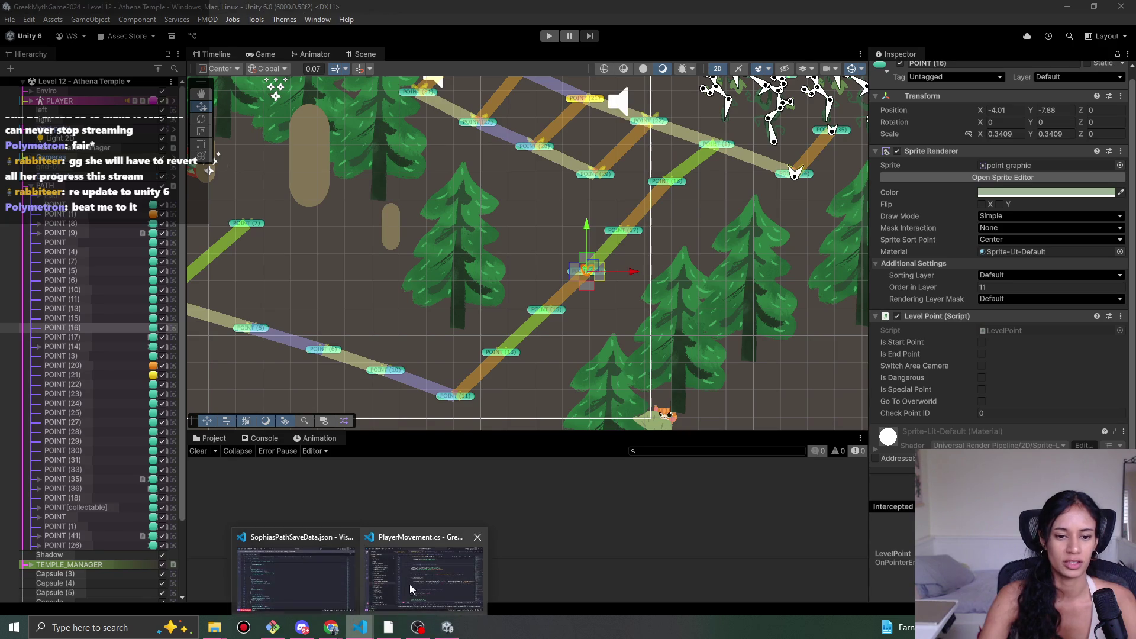
pyautogui.click(445, 569)
pyautogui.scroll(15, 542, 259)
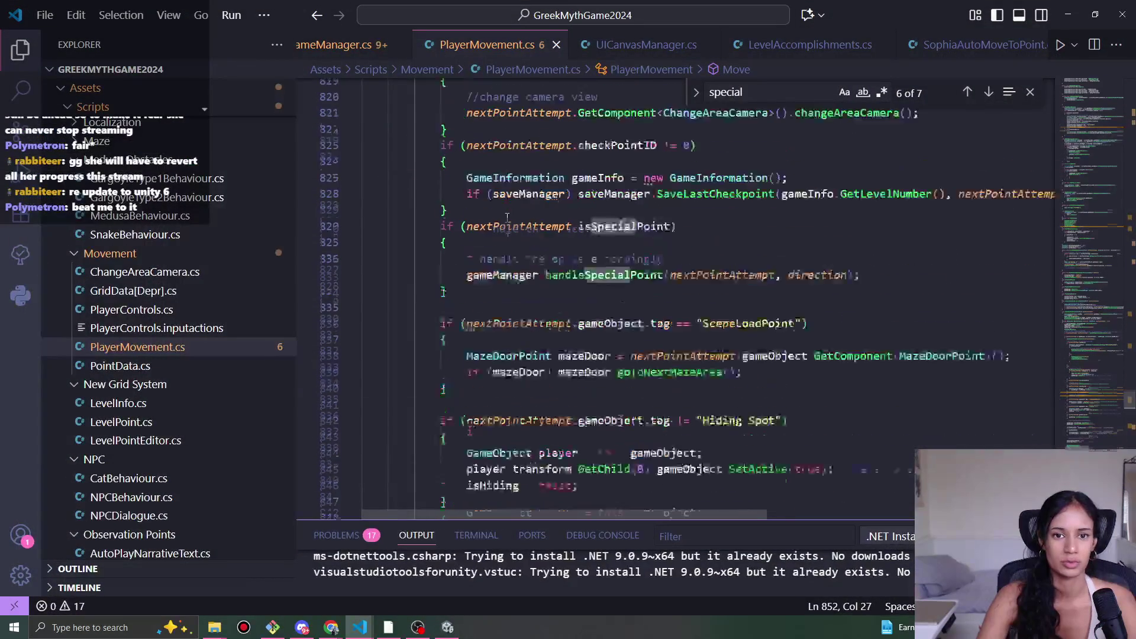
pyautogui.scroll(14, 542, 260)
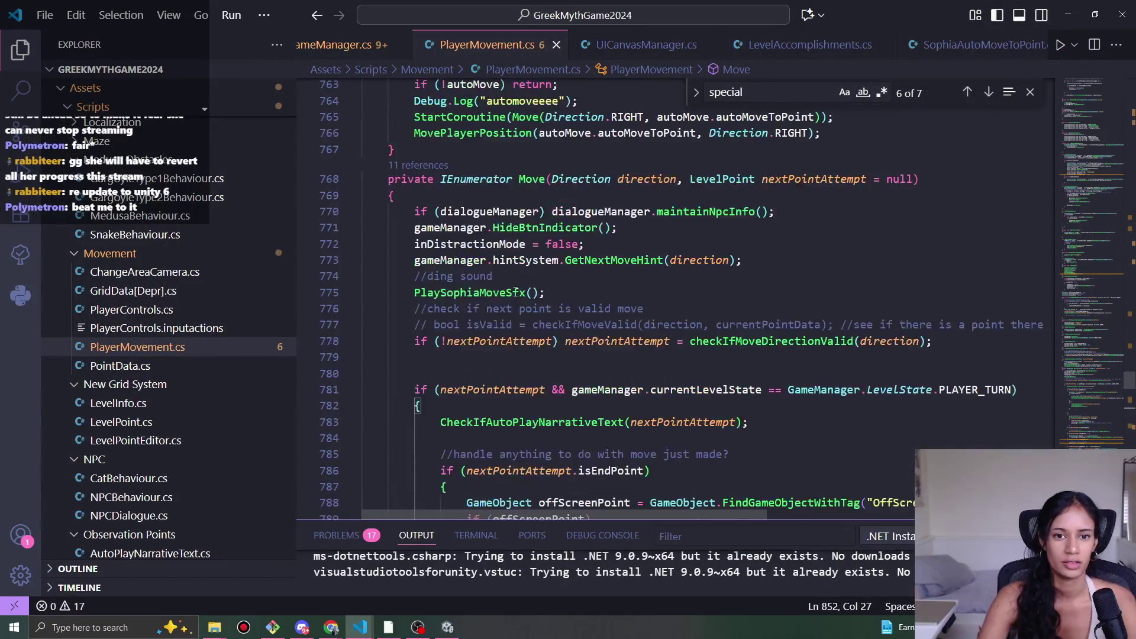
pyautogui.click(518, 179)
pyautogui.scroll(-1, 519, 179)
pyautogui.click(423, 155)
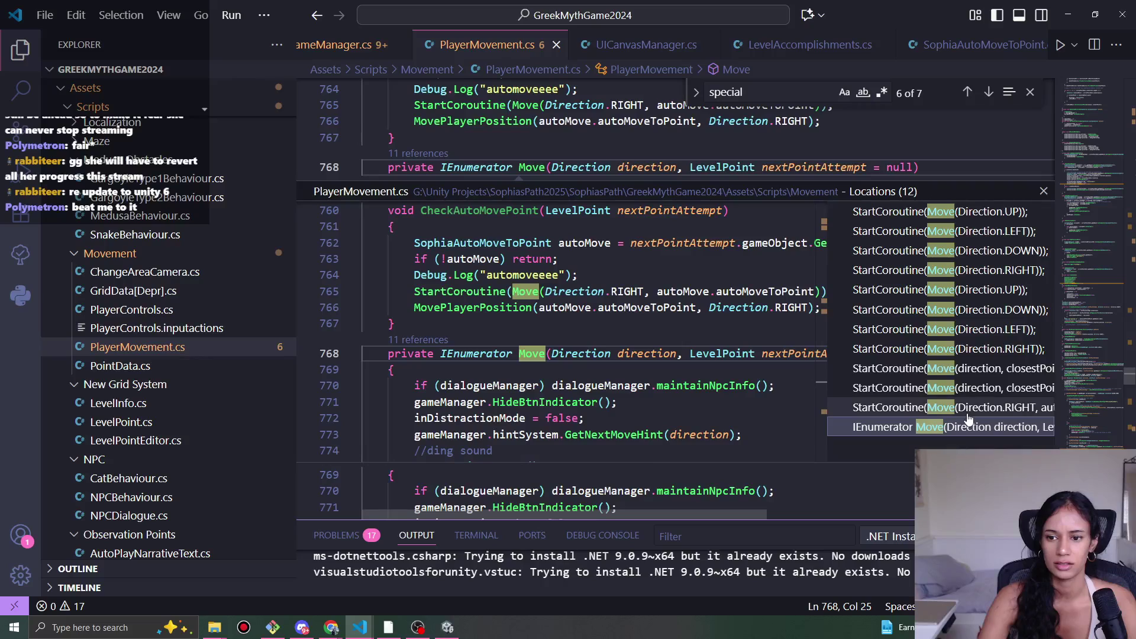
# - Review the Move calls in the teleport, right-move and OnUpPerformed code, then close the references preview
pyautogui.click(969, 368)
pyautogui.scroll(3, 656, 361)
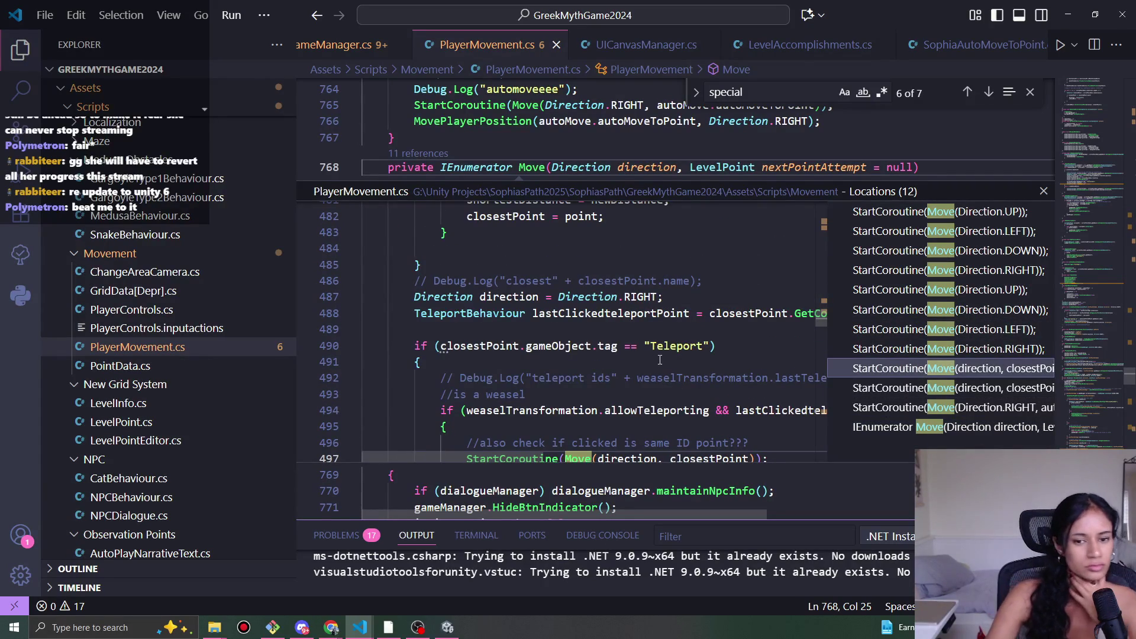
pyautogui.click(989, 351)
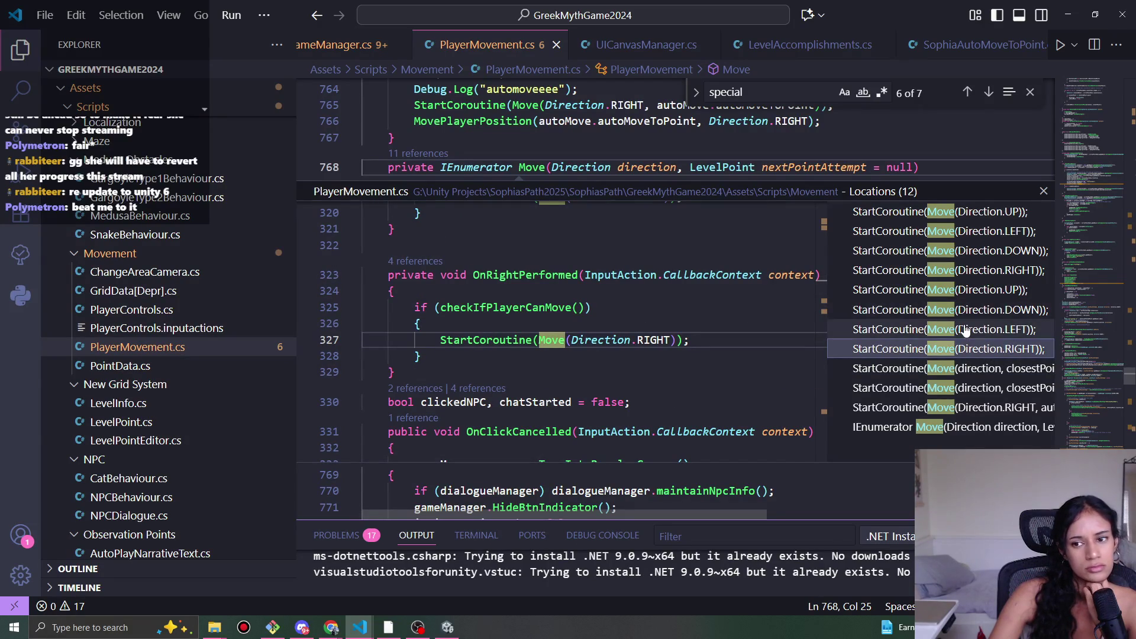
pyautogui.click(892, 329)
pyautogui.click(829, 288)
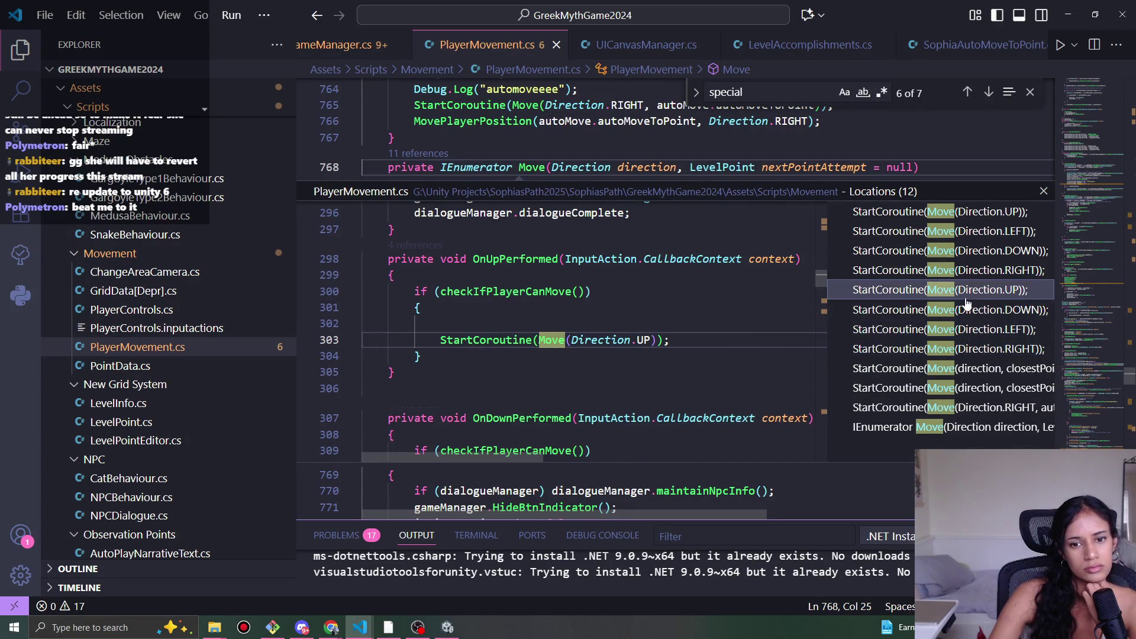
pyautogui.click(1043, 192)
# - Scroll down to the end of the Move coroutine
pyautogui.scroll(-3, 744, 392)
pyautogui.scroll(-18, 744, 392)
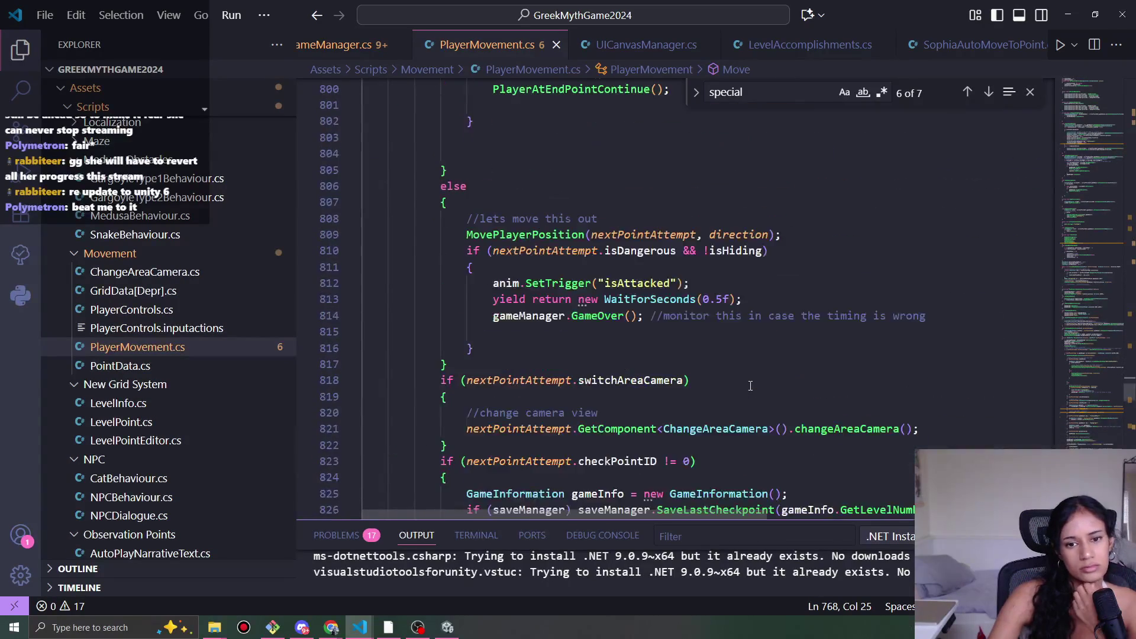
pyautogui.scroll(-8, 752, 382)
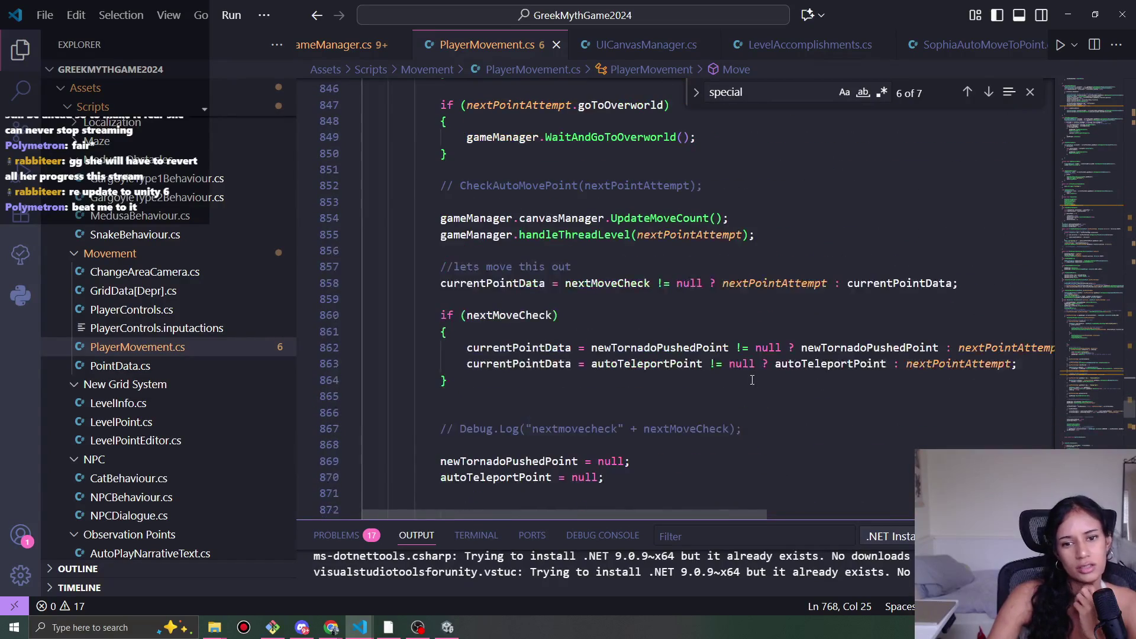
pyautogui.scroll(-2, 752, 380)
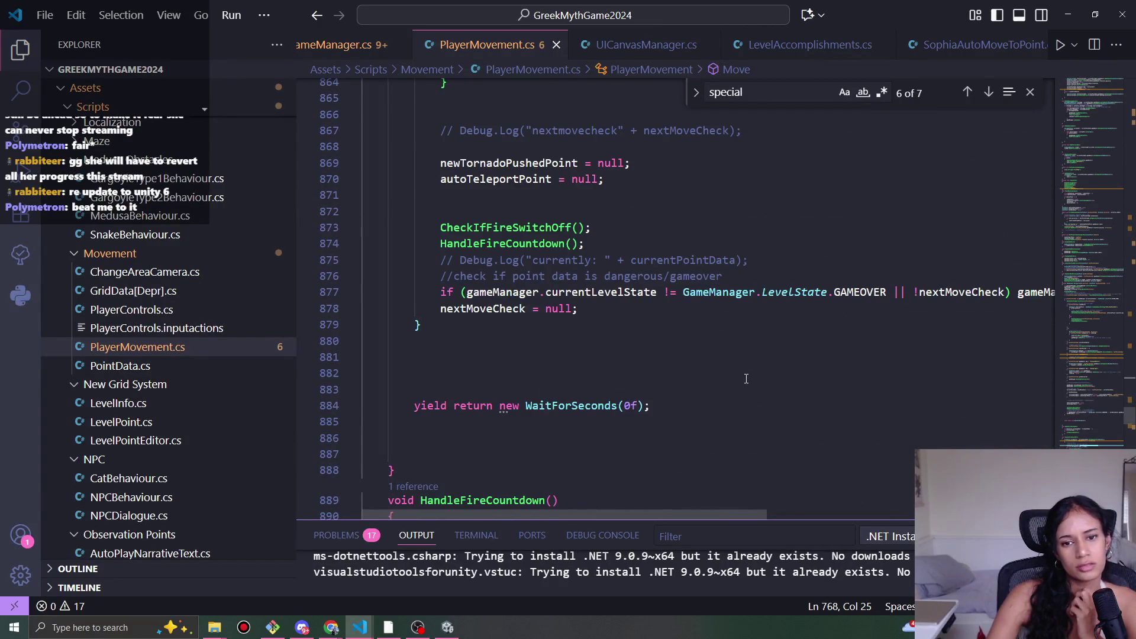
pyautogui.moveTo(700, 513)
pyautogui.mouseDown()
pyautogui.moveTo(895, 506)
pyautogui.moveTo(590, 478)
pyautogui.mouseUp()
# - Add the comment '//let sophia move one more' after the gameover comment, with a new call line below
pyautogui.click(760, 275)
pyautogui.press('Return')
pyautogui.press('Return')
pyautogui.write('//let sophia move one more if necessa')
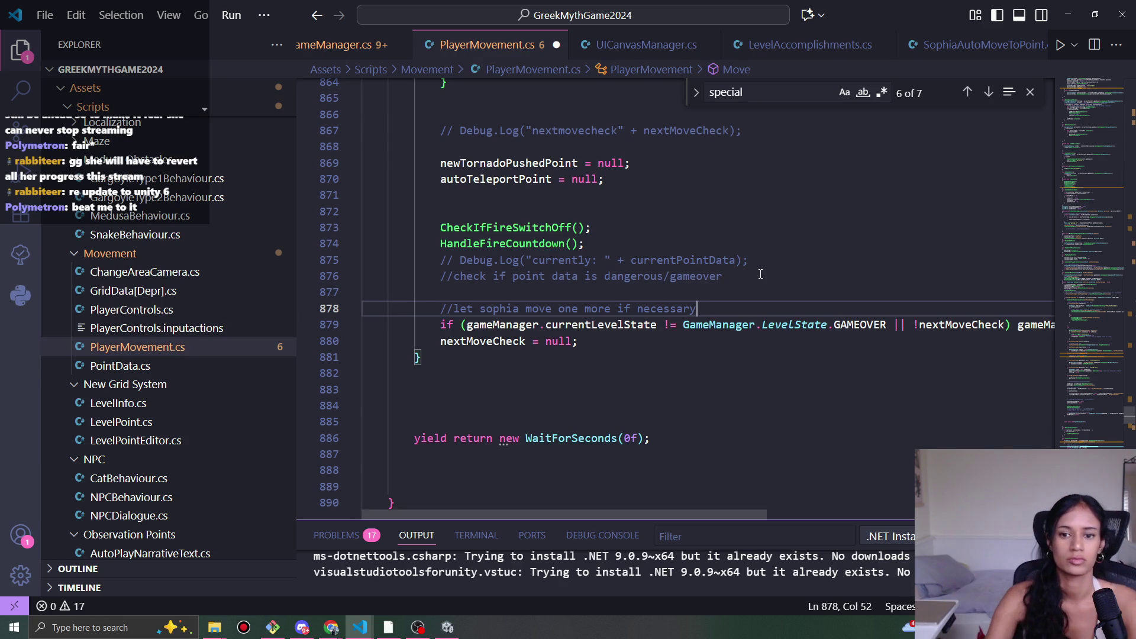
pyautogui.press('Return')
pyautogui.write('Sophia')
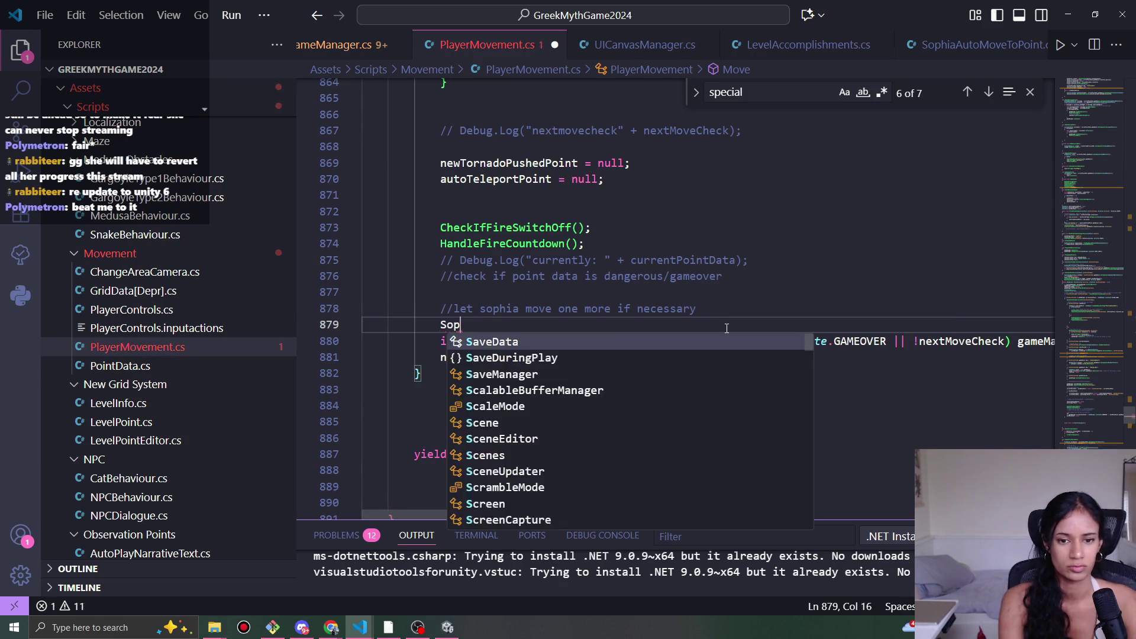
pyautogui.press('Tab')
pyautogui.write('()')
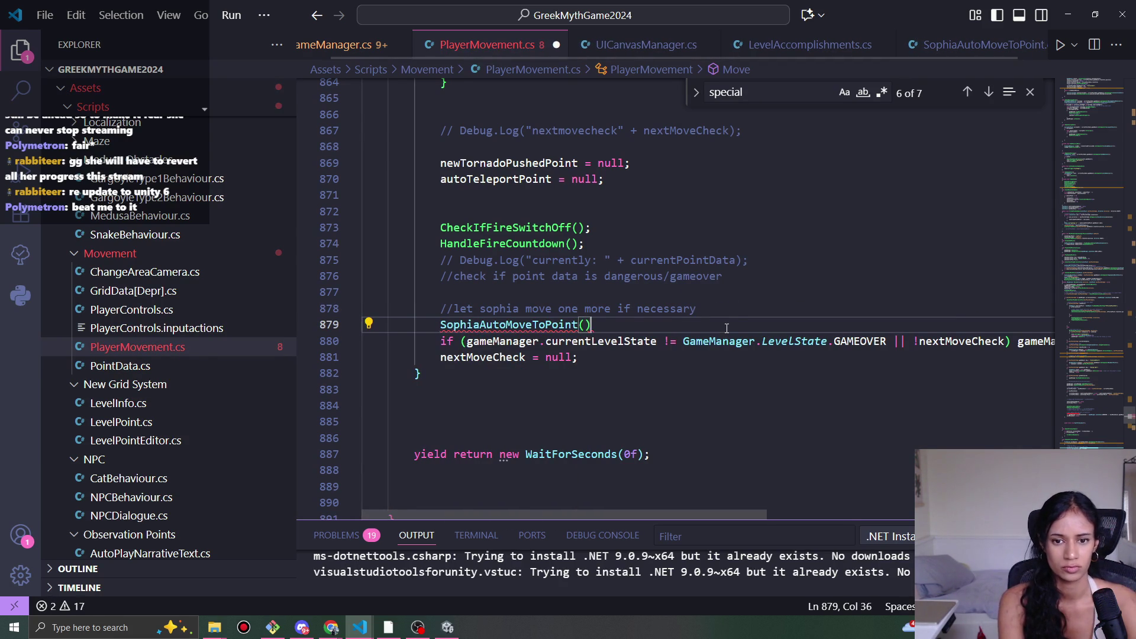
pyautogui.write(';')
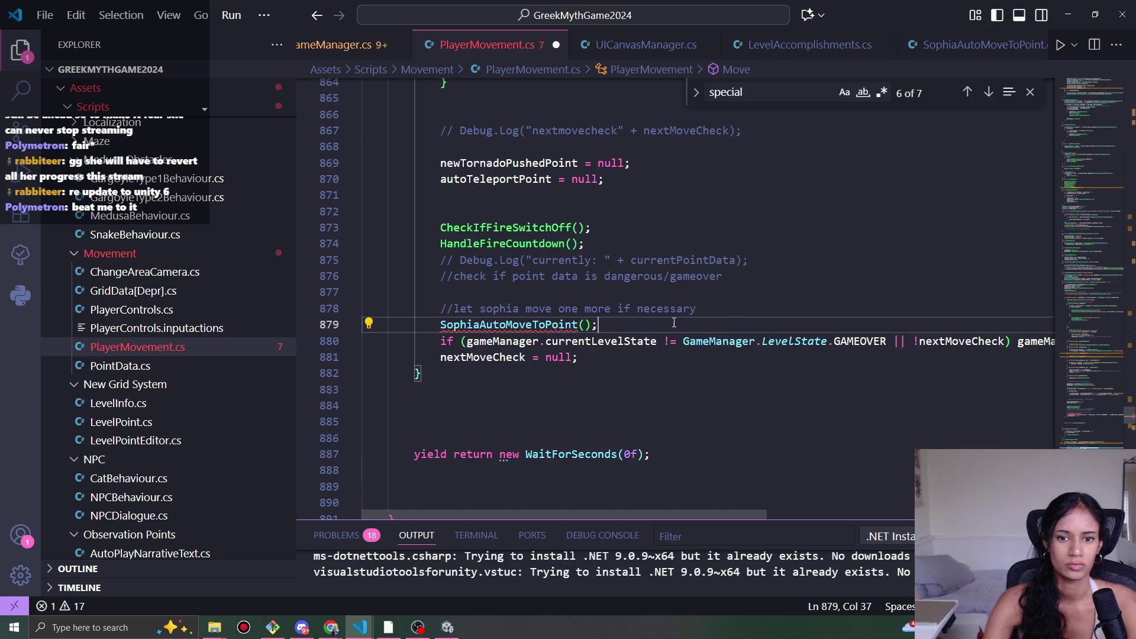
# - Change the new line's call to CheckAutoMovePoint();
pyautogui.keyDown('ctrl'); pyautogui.click(575, 325); pyautogui.keyUp('ctrl')
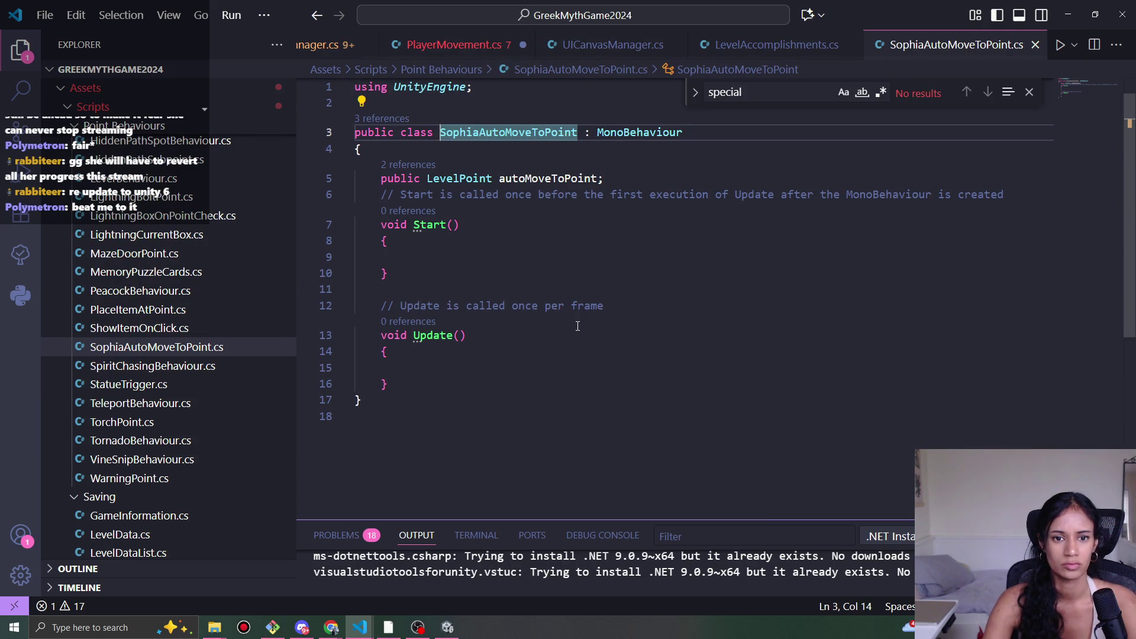
pyautogui.hotkey('alt', 'Left')
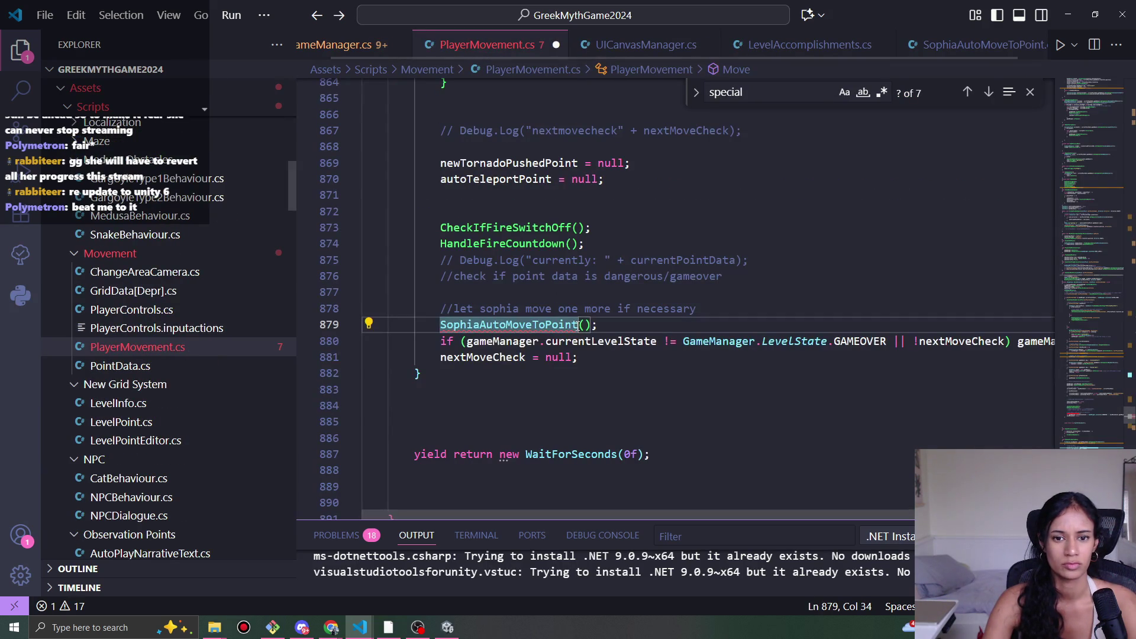
pyautogui.doubleClick(559, 325)
pyautogui.write('automo')
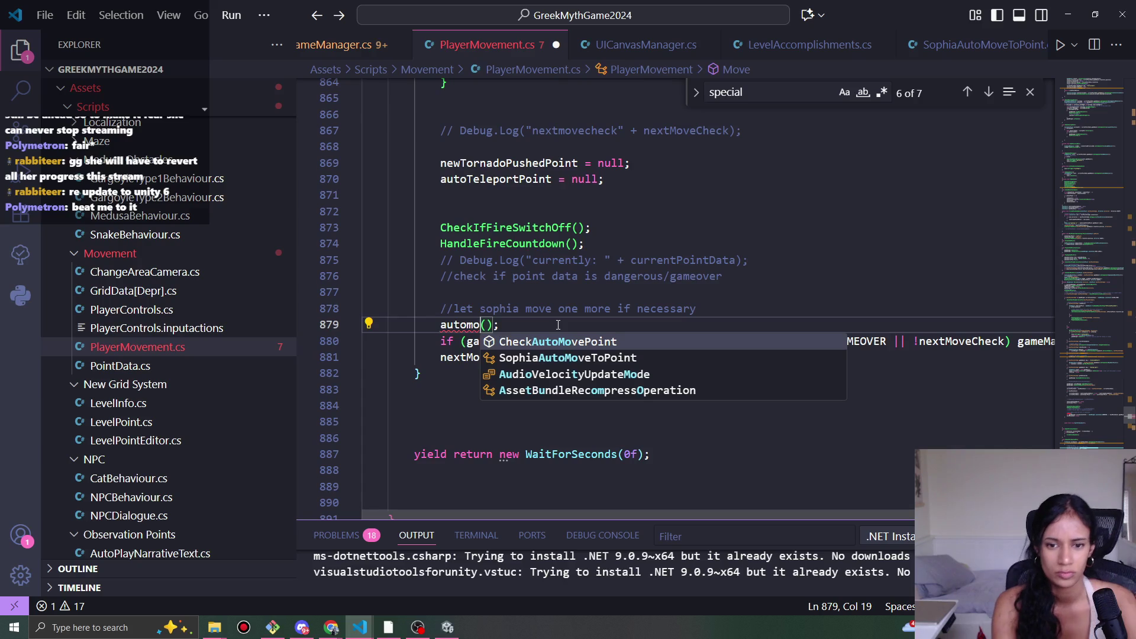
pyautogui.press('Return')
# - Inspect CheckAutoMovePoint's nextPointAttempt parameter in the method definition
pyautogui.keyDown('ctrl'); pyautogui.click(559, 324); pyautogui.keyUp('ctrl')
pyautogui.moveTo(633, 333)
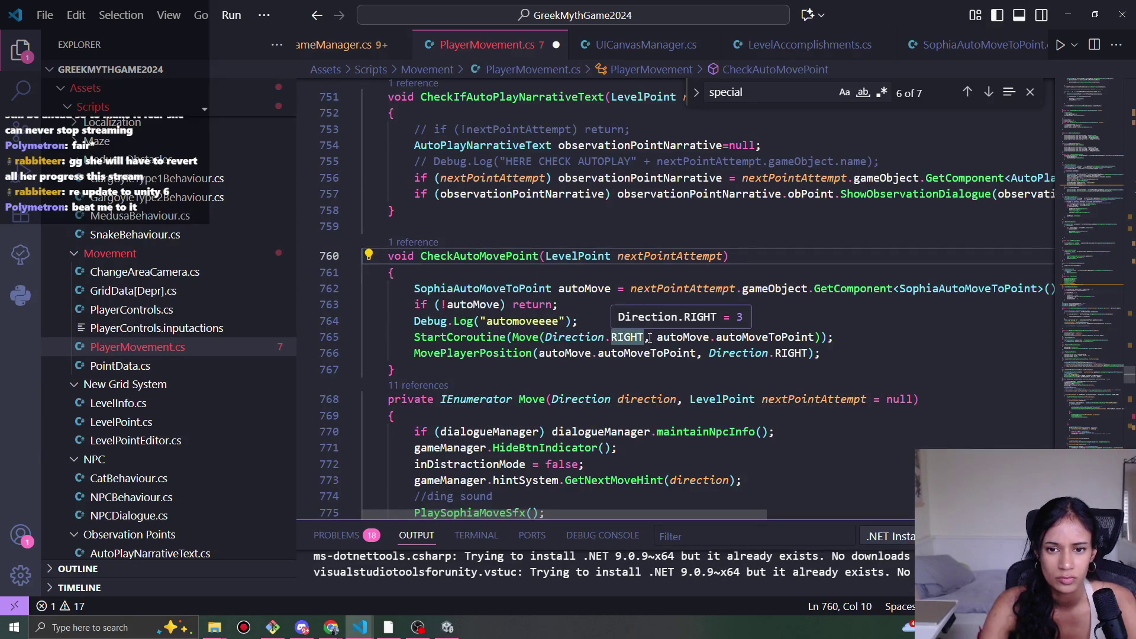
pyautogui.moveTo(549, 286)
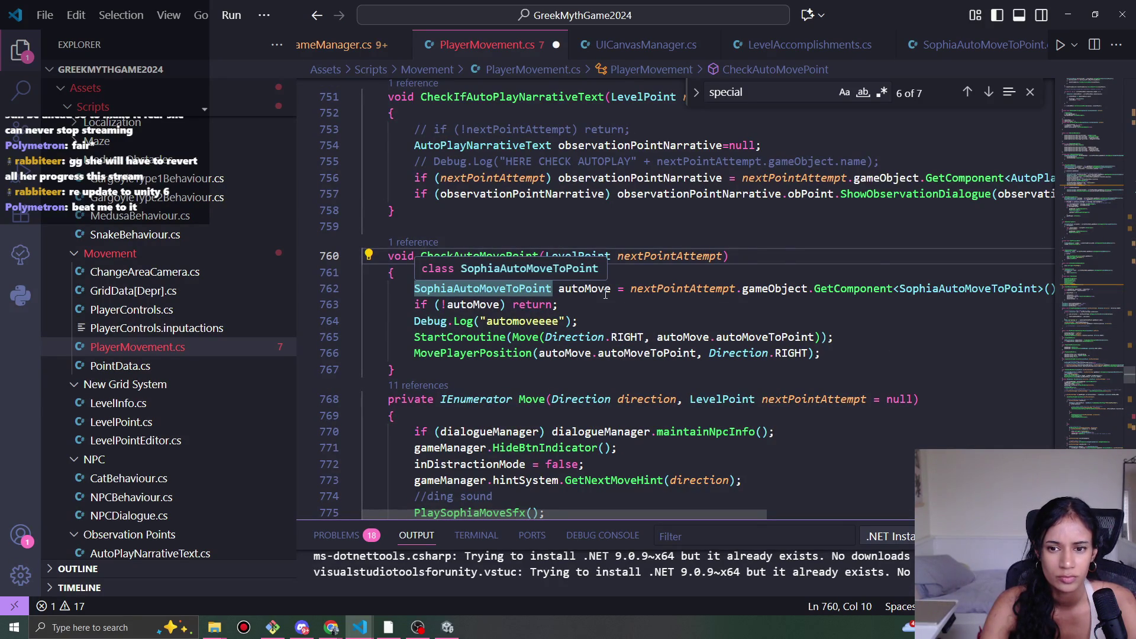
pyautogui.moveTo(606, 294)
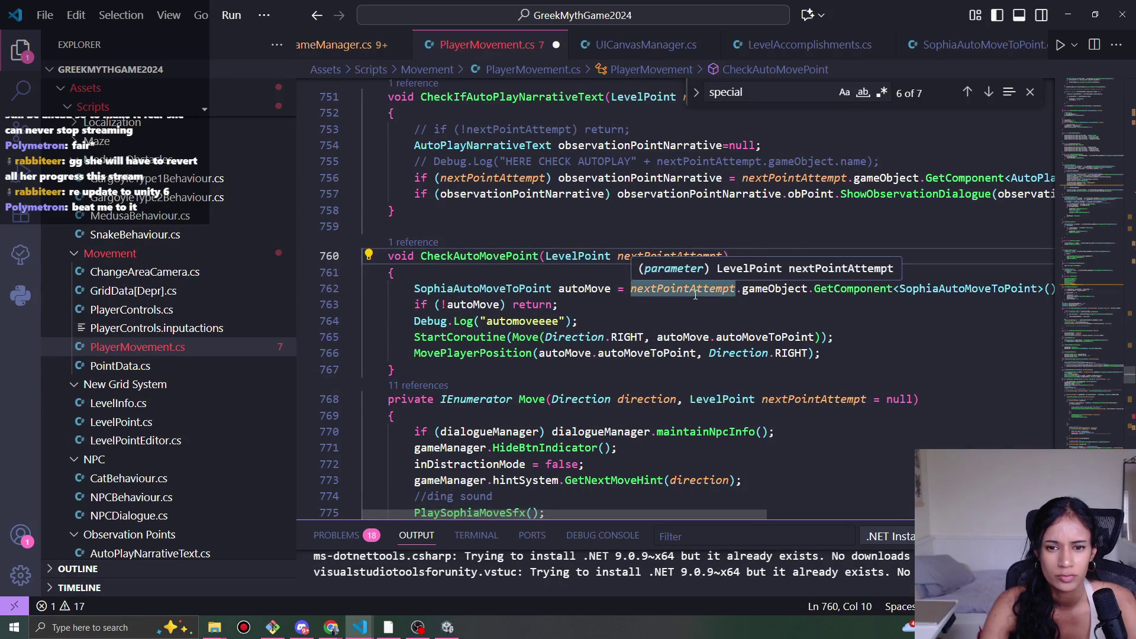
pyautogui.moveTo(769, 289)
pyautogui.click(537, 259)
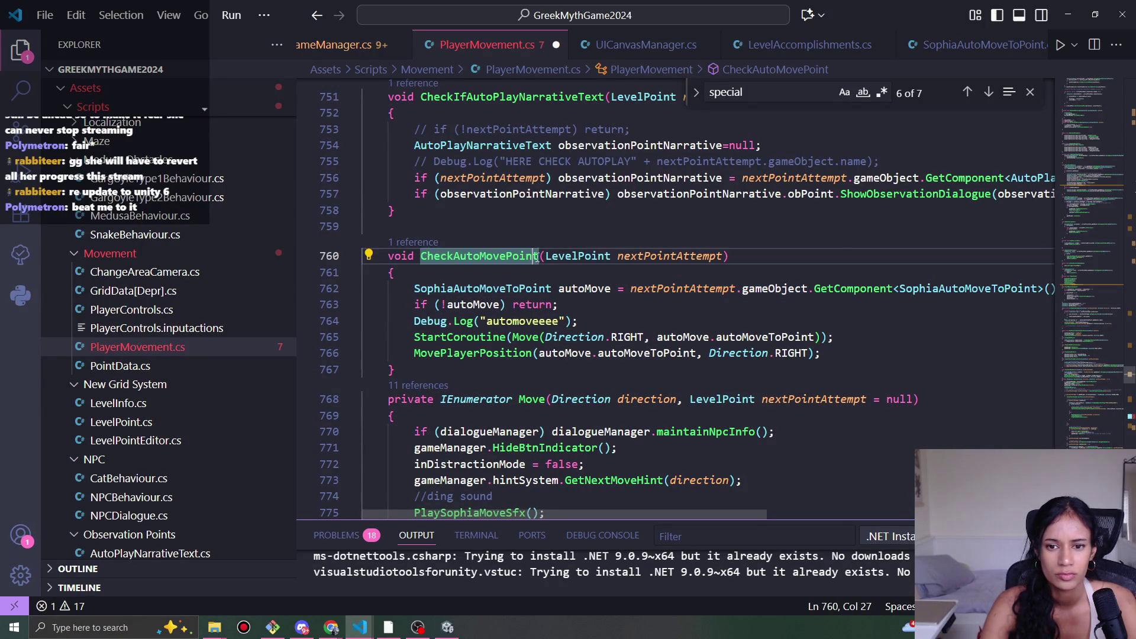
pyautogui.doubleClick(677, 258)
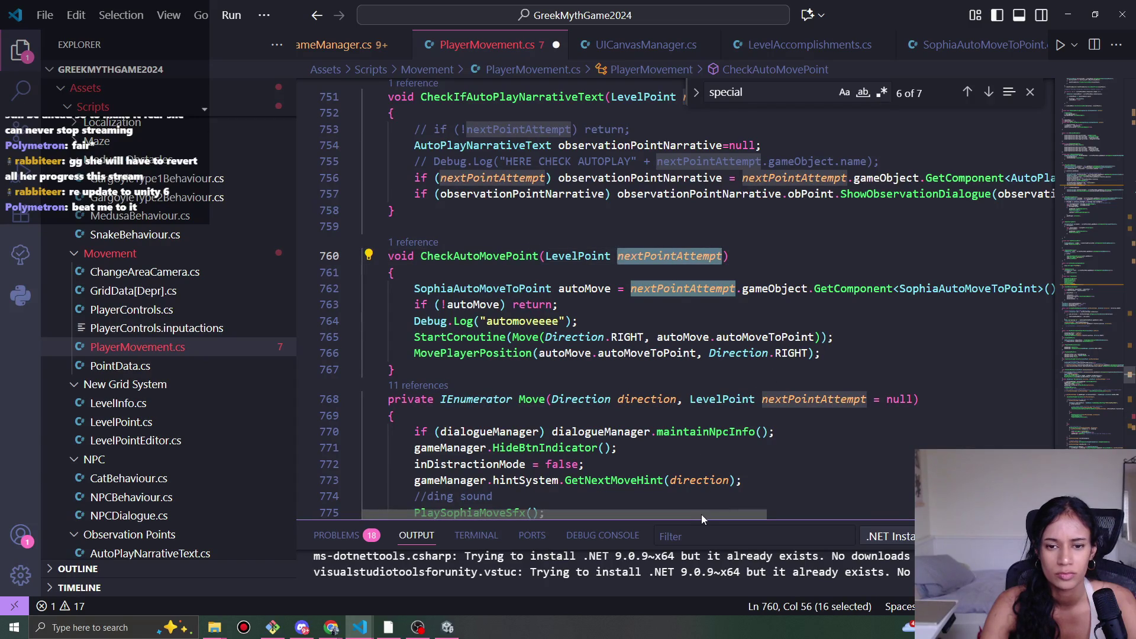
pyautogui.hotkey('alt', 'Left')
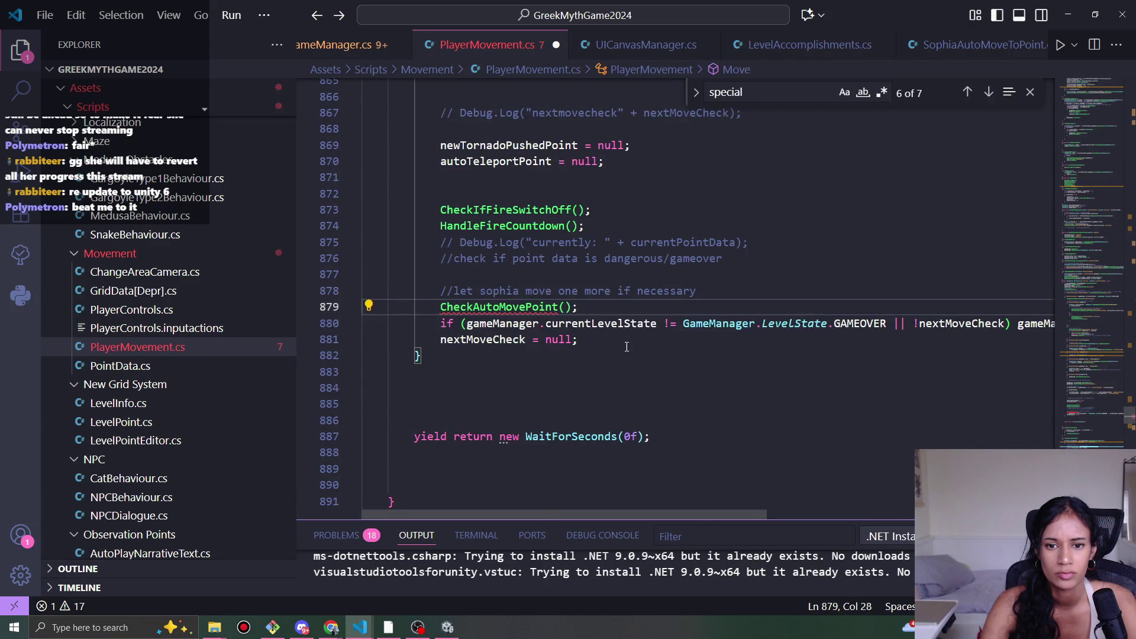
# - Pass currentPointData as the argument to the CheckAutoMovePoint call
pyautogui.scroll(2, 595, 359)
pyautogui.scroll(2, 595, 359)
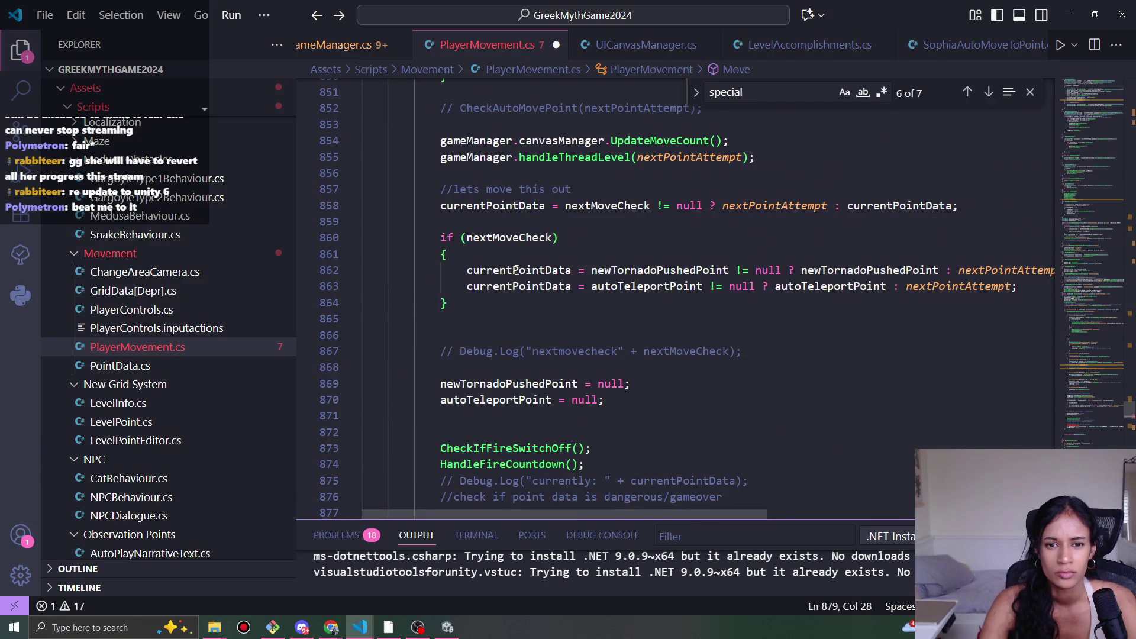
pyautogui.doubleClick(521, 271)
pyautogui.hotkey('ctrl', 'c')
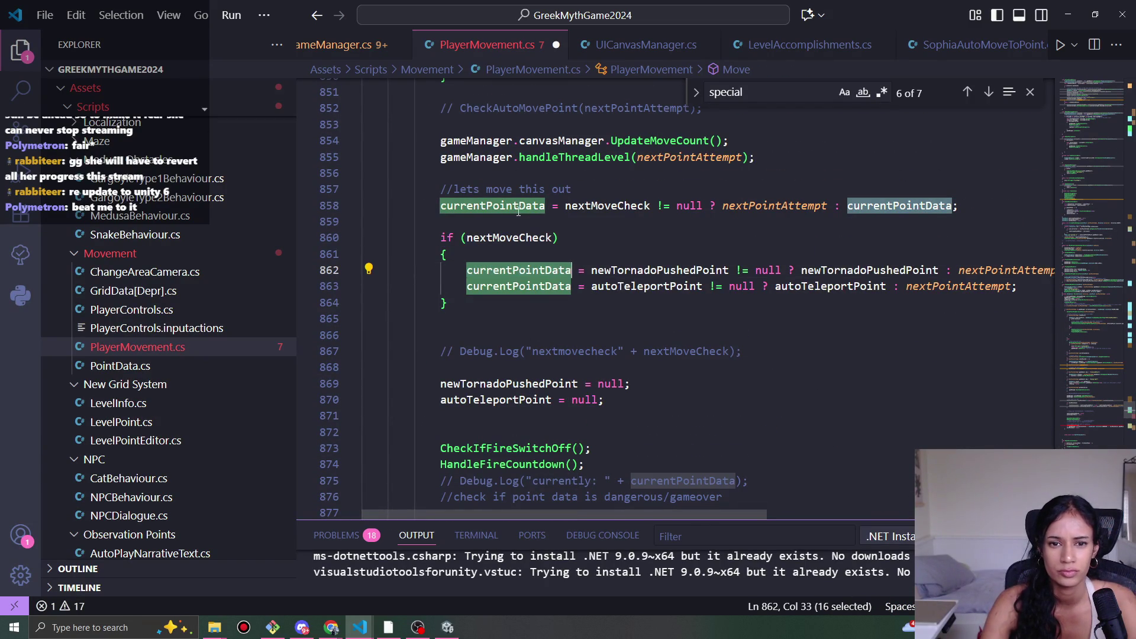
pyautogui.scroll(-5, 519, 212)
pyautogui.click(567, 306)
pyautogui.hotkey('ctrl', 'v')
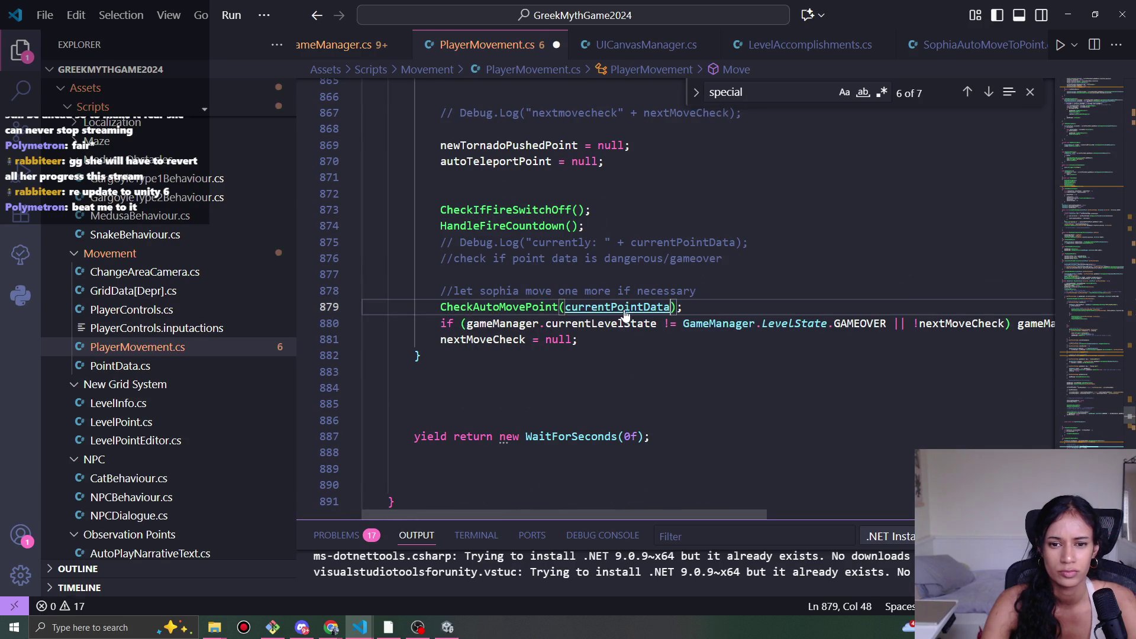
pyautogui.keyDown('ctrl'); pyautogui.click(598, 306); pyautogui.keyUp('ctrl')
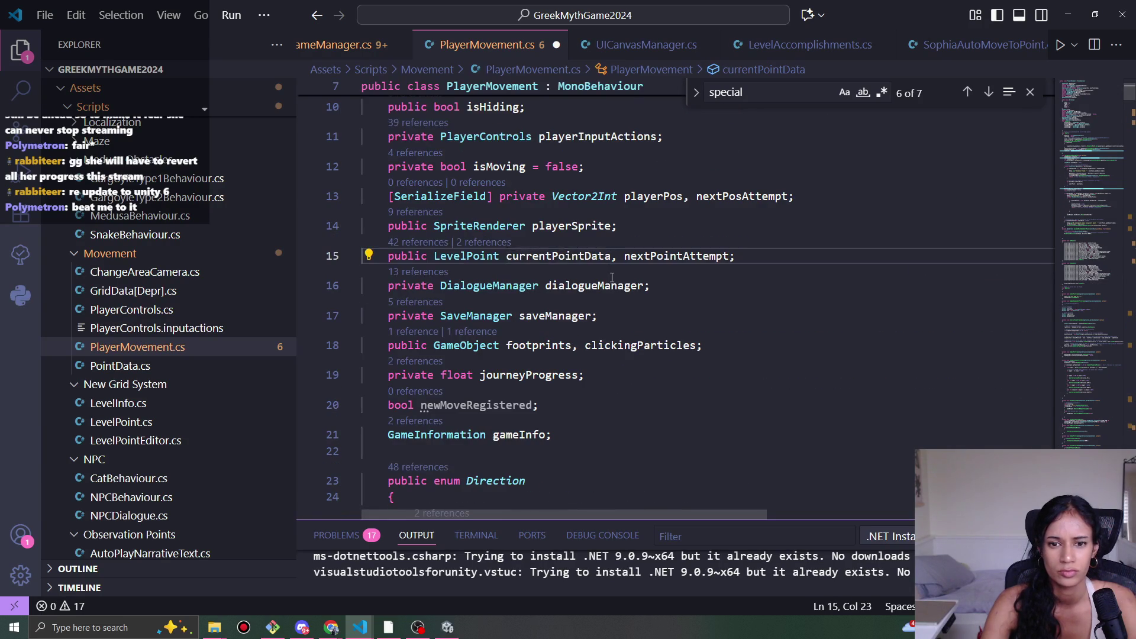
pyautogui.hotkey('alt', 'Left')
# - Rename the nextPointAttempt parameter to currentPoint on lines 760 and 762 and save PlayerMovement.cs
pyautogui.keyDown('ctrl'); pyautogui.click(523, 307); pyautogui.keyUp('ctrl')
pyautogui.doubleClick(647, 256)
pyautogui.write('cu')
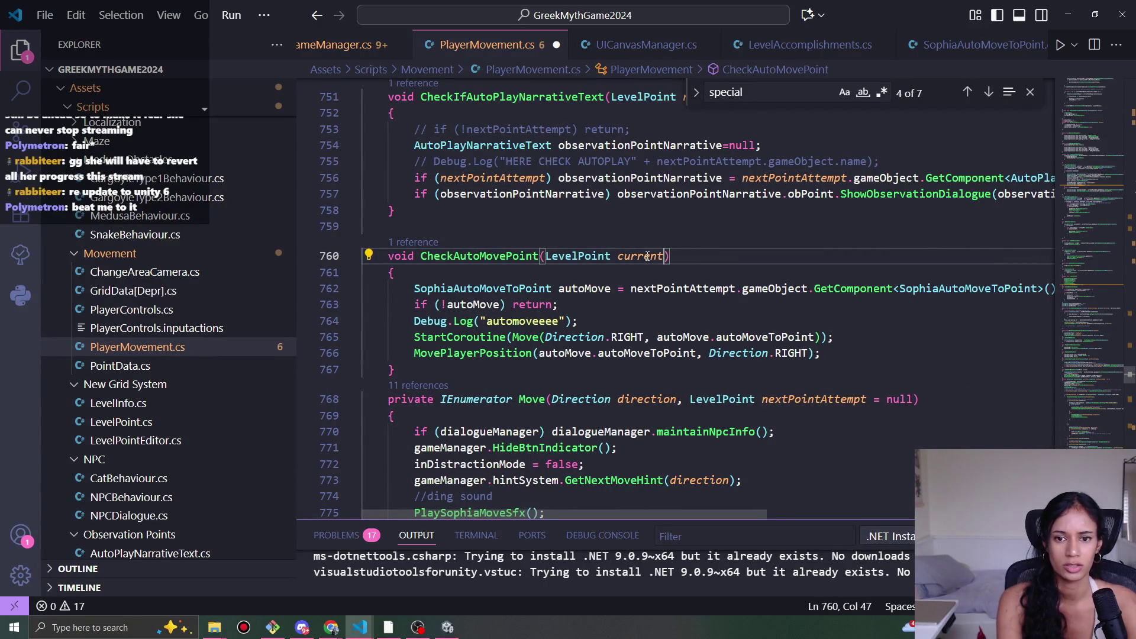
pyautogui.write('Point')
pyautogui.doubleClick(647, 257)
pyautogui.hotkey('ctrl', 'c')
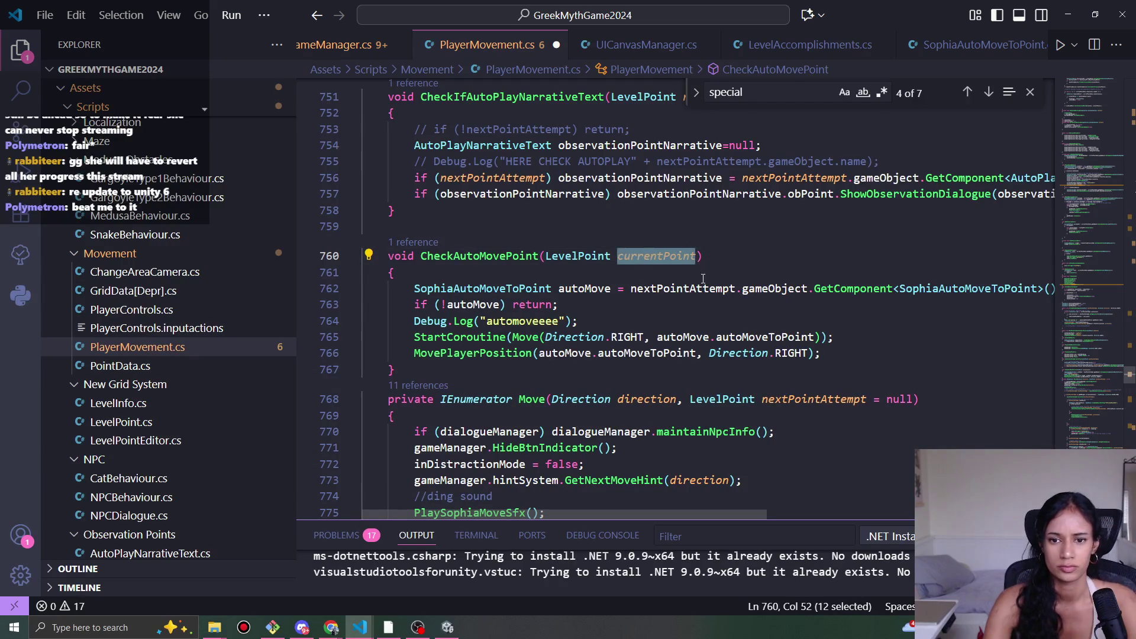
pyautogui.doubleClick(705, 289)
pyautogui.hotkey('ctrl', 'v')
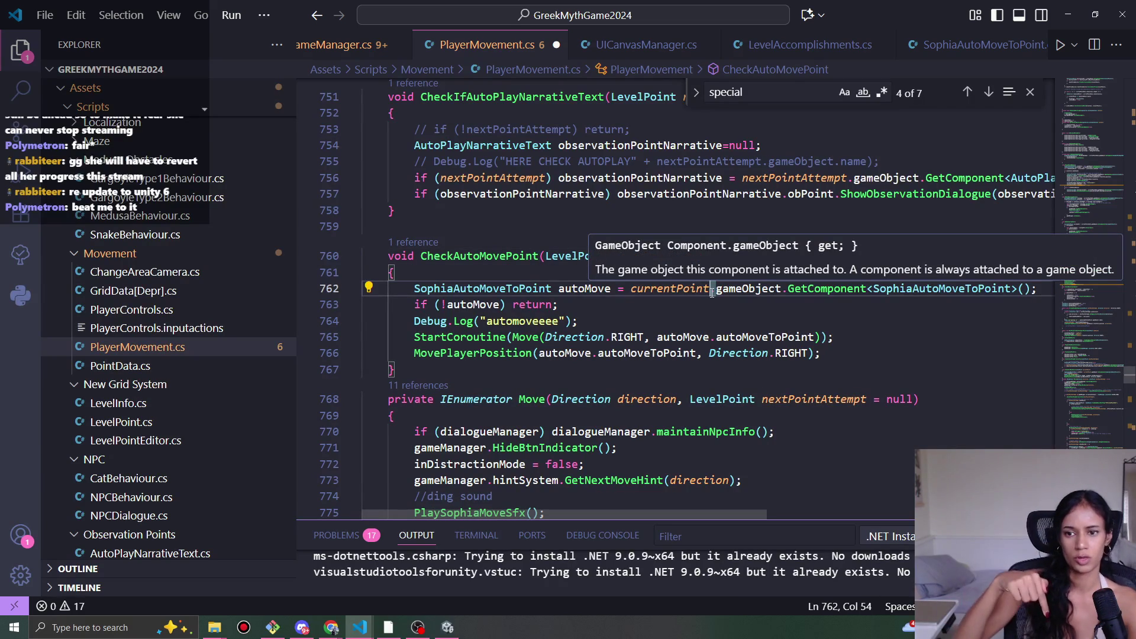
pyautogui.hotkey('ctrl', 's')
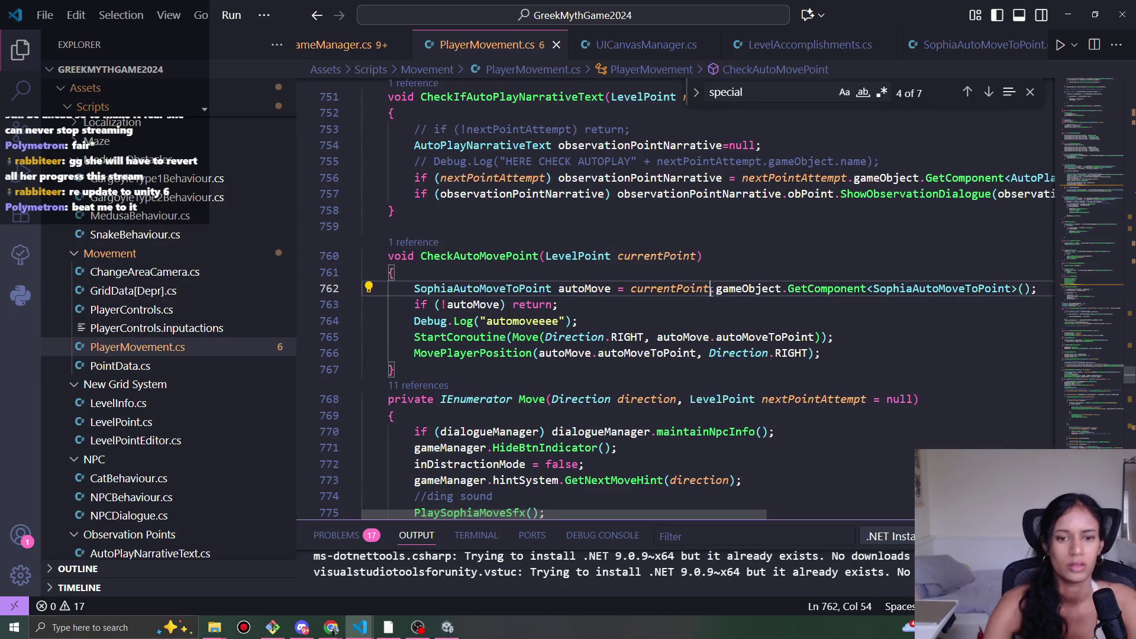
# - Check where autoMoveToPoint is used, then return to Unity to recompile
pyautogui.click(539, 342)
pyautogui.click(742, 337)
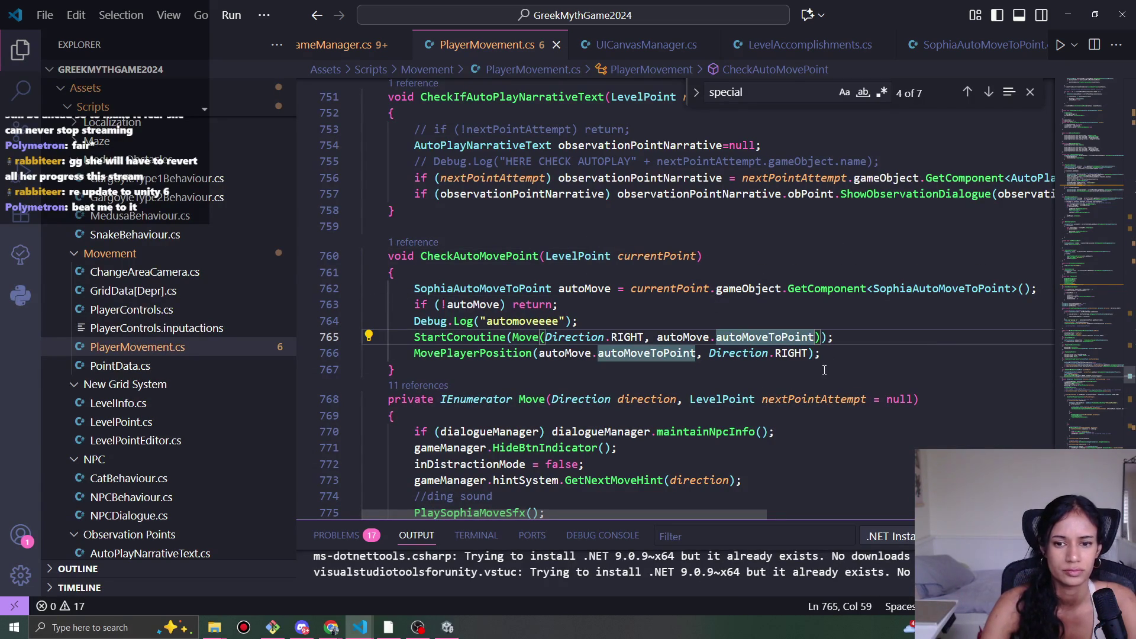
pyautogui.moveTo(809, 361)
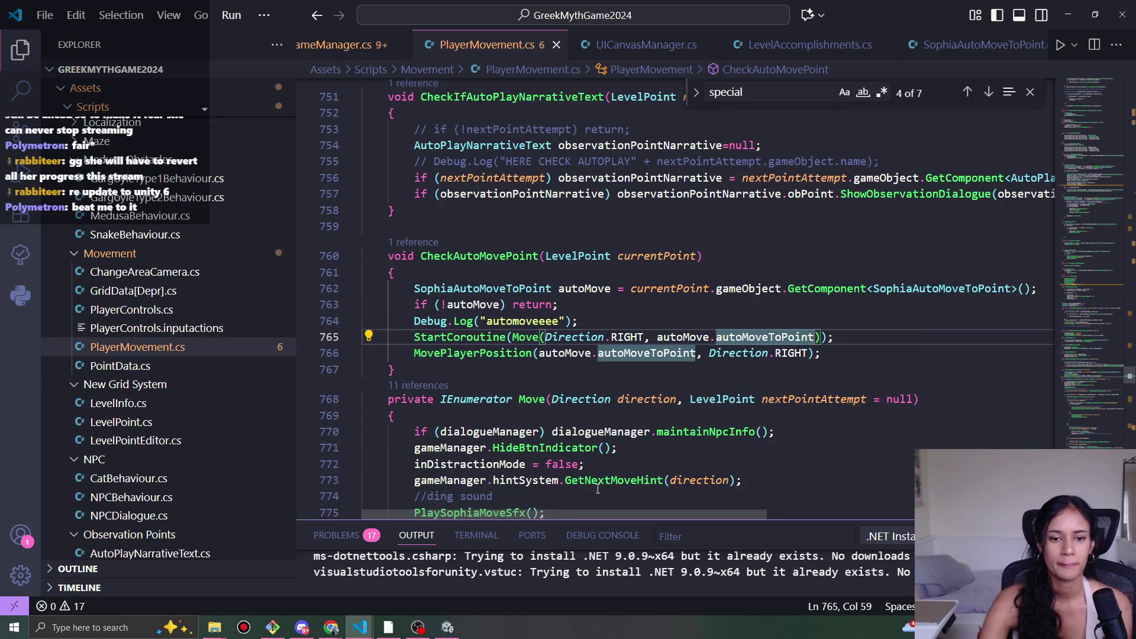
pyautogui.click(447, 627)
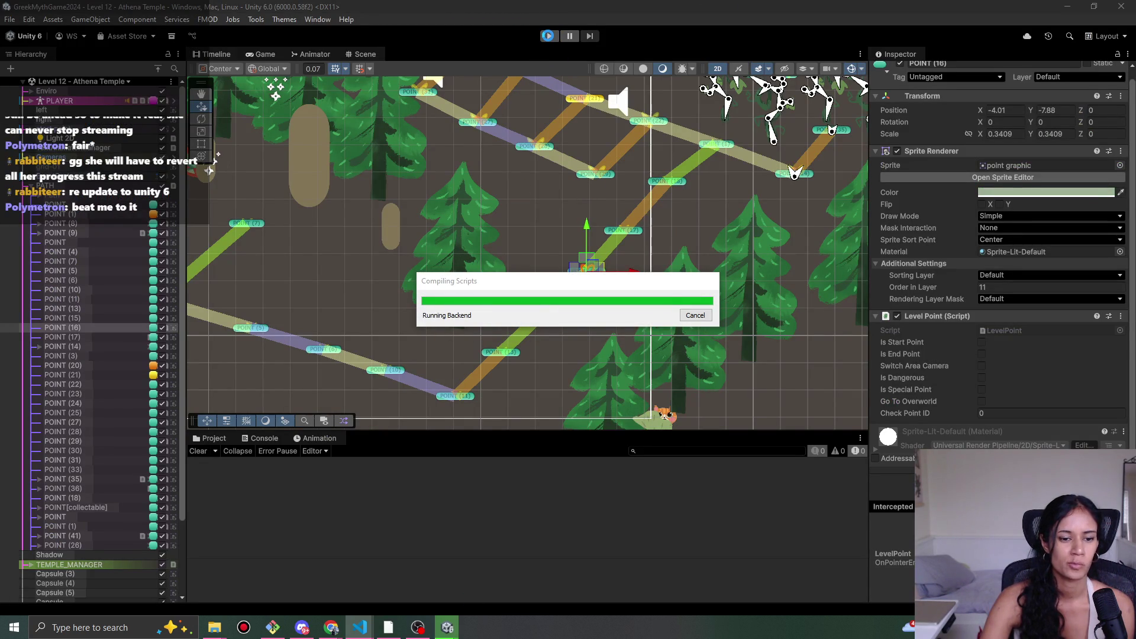
# - Stop play mode, check the save data JSON, and return to Unity
pyautogui.click(549, 36)
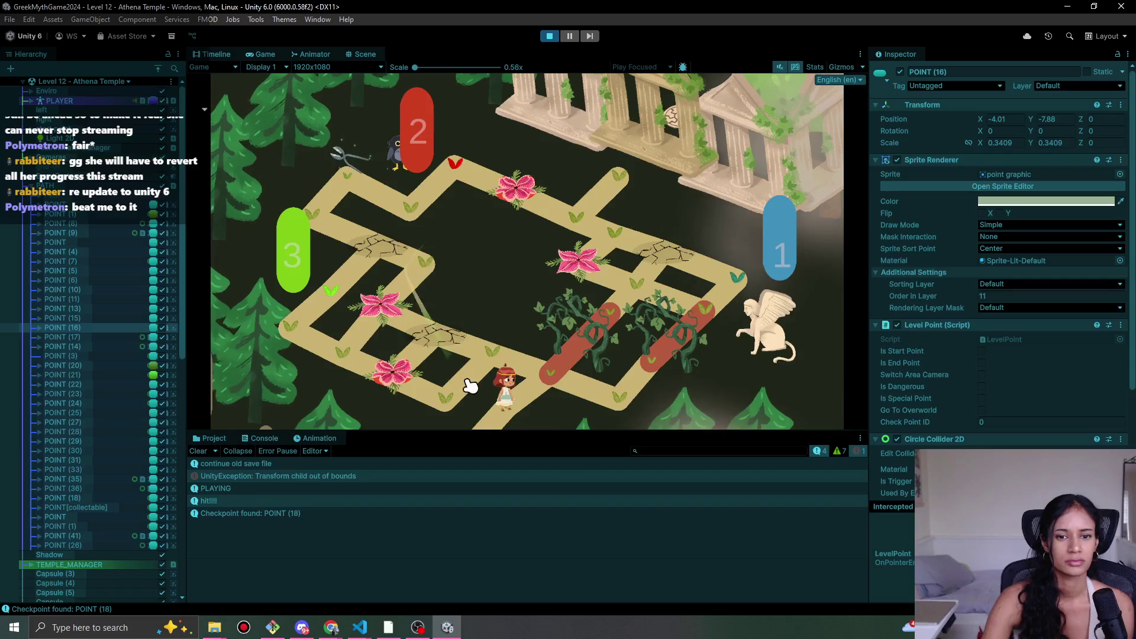
pyautogui.click(550, 37)
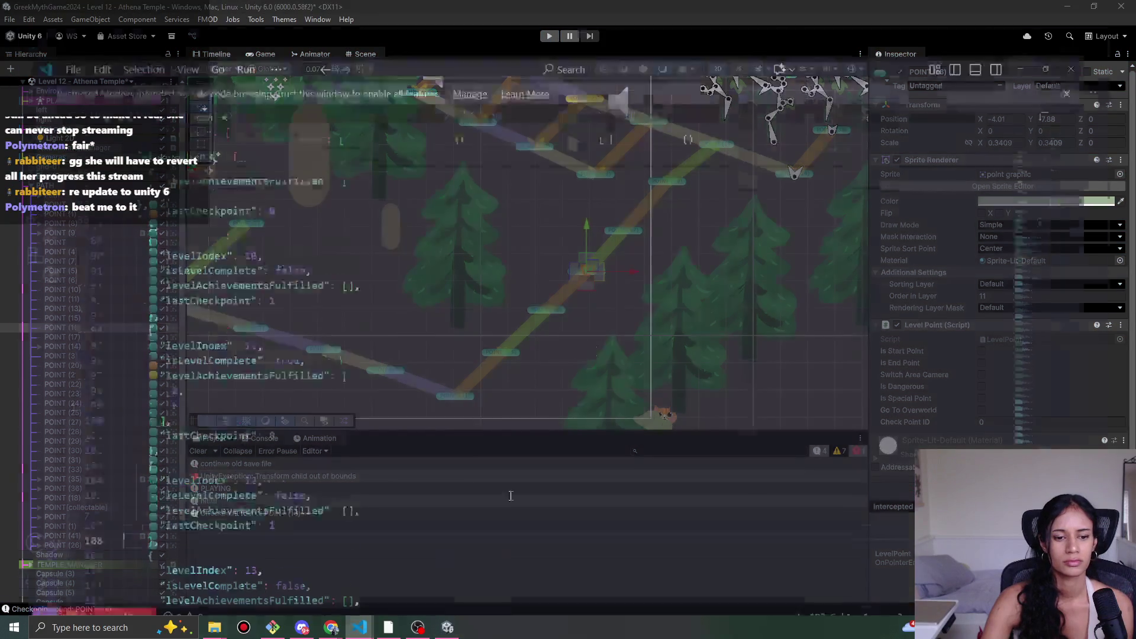
pyautogui.hotkey('alt', 'Tab')
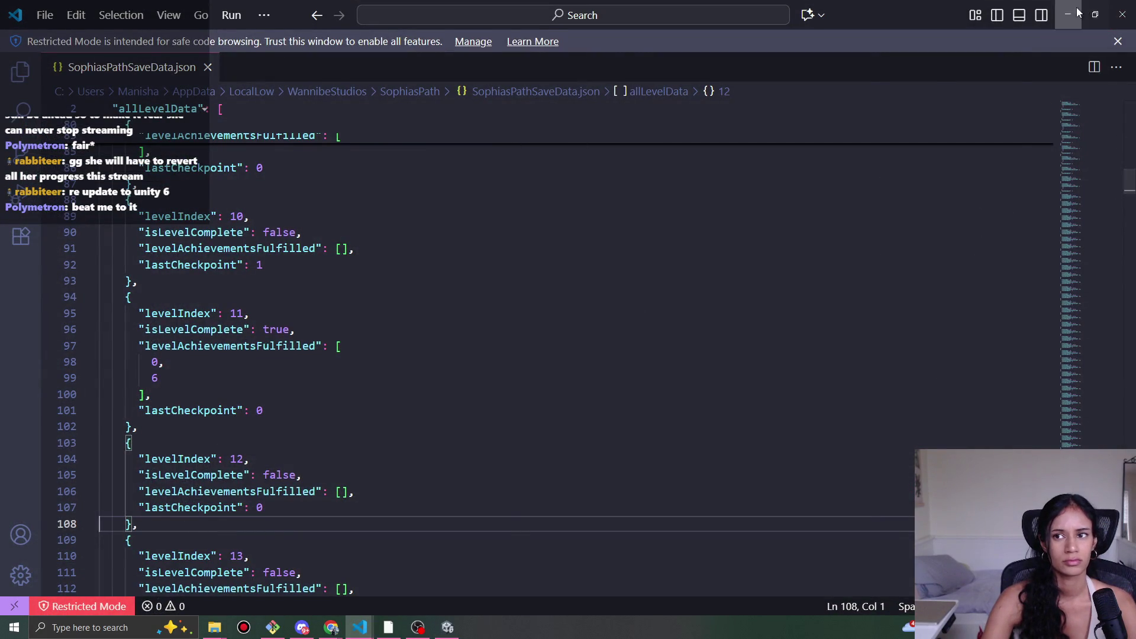
pyautogui.click(1068, 14)
# - Playtest Level 12, walking Sophia along the lower path and up the right diagonal, then stop
pyautogui.click(550, 36)
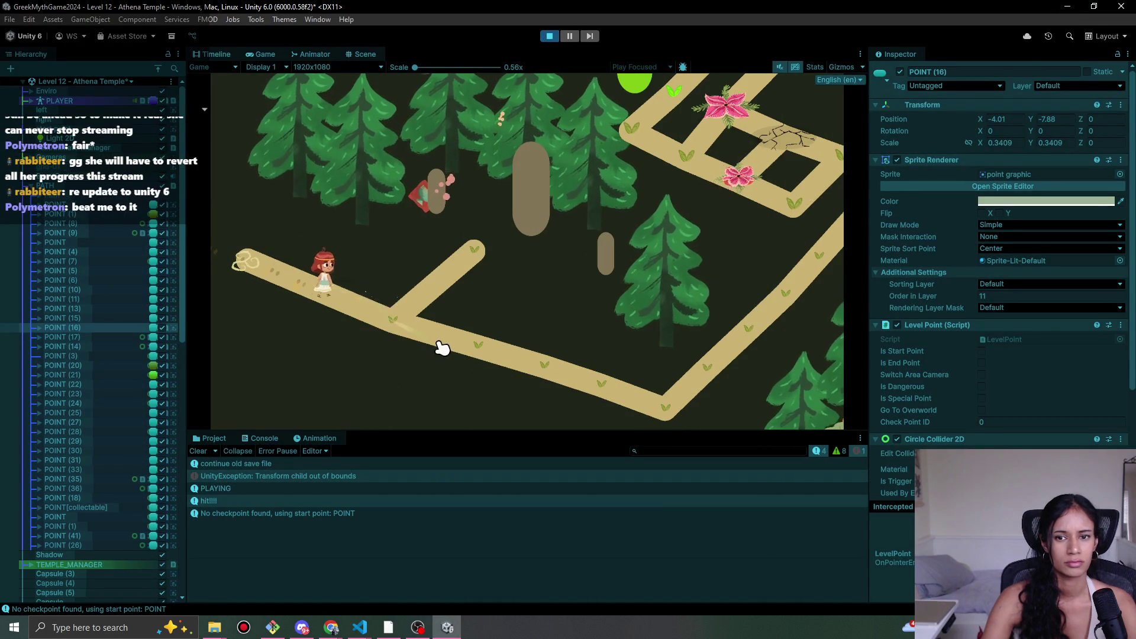
pyautogui.click(467, 358)
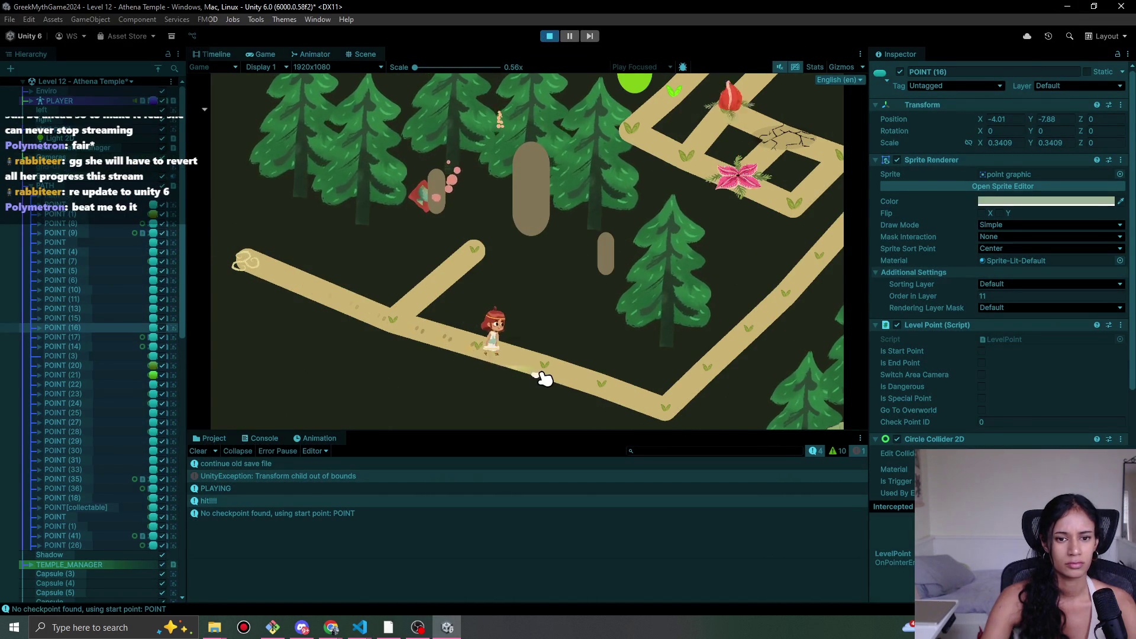
pyautogui.click(677, 410)
pyautogui.click(734, 361)
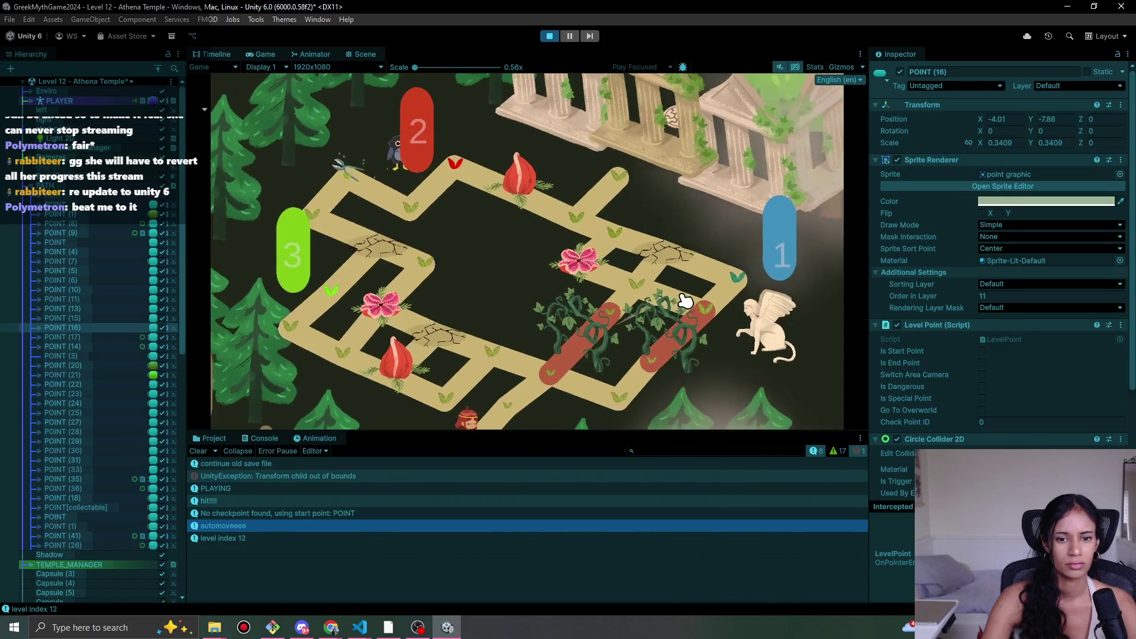
pyautogui.click(550, 36)
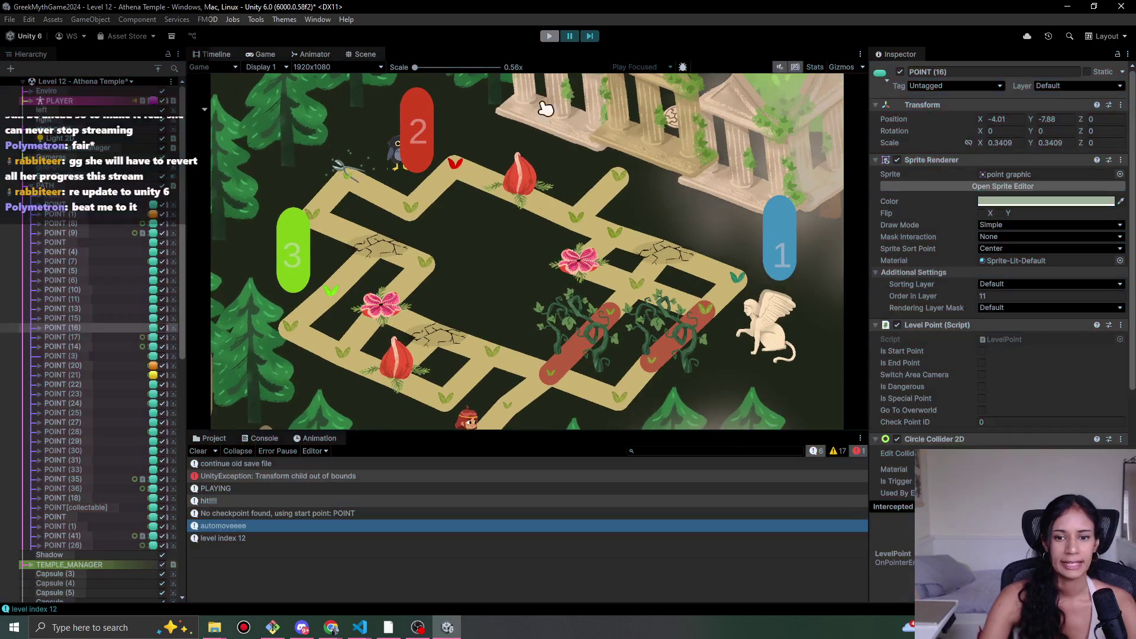
# - Select POINT (17) and check its auto-move target in the Inspector
pyautogui.click(629, 233)
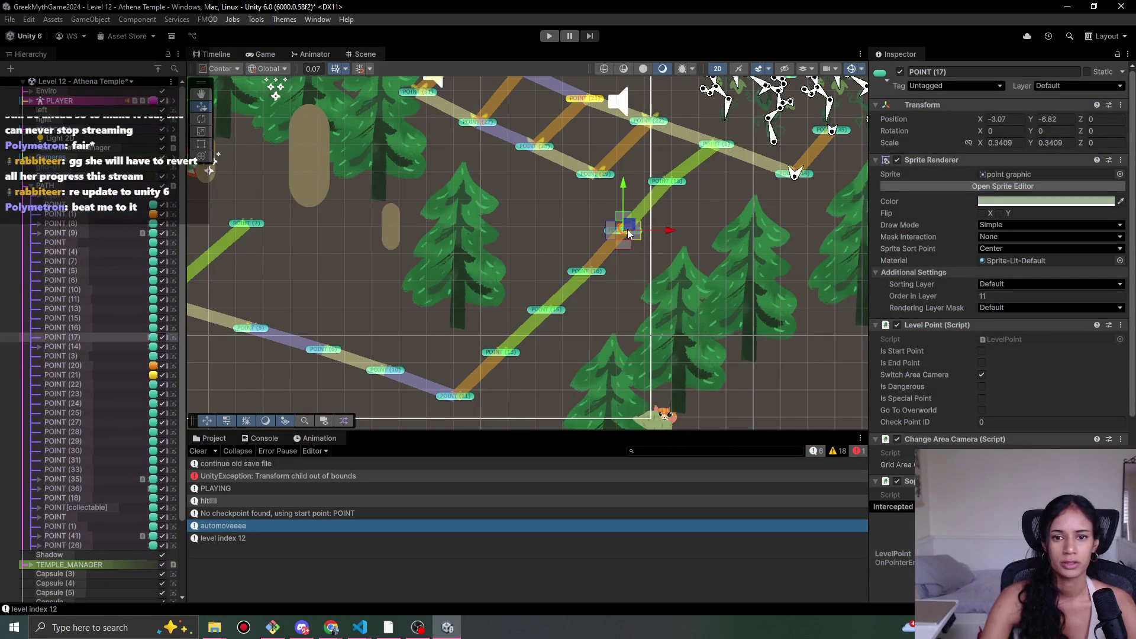
pyautogui.scroll(-1, 853, 385)
pyautogui.scroll(-3, 1006, 266)
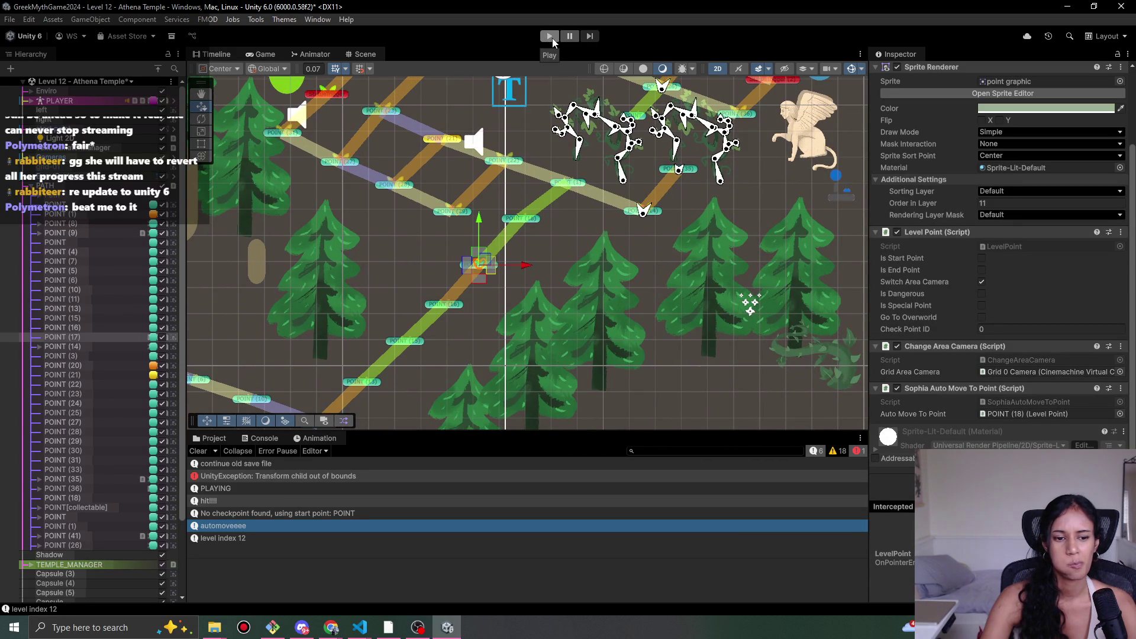
# - Navigate in PlayerMovement.cs to the automoveeee log in CheckAutoMovePoint
pyautogui.moveTo(367, 632)
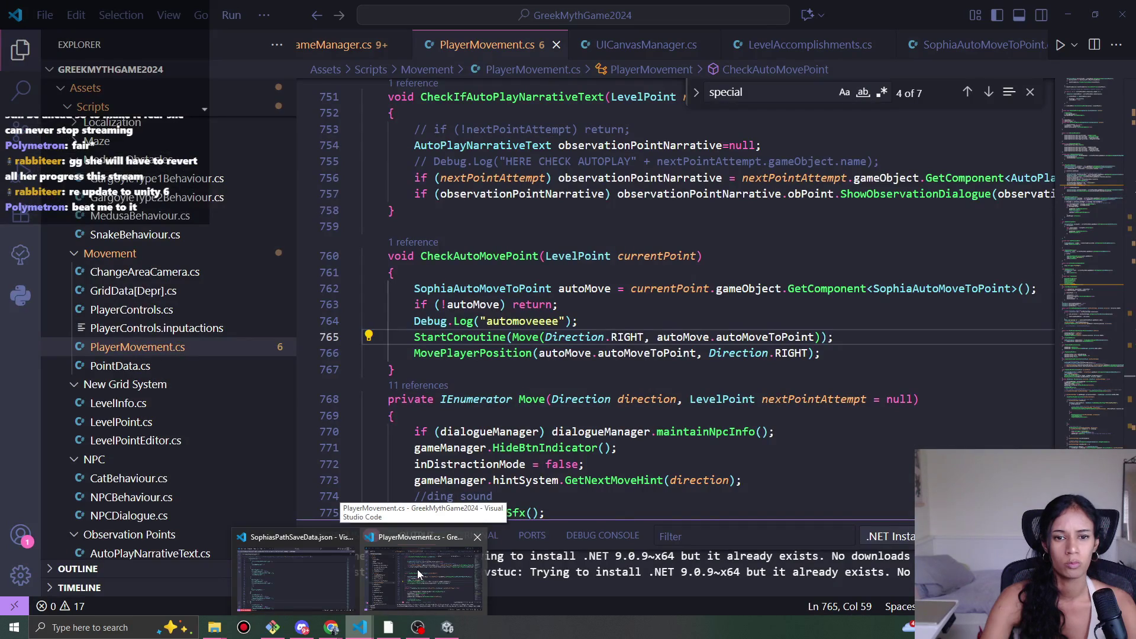
pyautogui.click(418, 570)
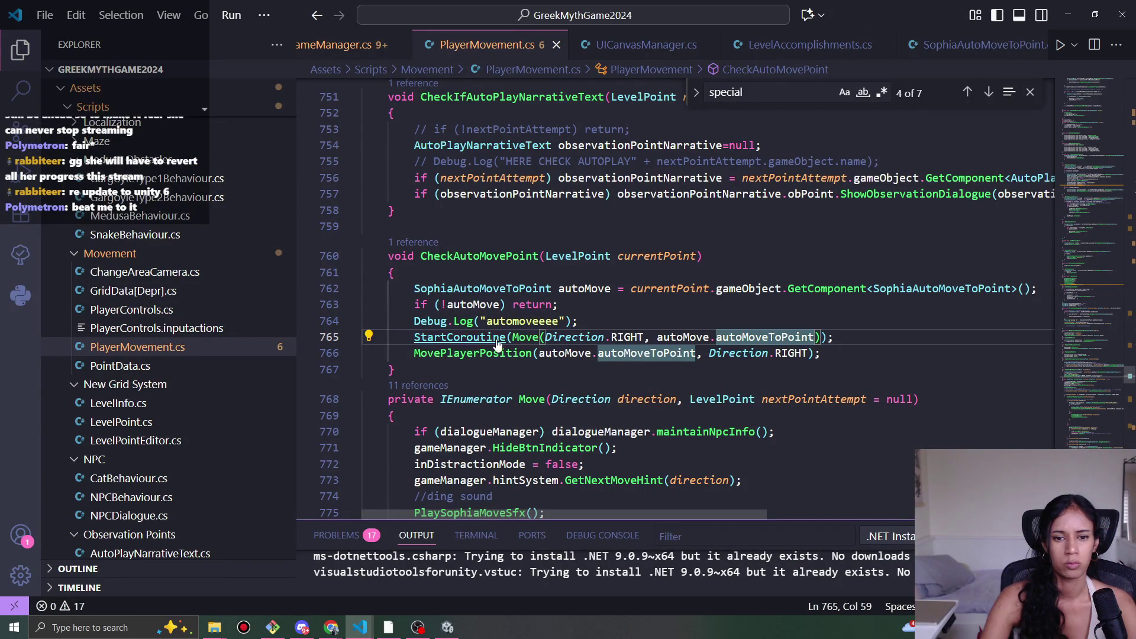
pyautogui.keyDown('ctrl'); pyautogui.click(525, 337); pyautogui.keyUp('ctrl')
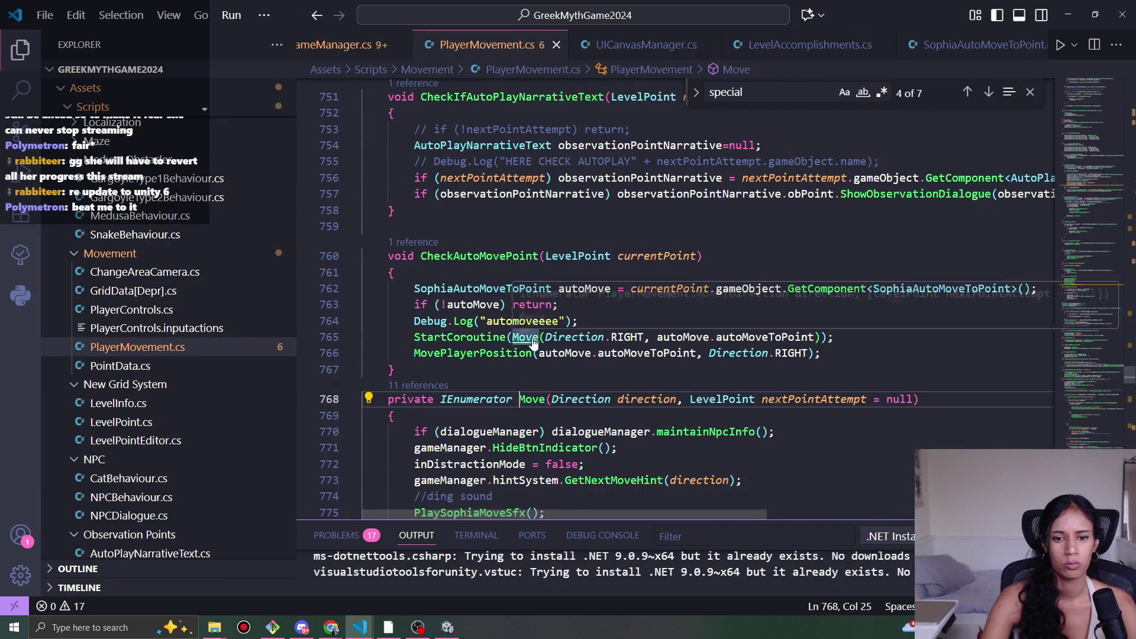
pyautogui.scroll(-2, 590, 355)
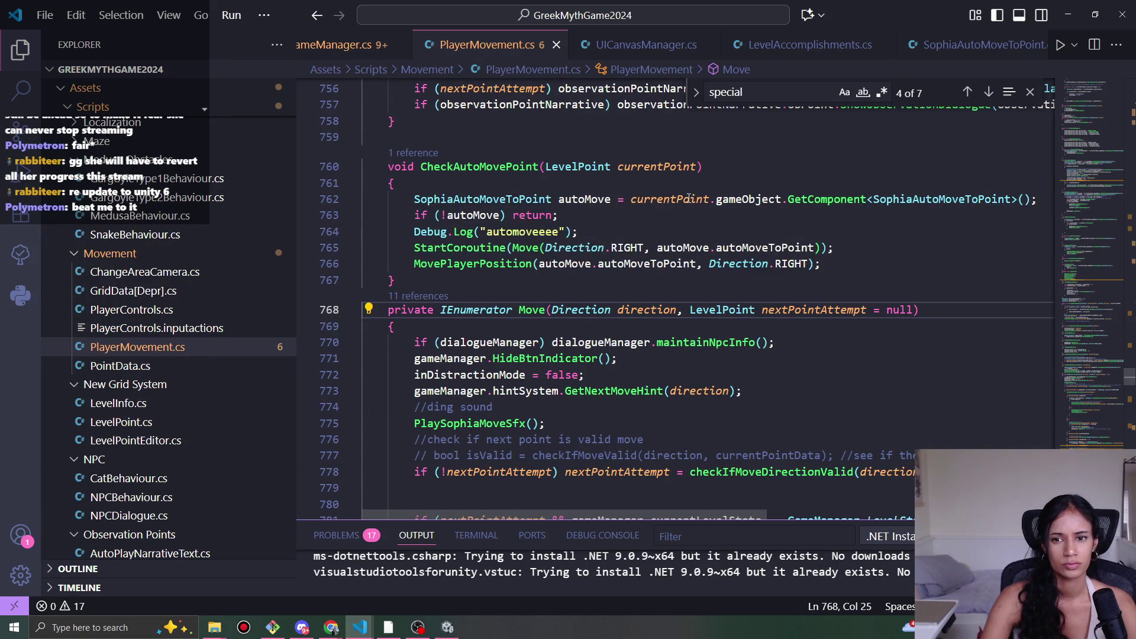
# - Append + autoMove.autoMoveToPoint.name to the Debug.Log string and save
pyautogui.doubleClick(593, 200)
pyautogui.hotkey('ctrl', 'c')
pyautogui.click(564, 232)
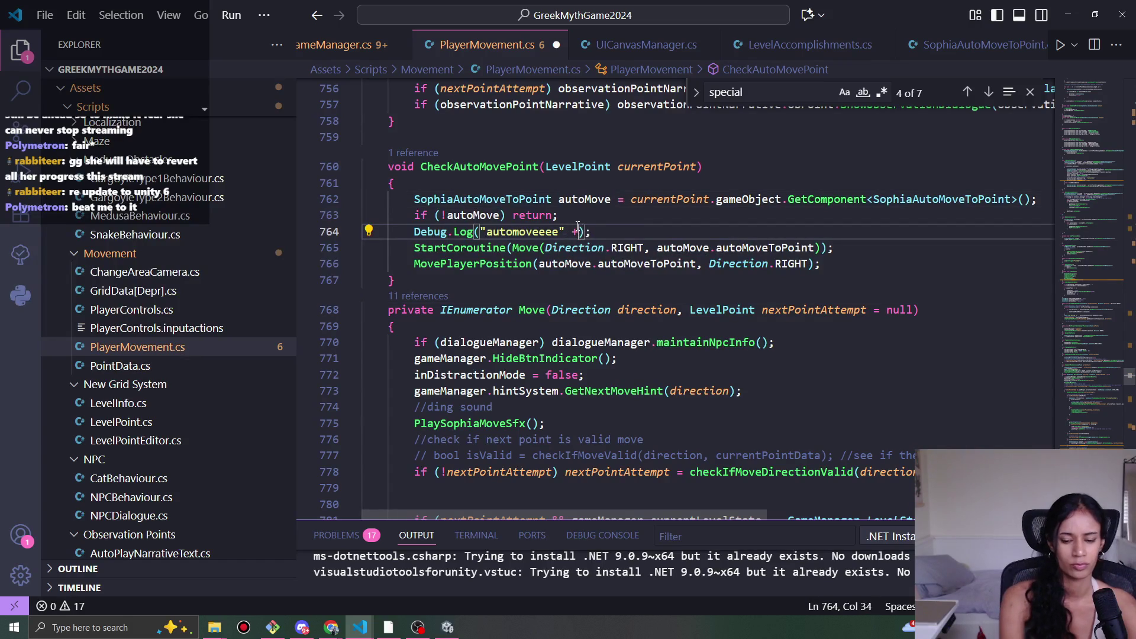
pyautogui.write('+')
pyautogui.hotkey('ctrl', 'v')
pyautogui.write('.')
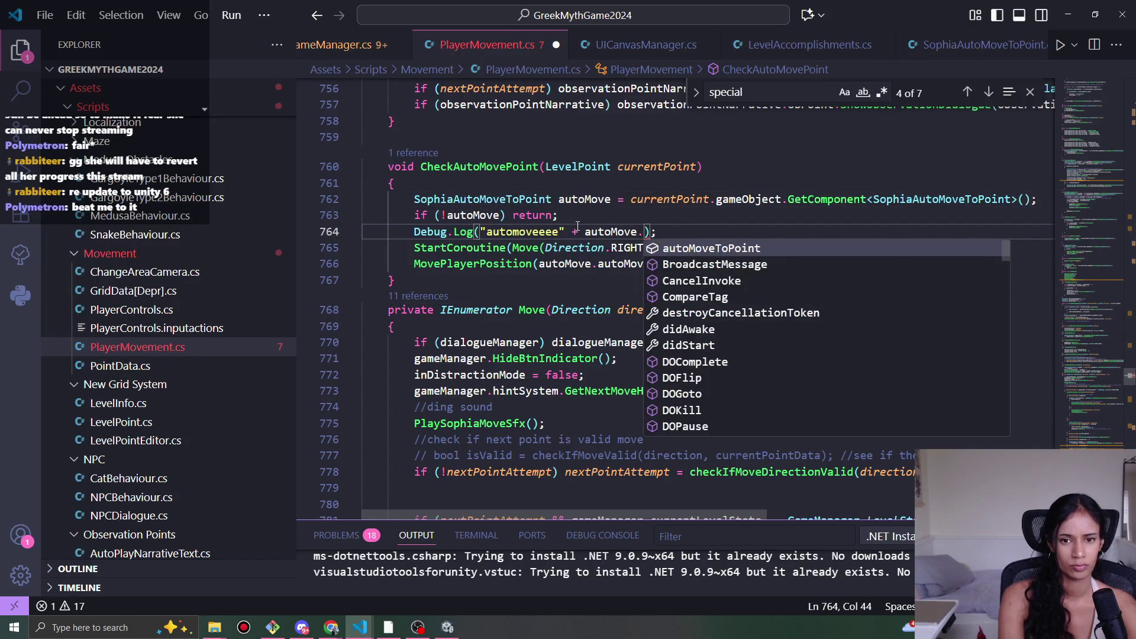
pyautogui.write('auto')
pyautogui.press('Tab')
pyautogui.hotkey('ctrl', 's')
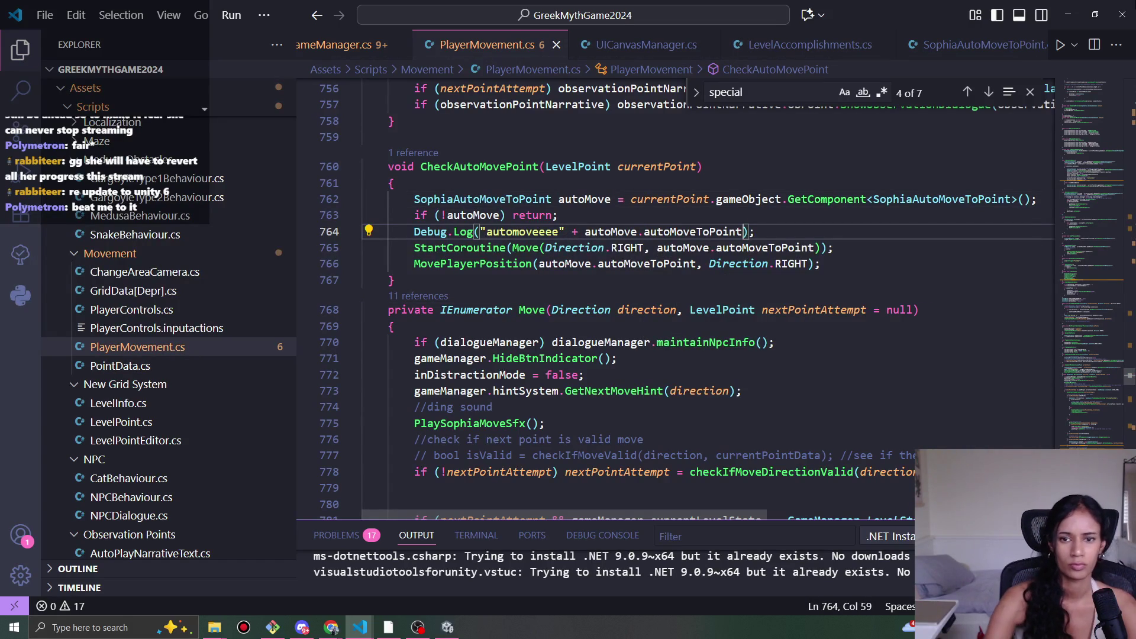
pyautogui.write('.name')
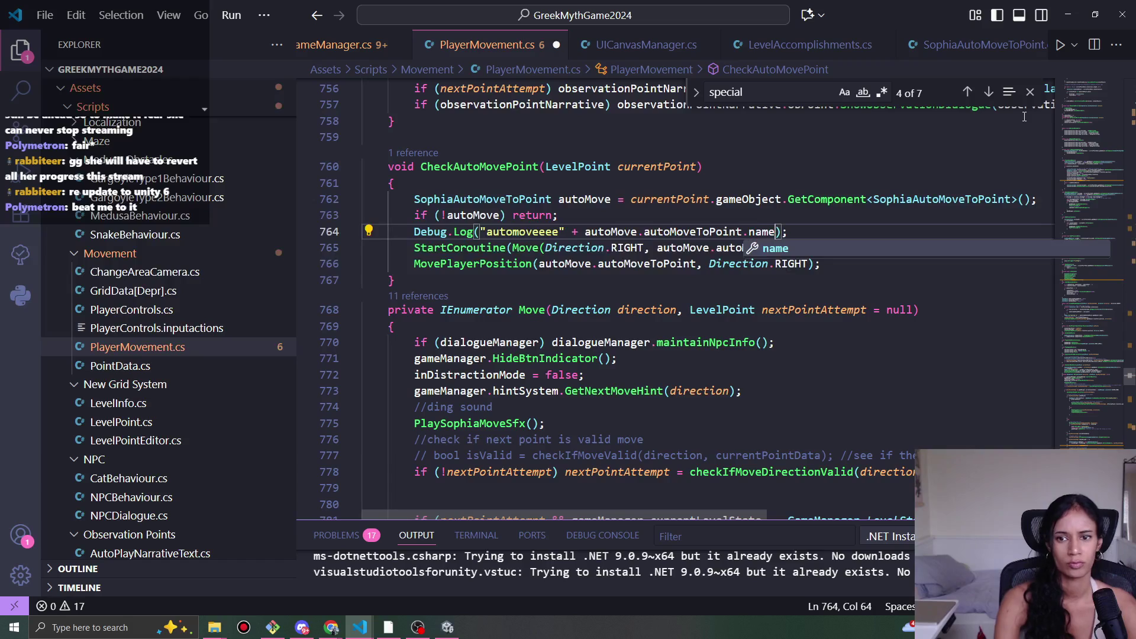
pyautogui.hotkey('ctrl', 's')
pyautogui.click(561, 232)
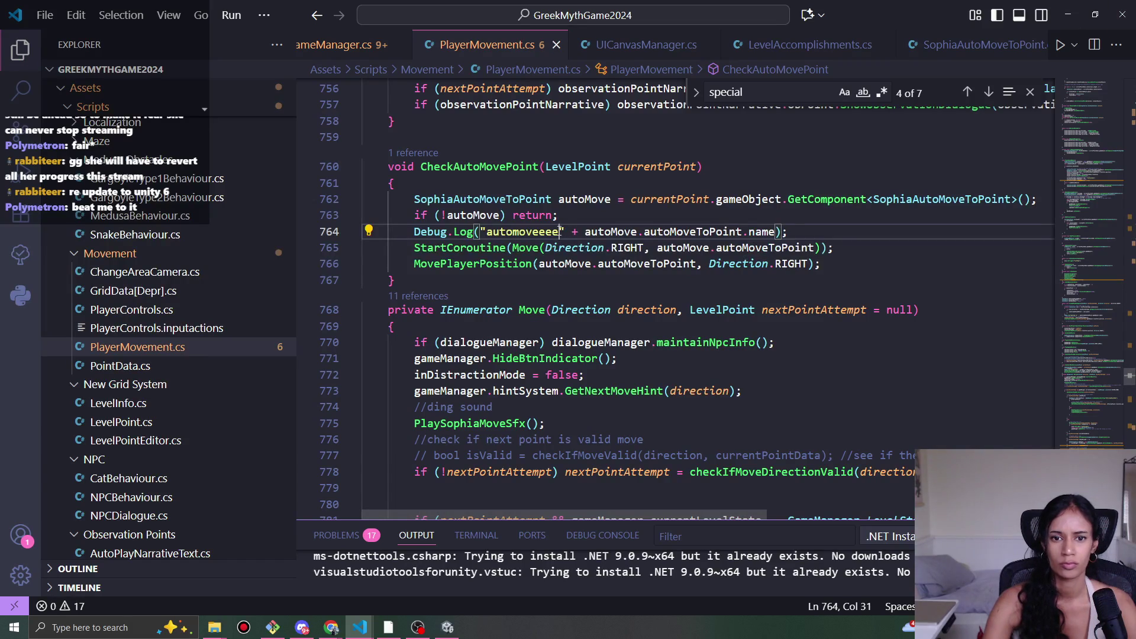
pyautogui.click(1068, 15)
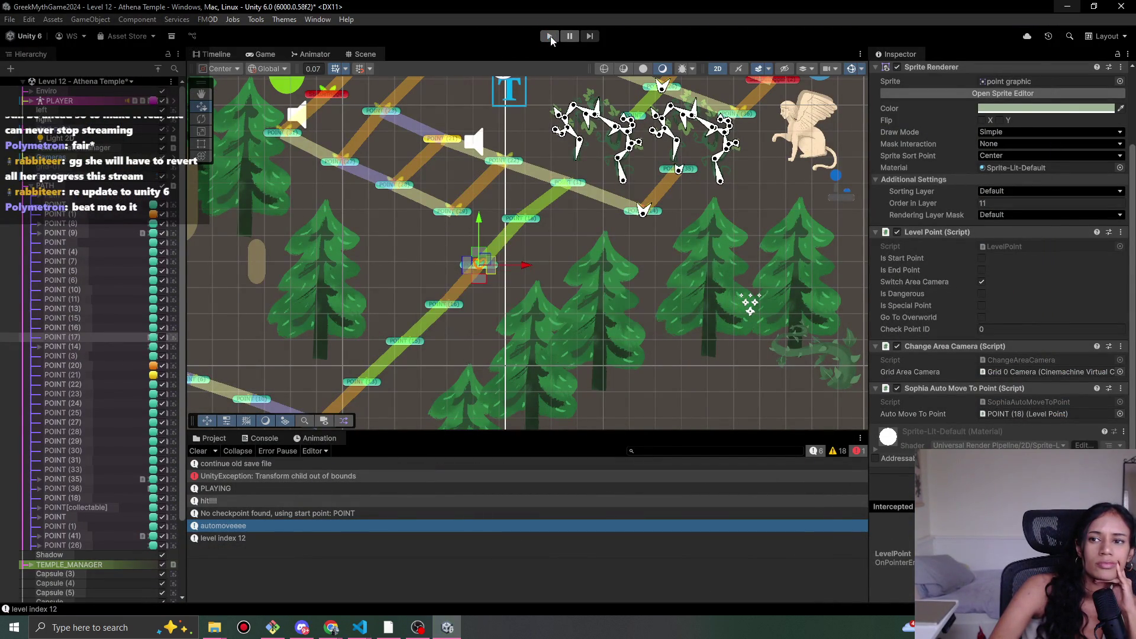
# - Run a brief playtest with the updated script, then check the save data JSON
pyautogui.click(550, 37)
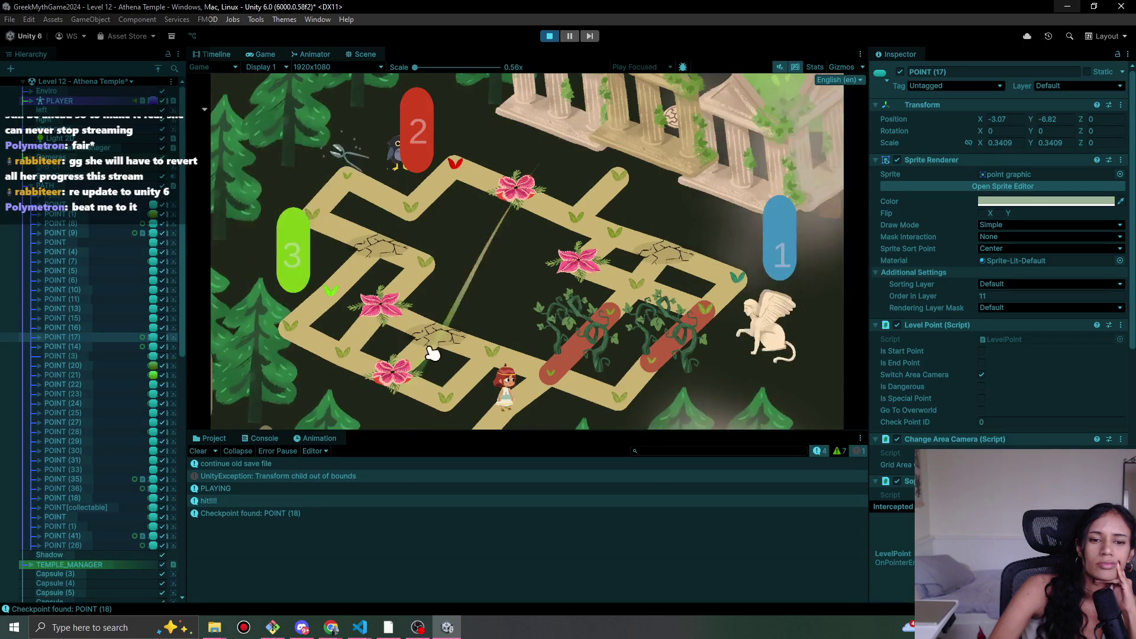
pyautogui.click(549, 36)
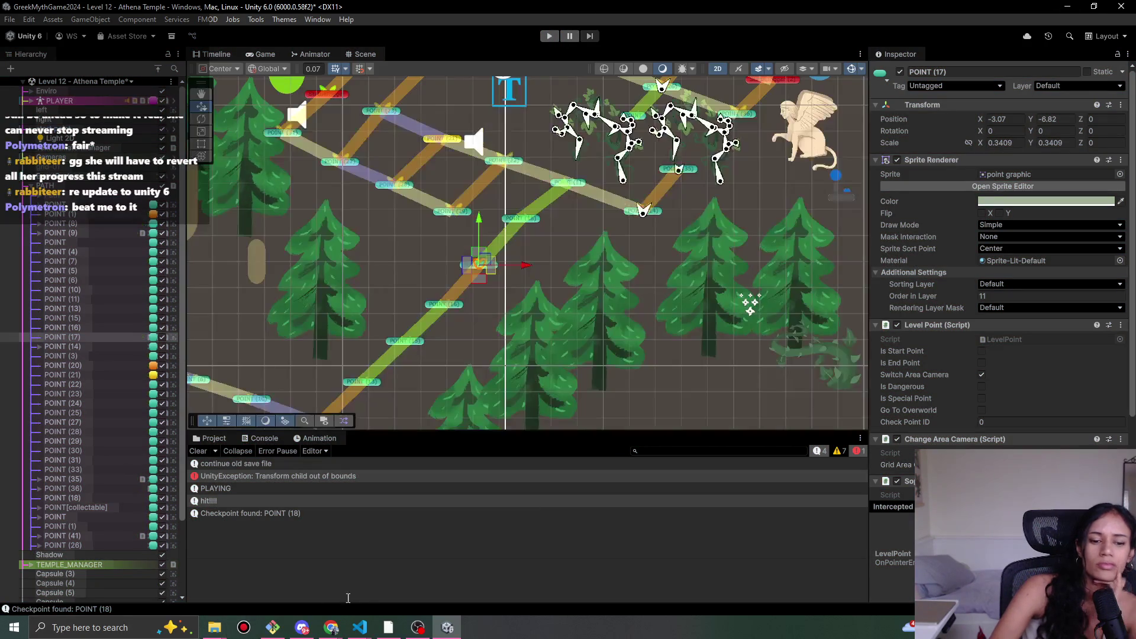
pyautogui.moveTo(355, 626)
pyautogui.click(296, 568)
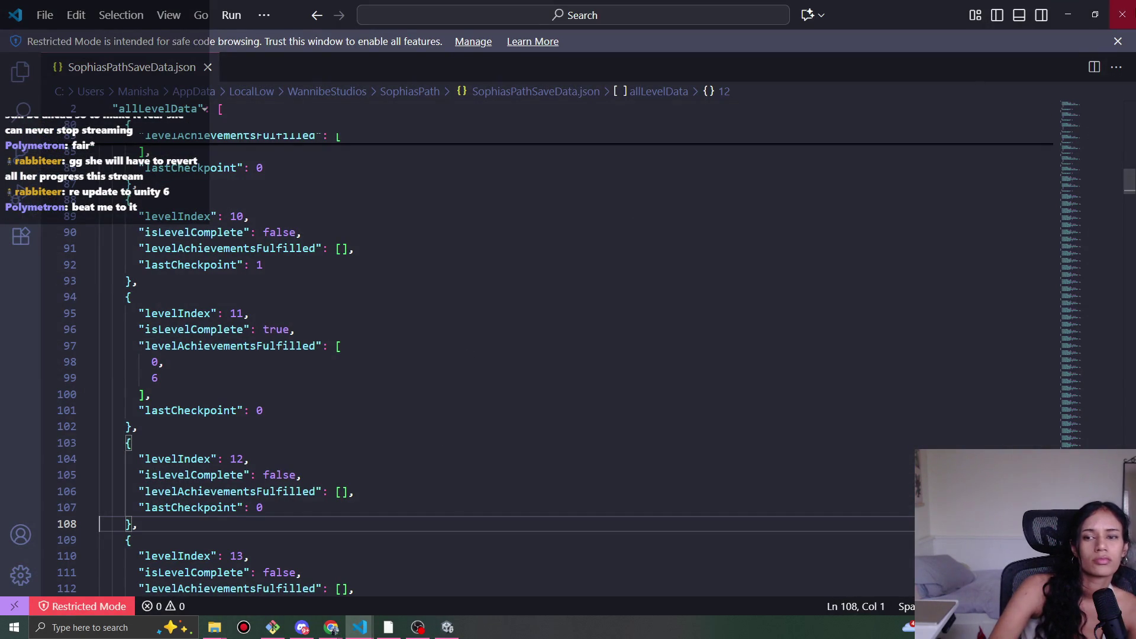
pyautogui.click(1069, 13)
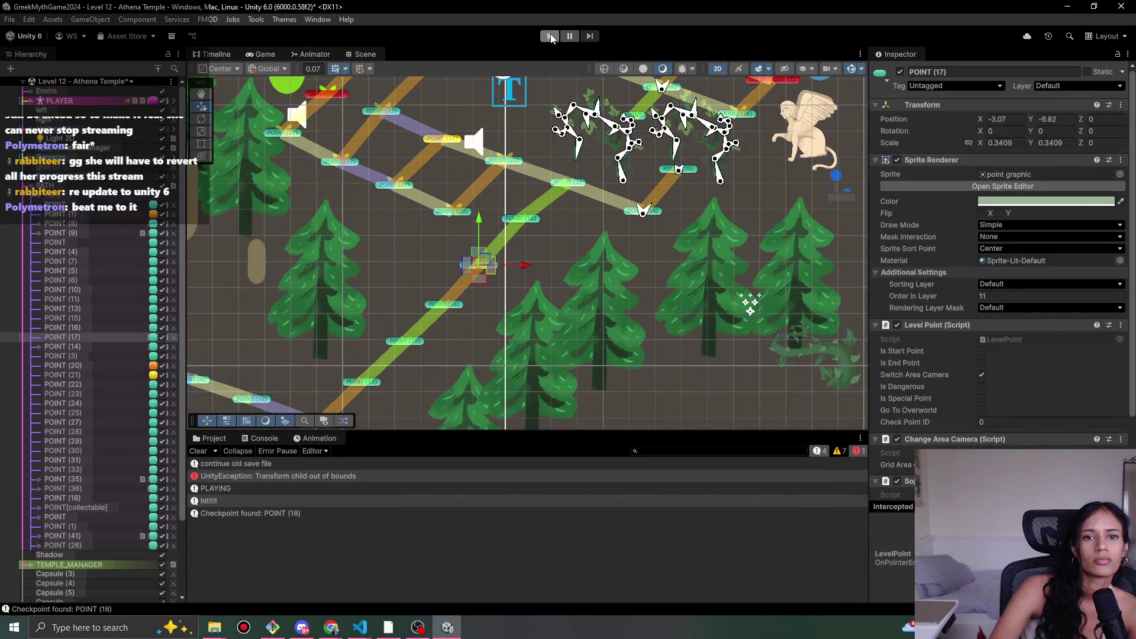
# - Rerun Level 12 and confirm the console logs 'automoveeee POINT (18)'
pyautogui.click(550, 36)
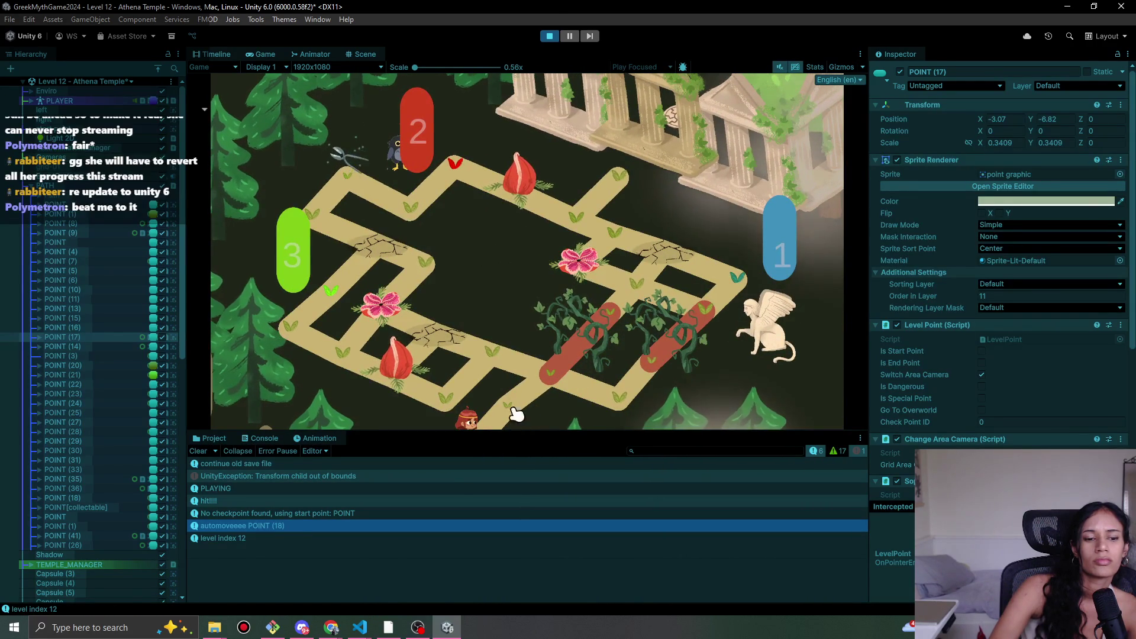
pyautogui.click(551, 37)
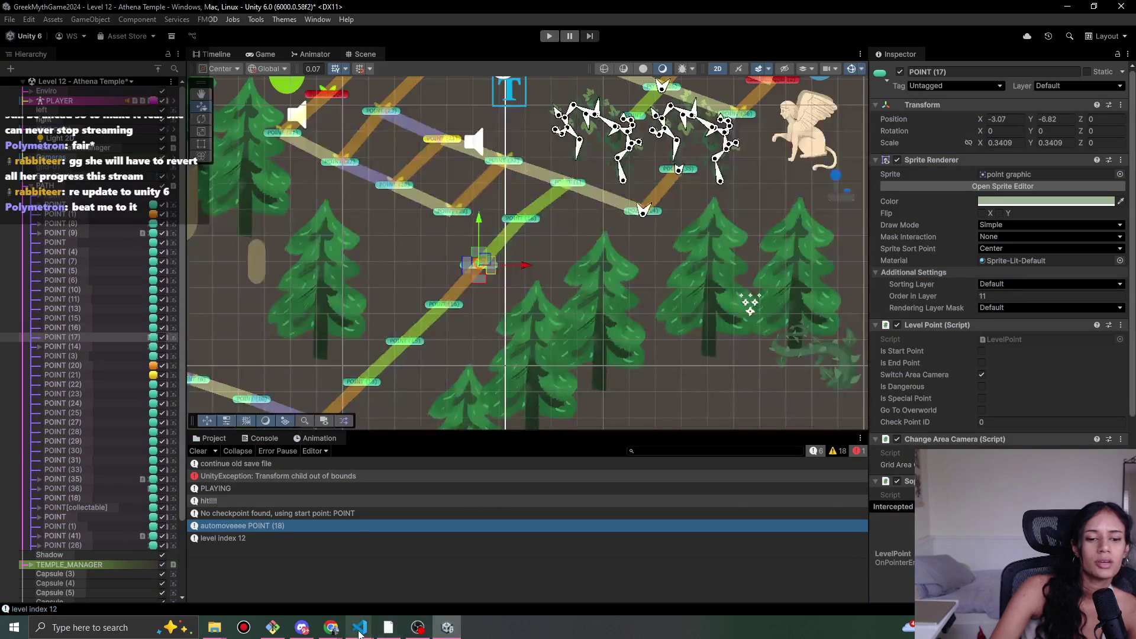
pyautogui.moveTo(360, 628)
pyautogui.click(397, 580)
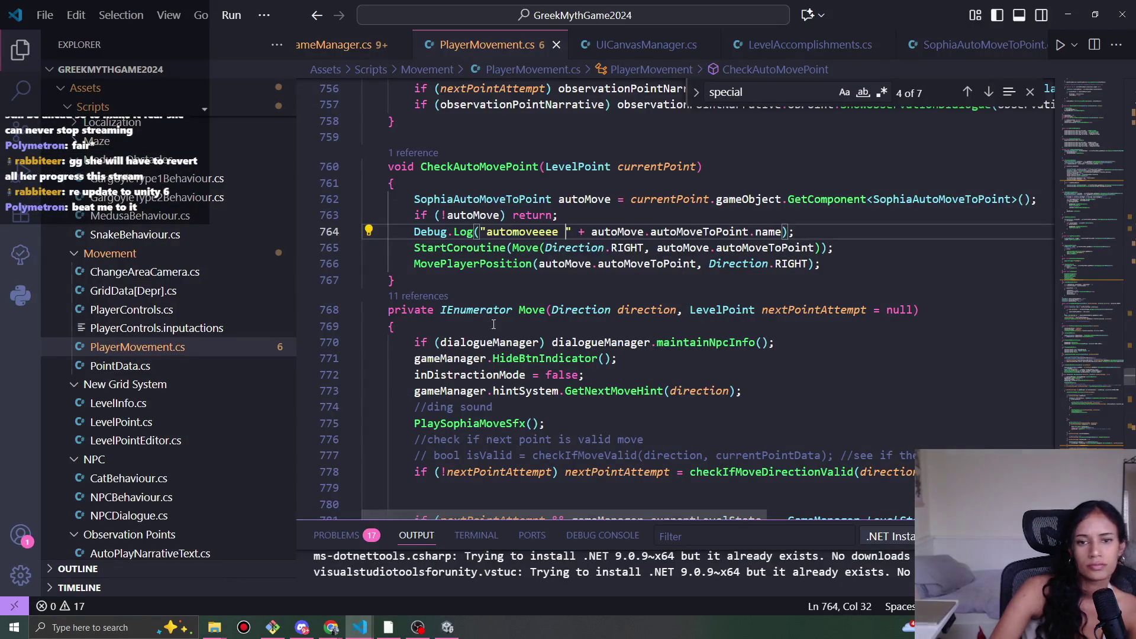
# - Inspect the MovePlayerPosition and checkIfPlayerCanMove definitions, then go back to the call site
pyautogui.keyDown('ctrl'); pyautogui.click(485, 264); pyautogui.keyUp('ctrl')
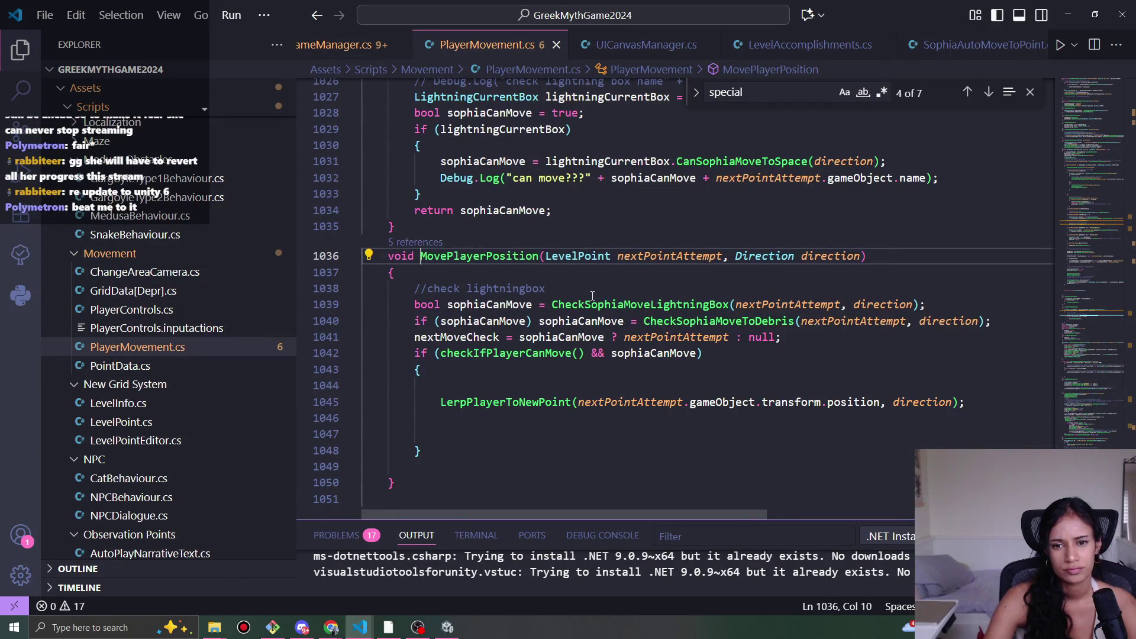
pyautogui.scroll(-1, 626, 353)
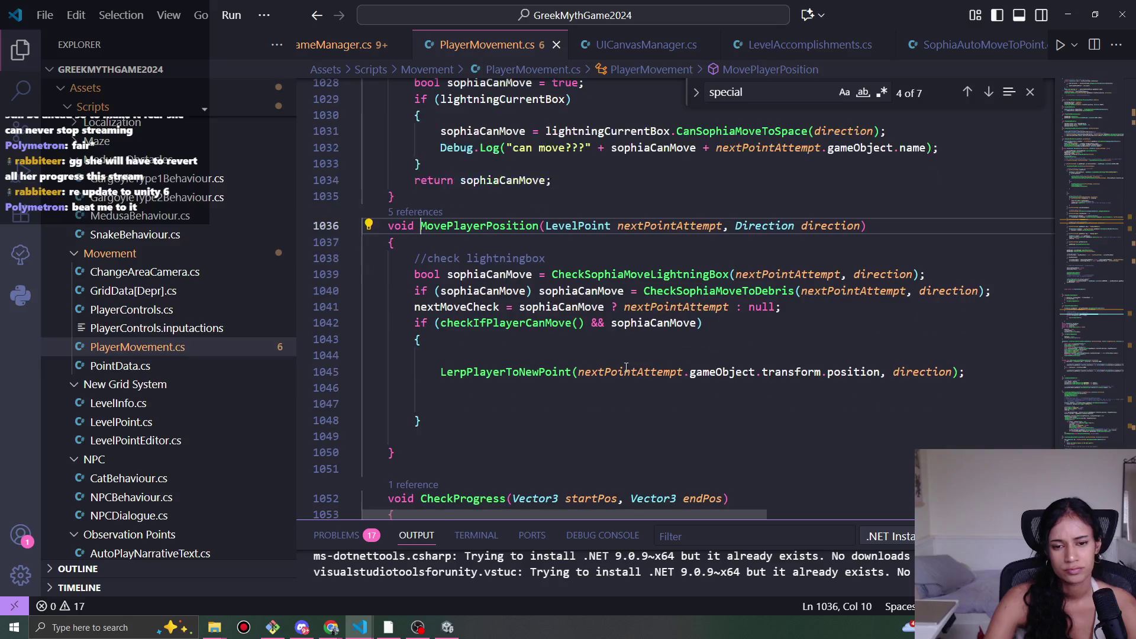
pyautogui.keyDown('ctrl'); pyautogui.click(523, 331); pyautogui.keyUp('ctrl')
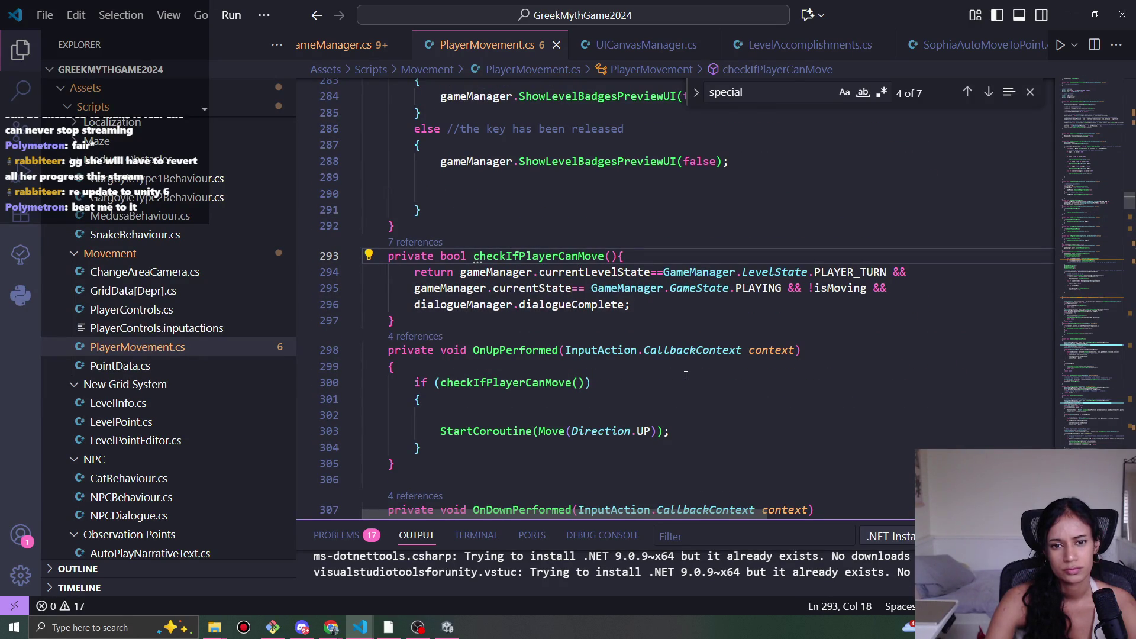
pyautogui.hotkey('alt', 'Left')
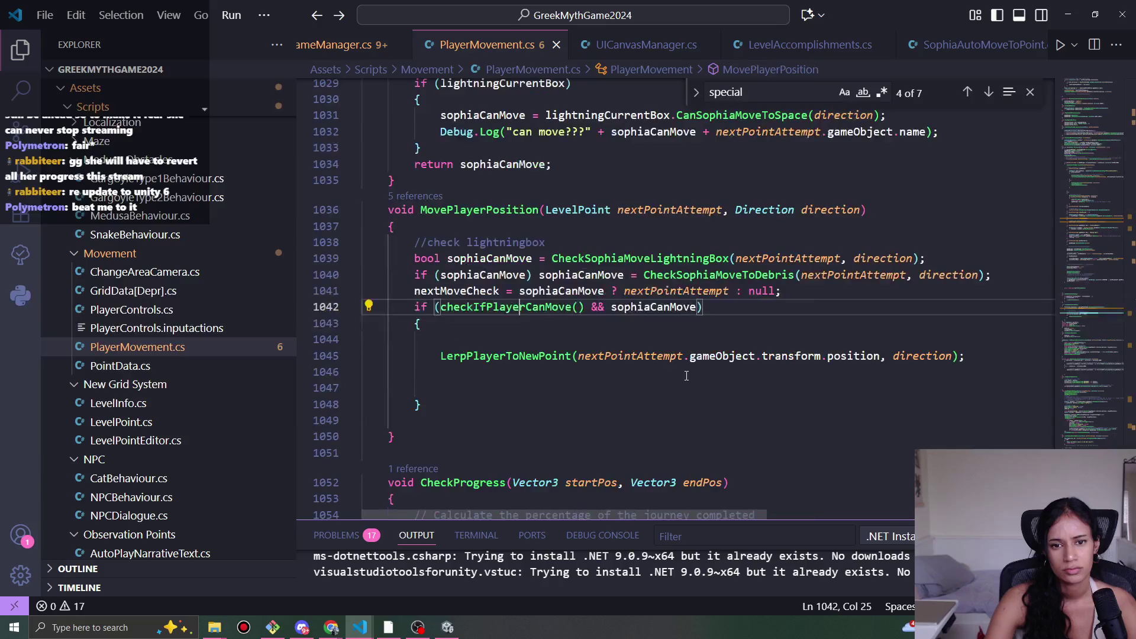
# - Scroll through PlayerMovement.cs and jump to an earlier part of the file
pyautogui.scroll(9, 661, 384)
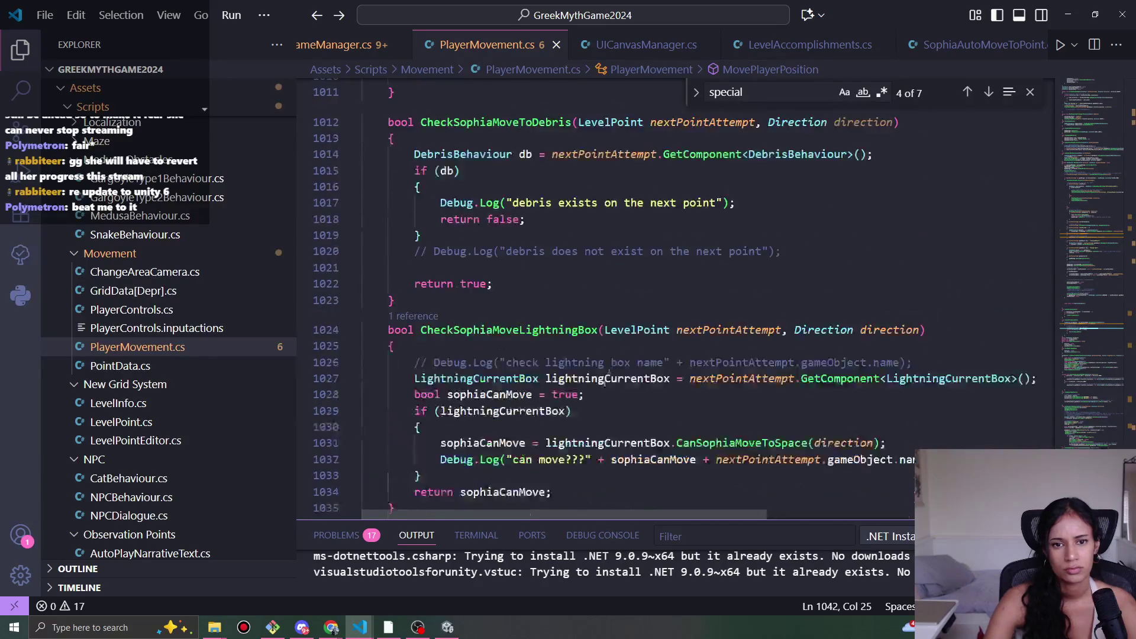
pyautogui.scroll(11, 613, 337)
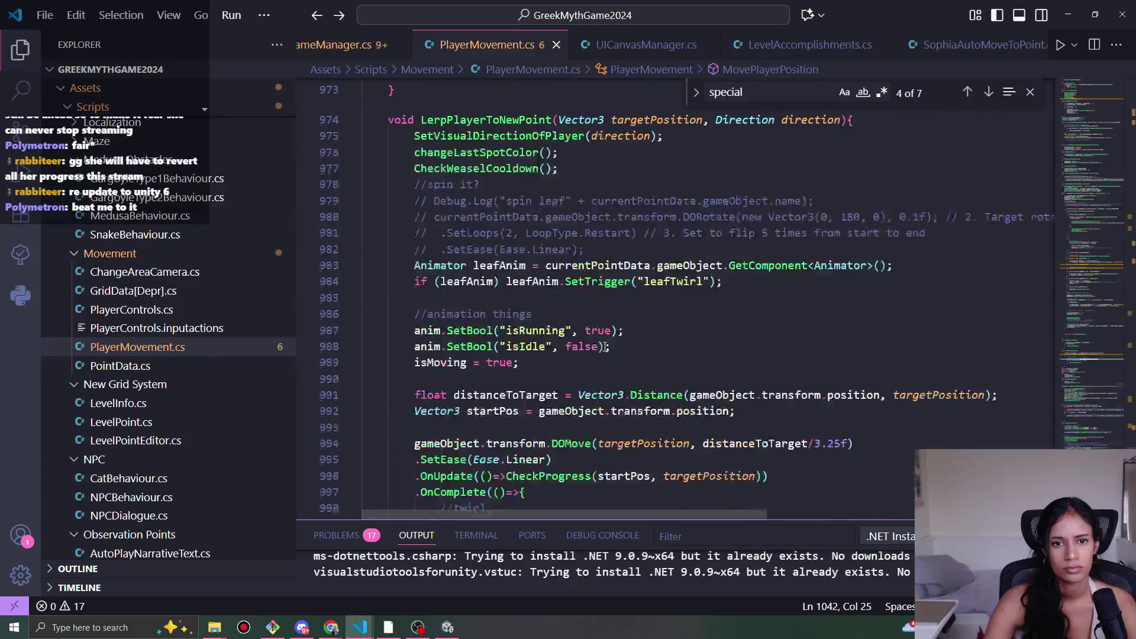
pyautogui.scroll(-8, 604, 350)
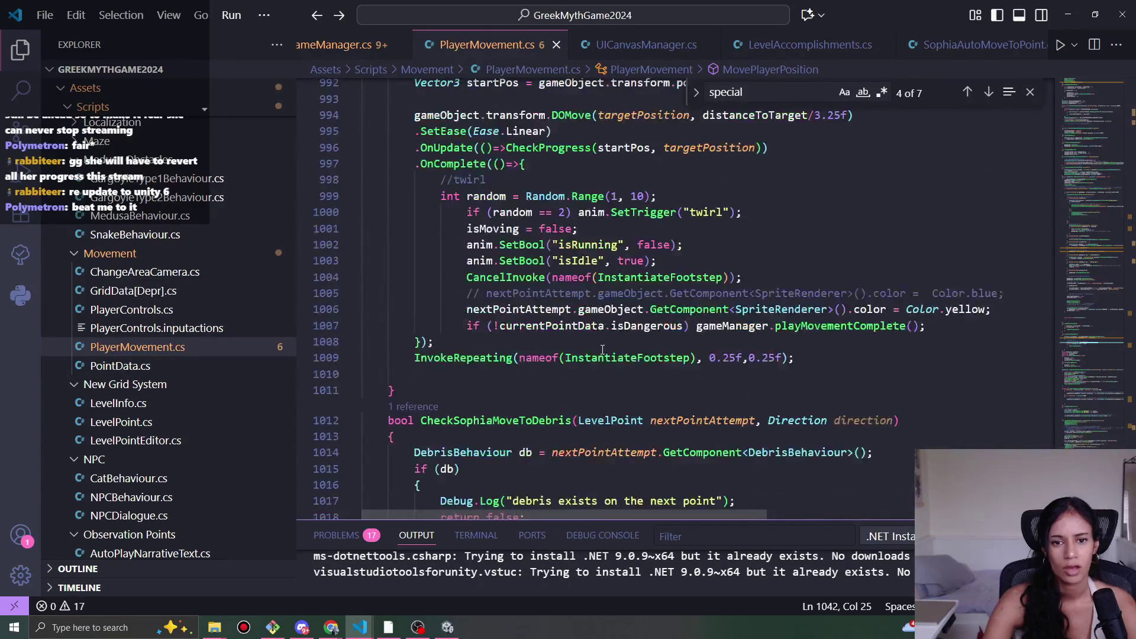
pyautogui.scroll(-10, 594, 350)
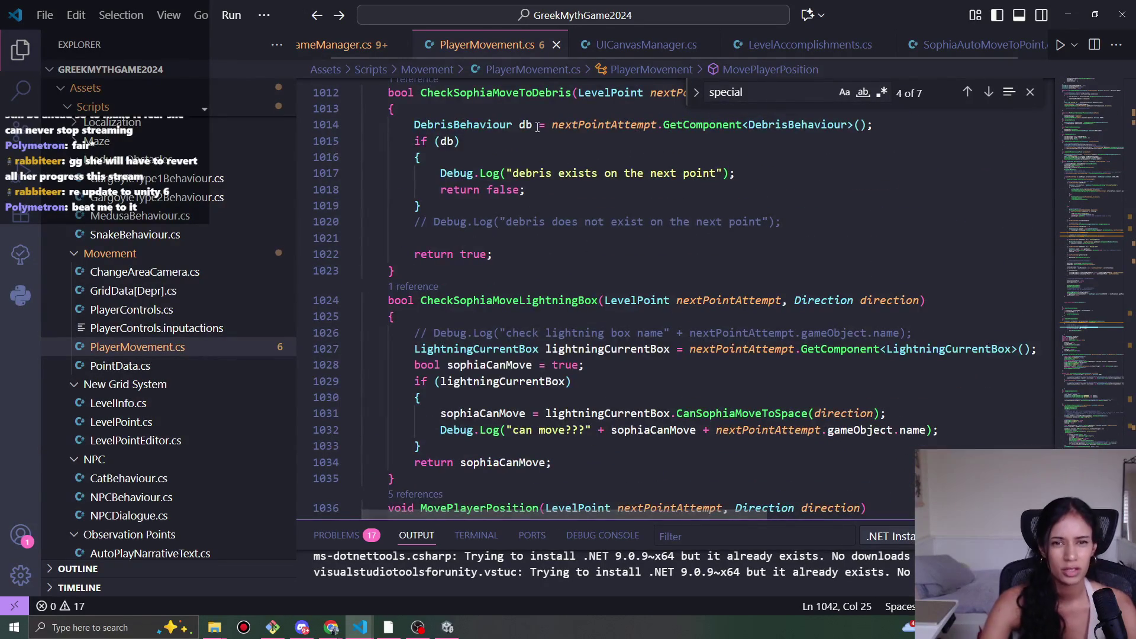
pyautogui.scroll(-14, 592, 284)
pyautogui.scroll(9, 532, 177)
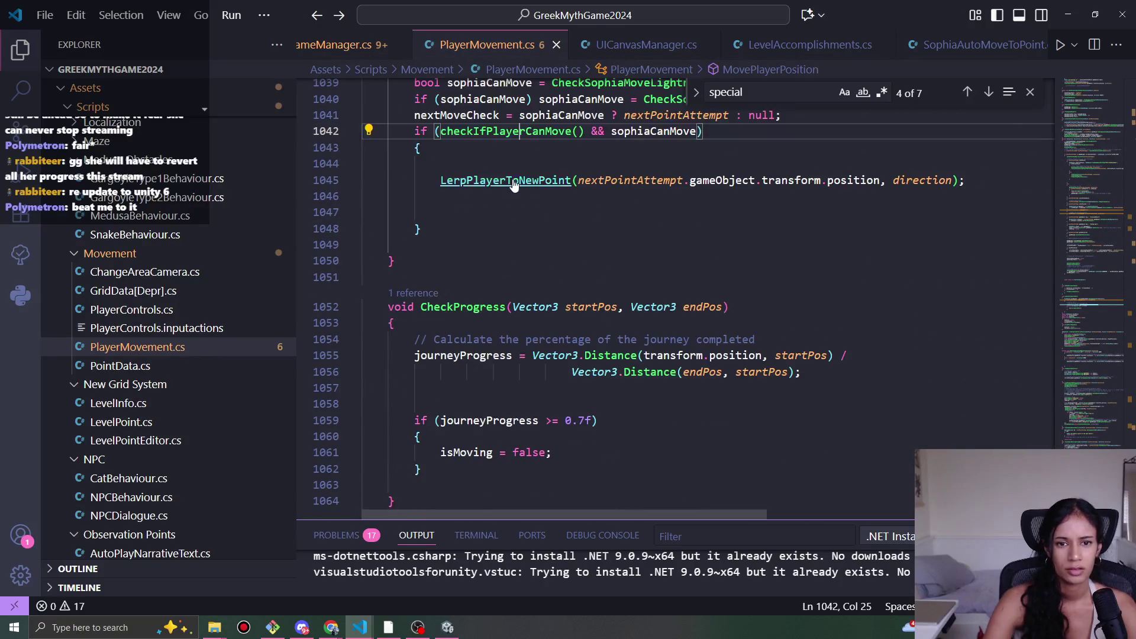
pyautogui.scroll(-10, 666, 362)
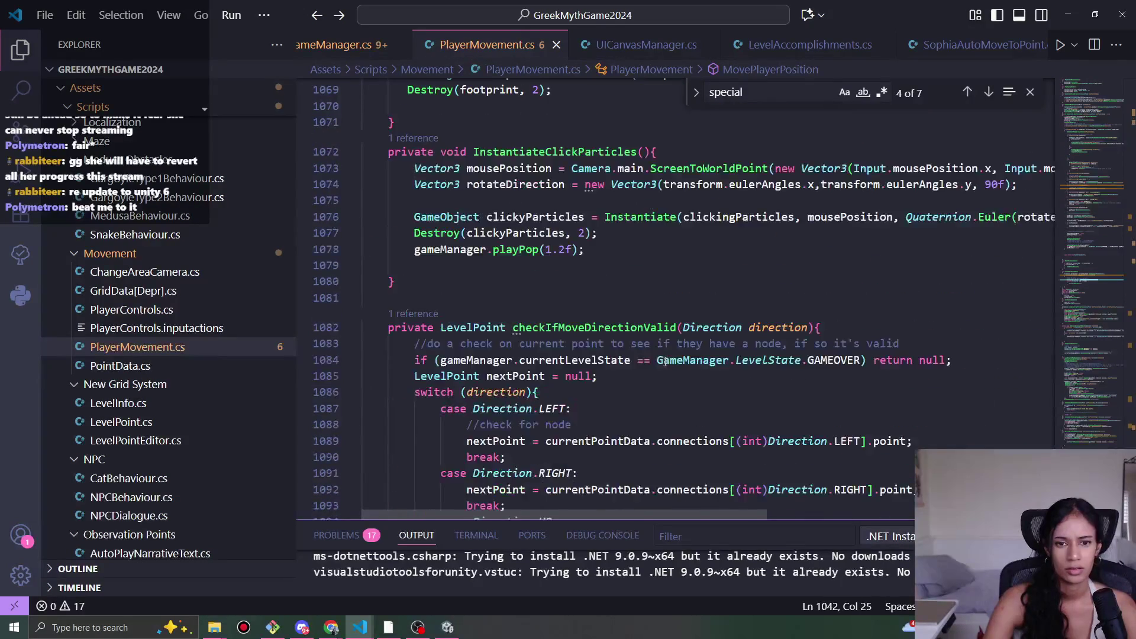
pyautogui.scroll(-4, 1061, 254)
pyautogui.click(1095, 180)
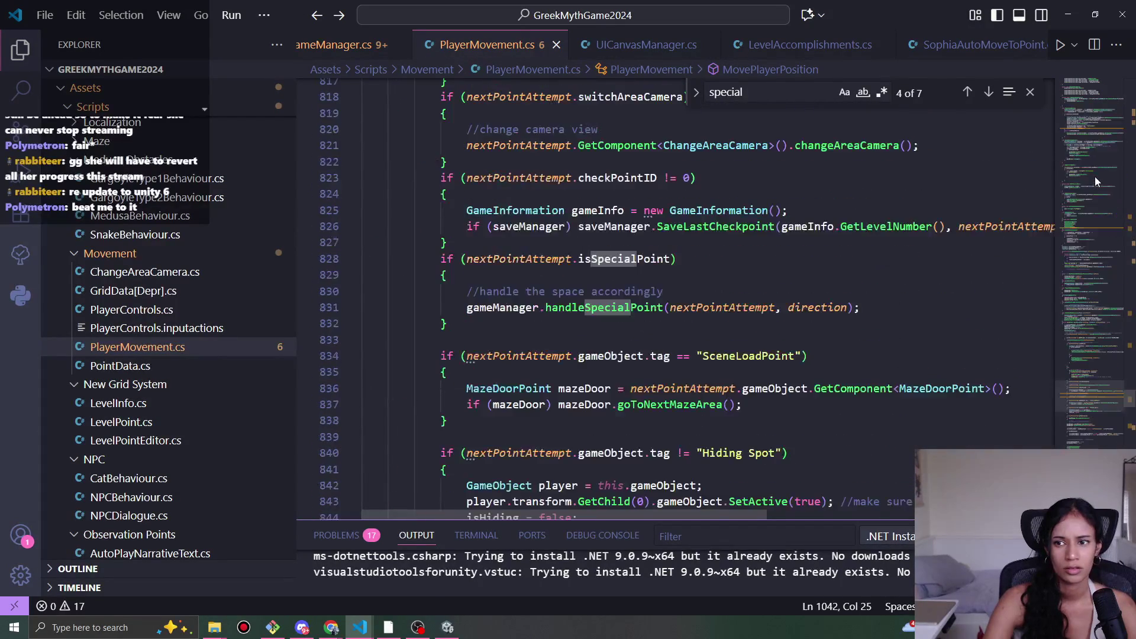
pyautogui.moveTo(1091, 383); pyautogui.dragTo(1103, 217)
pyautogui.click(618, 285)
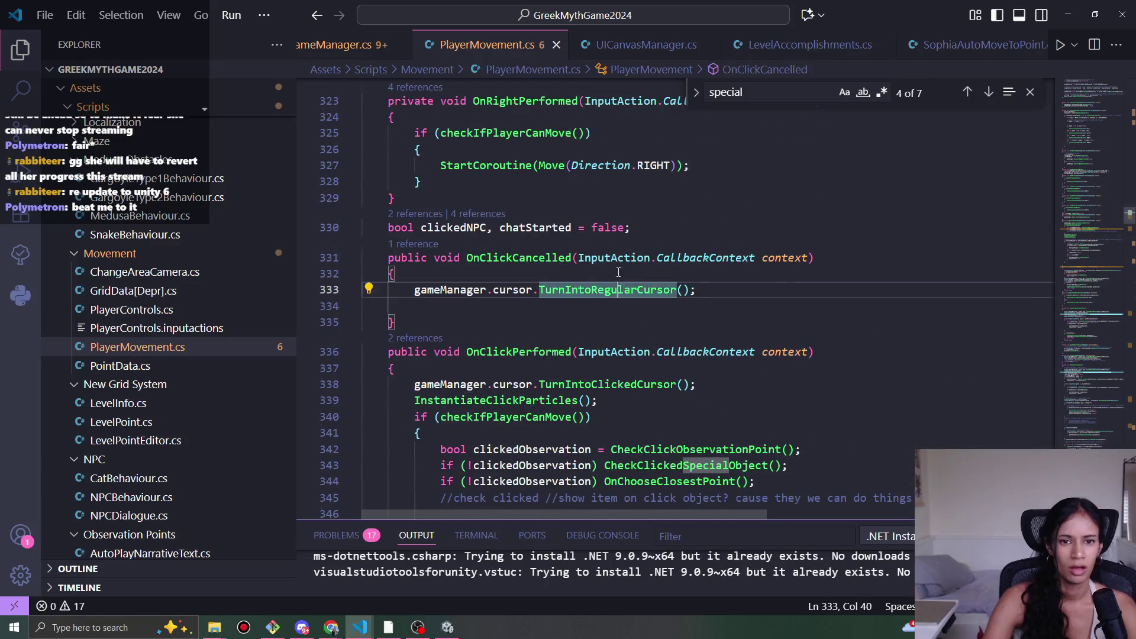
pyautogui.scroll(2, 550, 256)
# - Open the Move coroutine definition and find its CheckAutoMovePoint(currentPointData) call on line 879
pyautogui.keyDown('ctrl'); pyautogui.click(551, 256); pyautogui.keyUp('ctrl')
pyautogui.scroll(2, 599, 321)
pyautogui.click(552, 313)
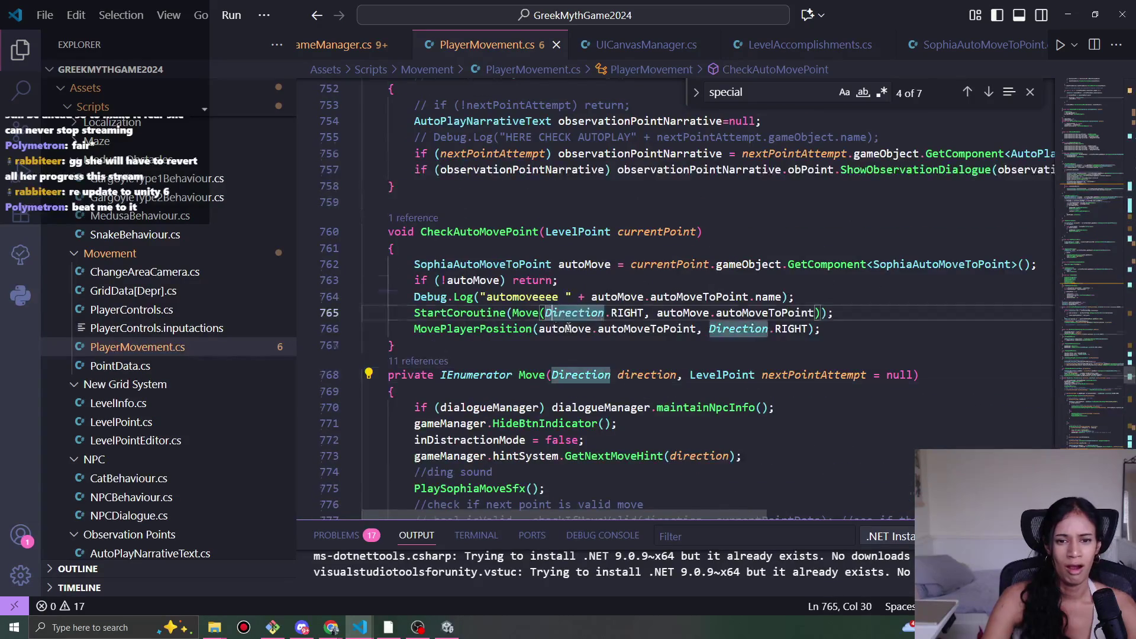
pyautogui.scroll(-20, 633, 402)
pyautogui.scroll(-10, 632, 402)
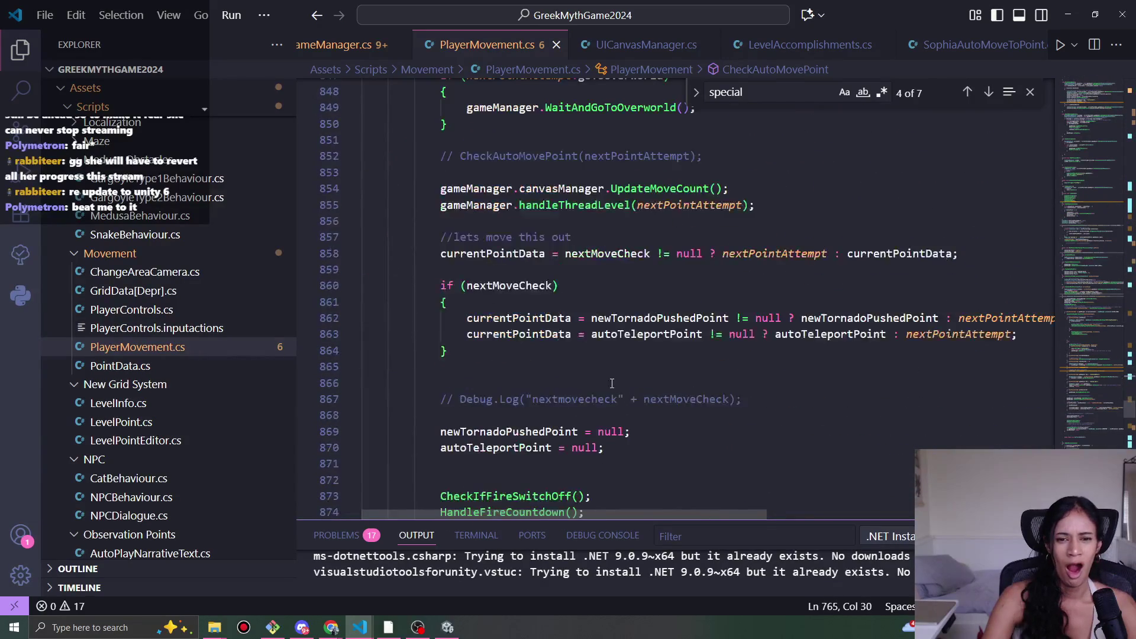
pyautogui.click(612, 371)
pyautogui.click(571, 355)
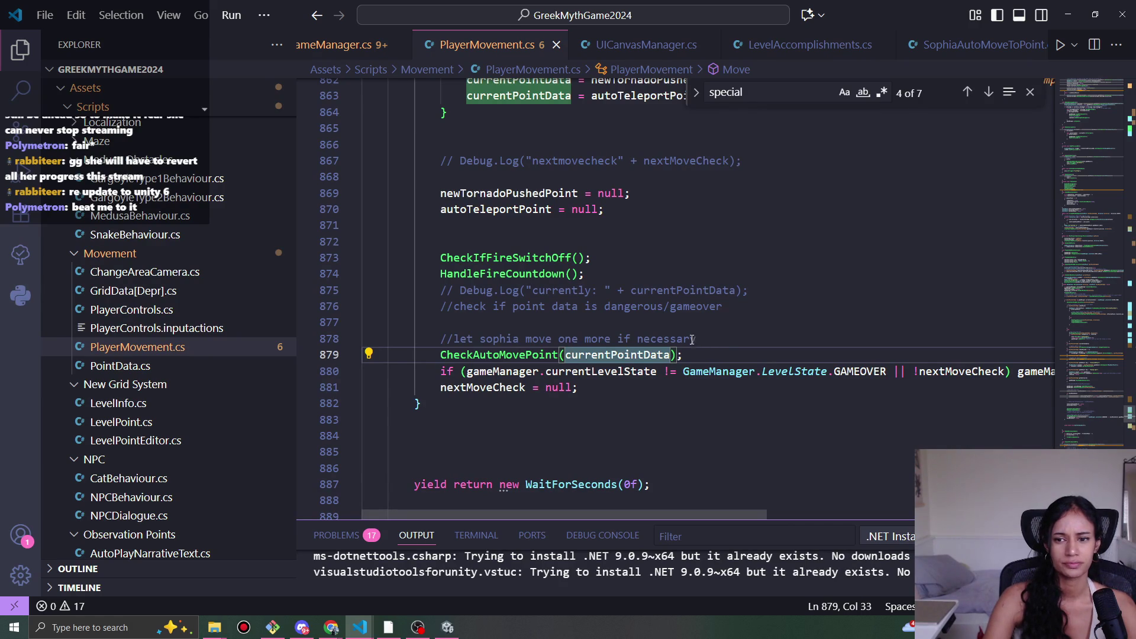
# - Select the CheckAutoMovePoint(currentPointData) call on line 879
pyautogui.moveTo(741, 514)
pyautogui.mouseDown()
pyautogui.moveTo(869, 506)
pyautogui.moveTo(679, 506)
pyautogui.mouseUp()
pyautogui.moveTo(683, 354)
pyautogui.mouseDown()
pyautogui.moveTo(533, 354)
pyautogui.moveTo(716, 371)
pyautogui.moveTo(467, 354)
pyautogui.mouseUp()
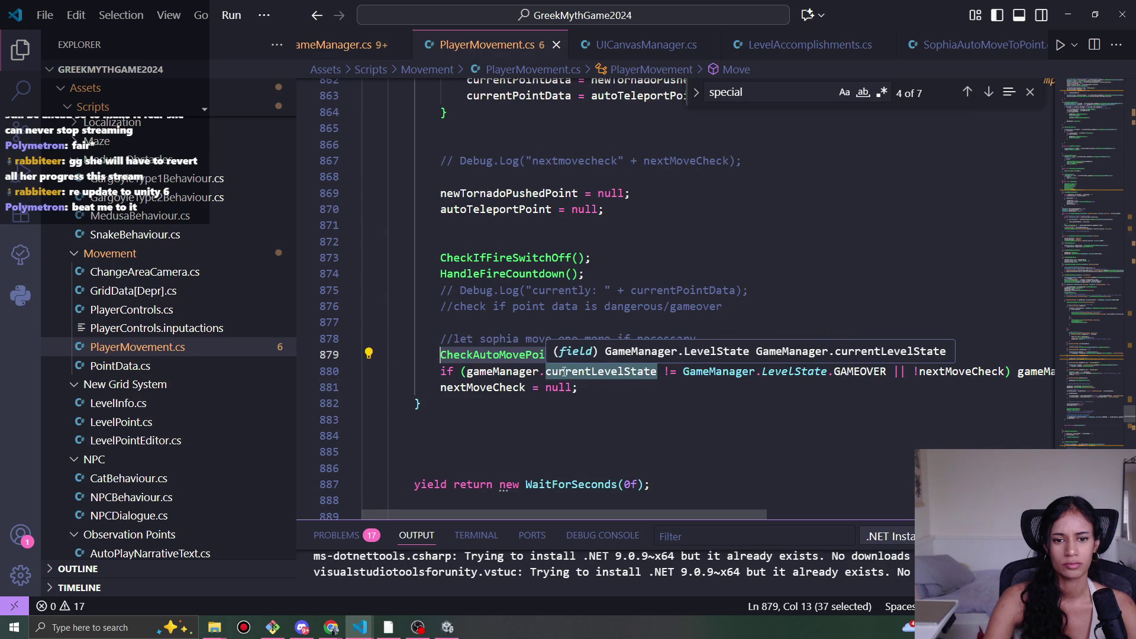
pyautogui.moveTo(683, 355); pyautogui.dragTo(461, 354)
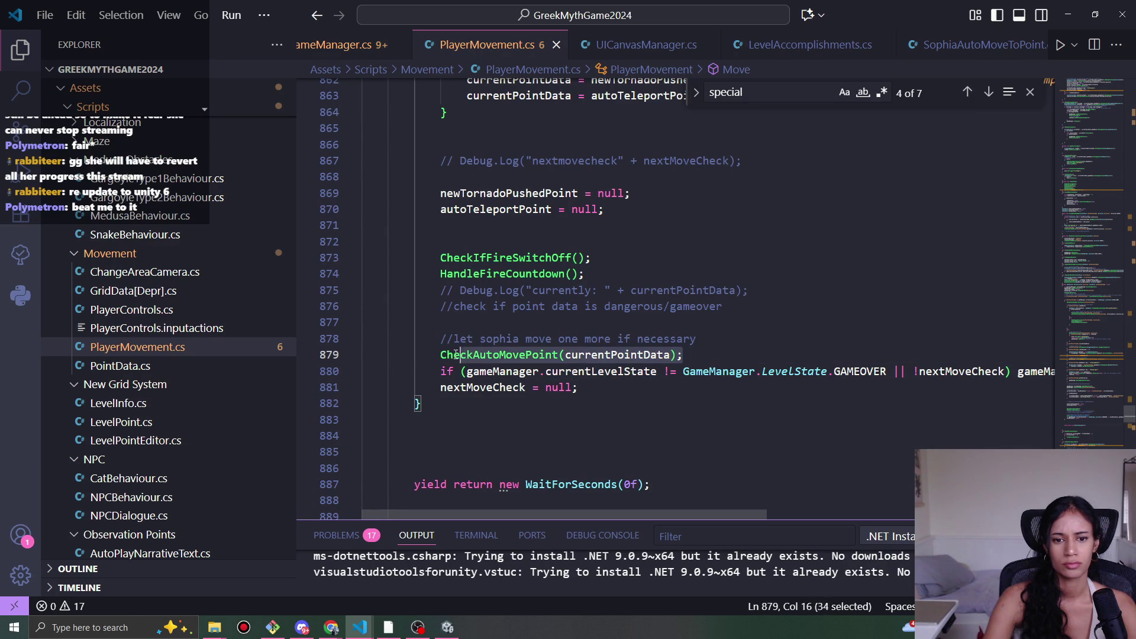
pyautogui.click(678, 355)
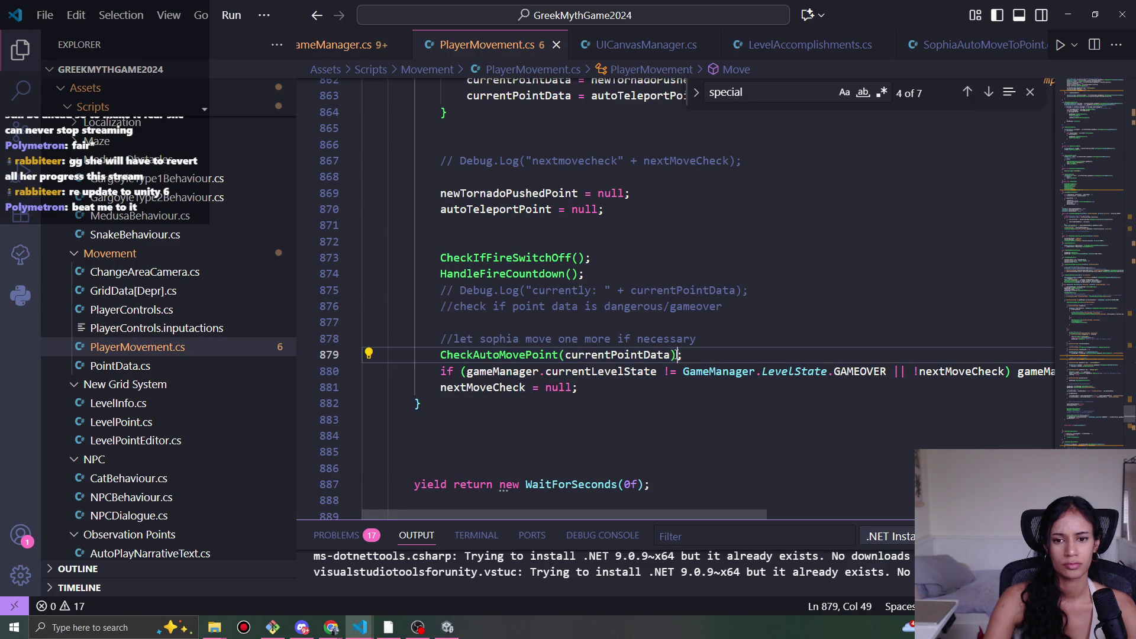
pyautogui.moveTo(703, 353); pyautogui.dragTo(445, 352)
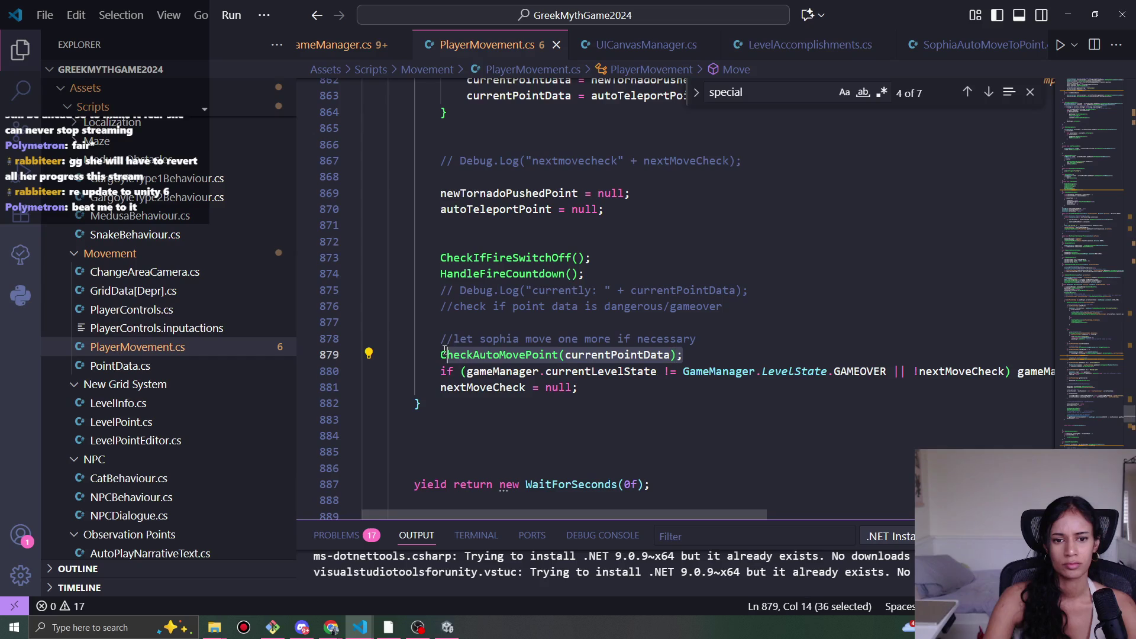
pyautogui.click(486, 355)
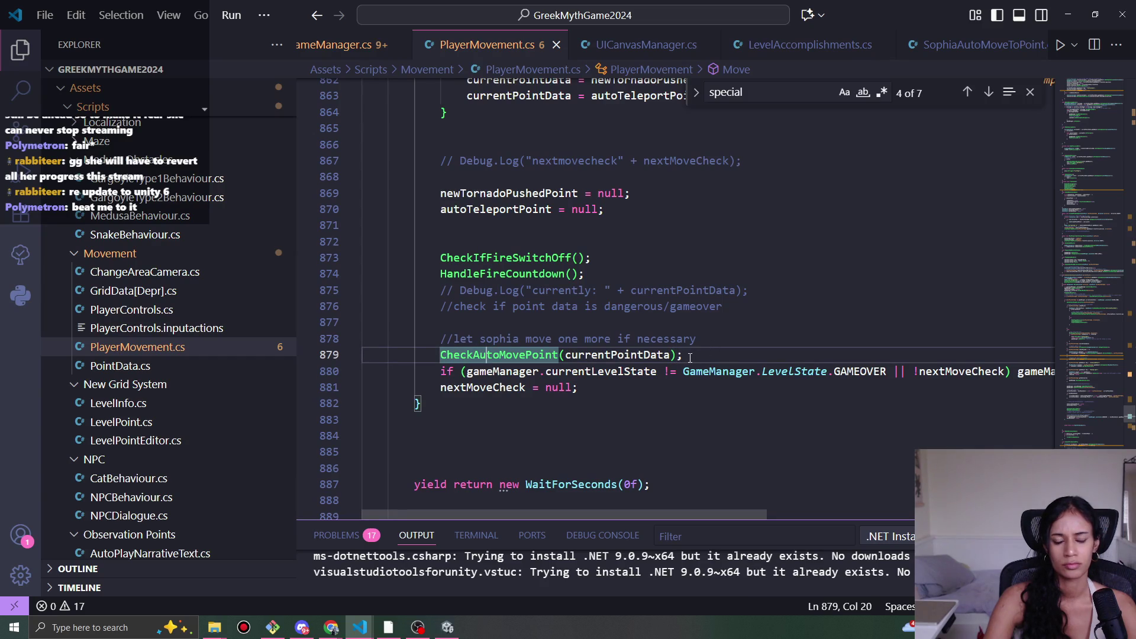
# - Comment out the GAMEOVER level-state check on line 880 and switch to Unity to recompile
pyautogui.click(654, 371)
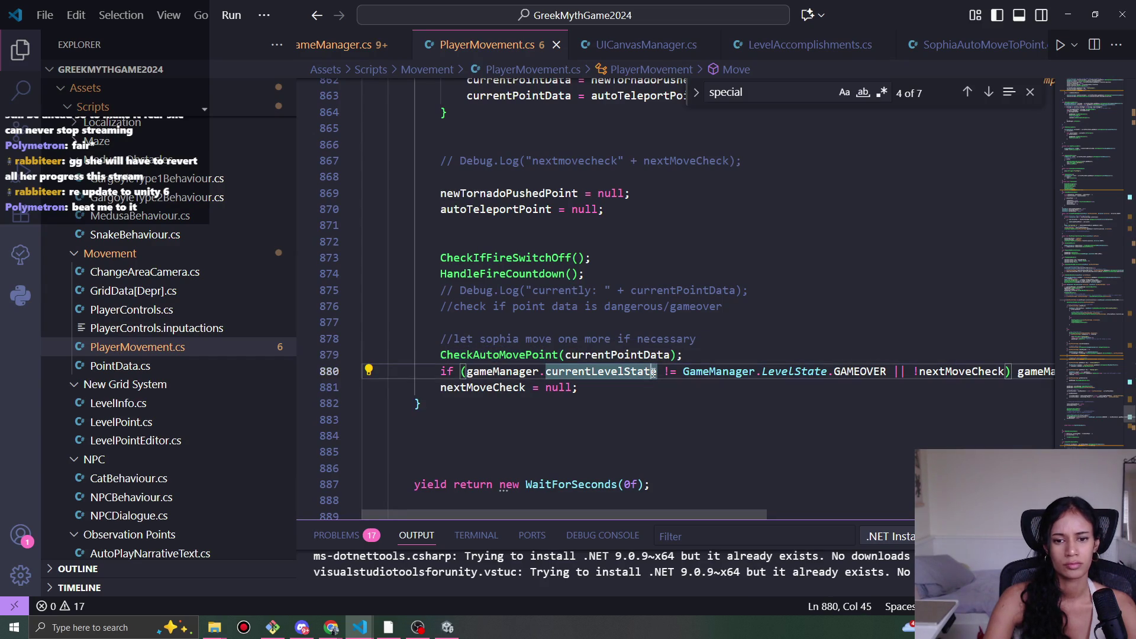
pyautogui.hotkey('ctrl', '/')
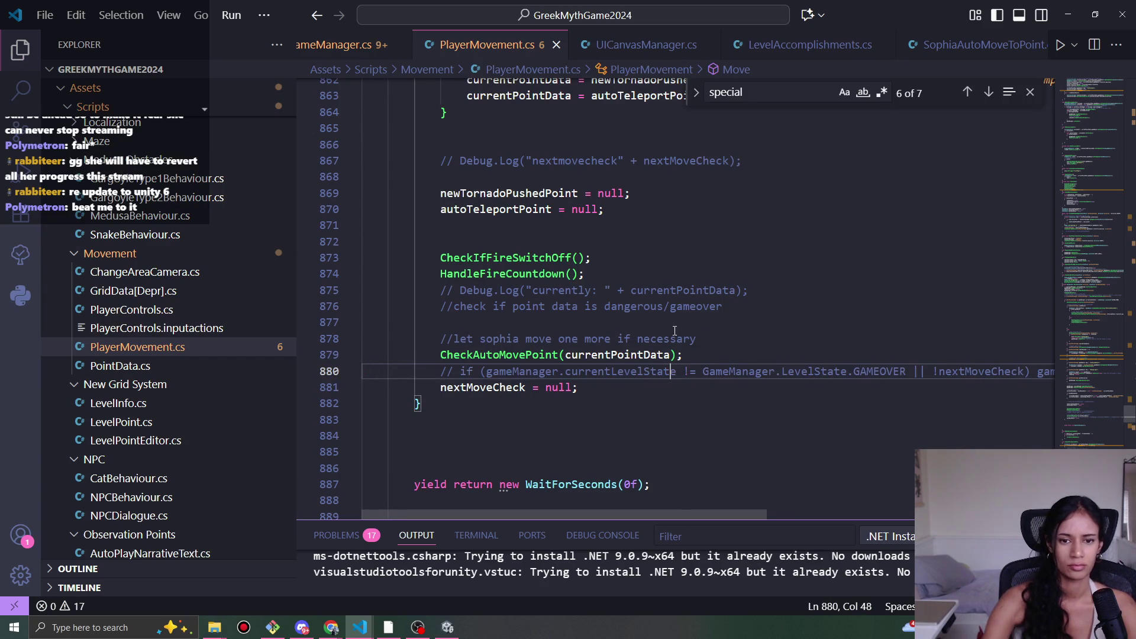
pyautogui.click(449, 627)
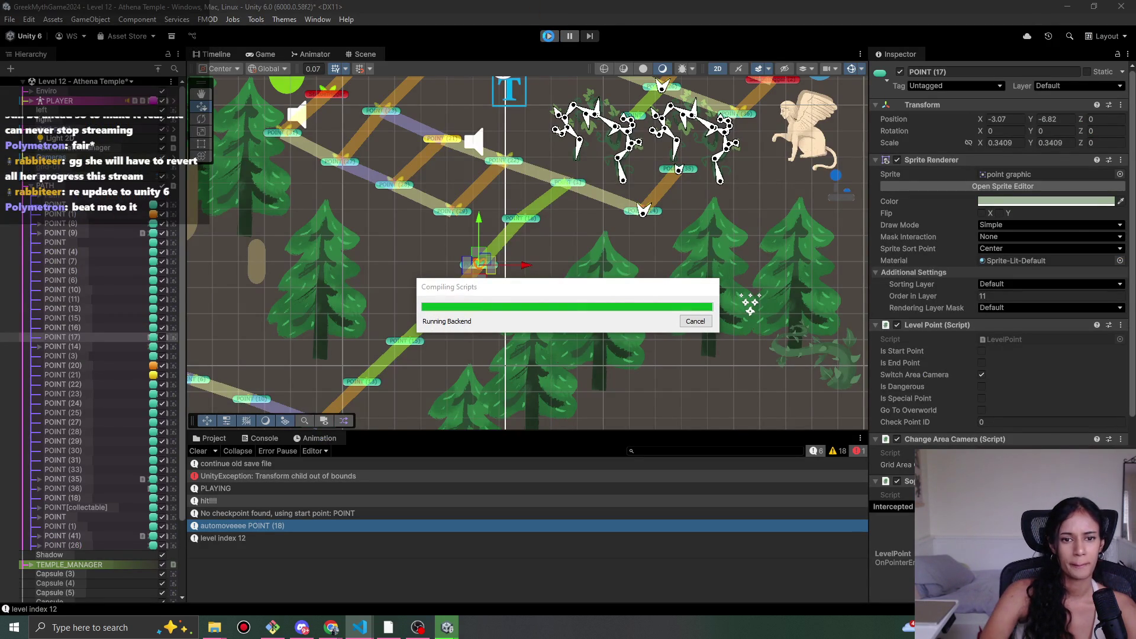
# - Start and stop play mode, then view and close SophiasPathSaveData.json
pyautogui.click(549, 36)
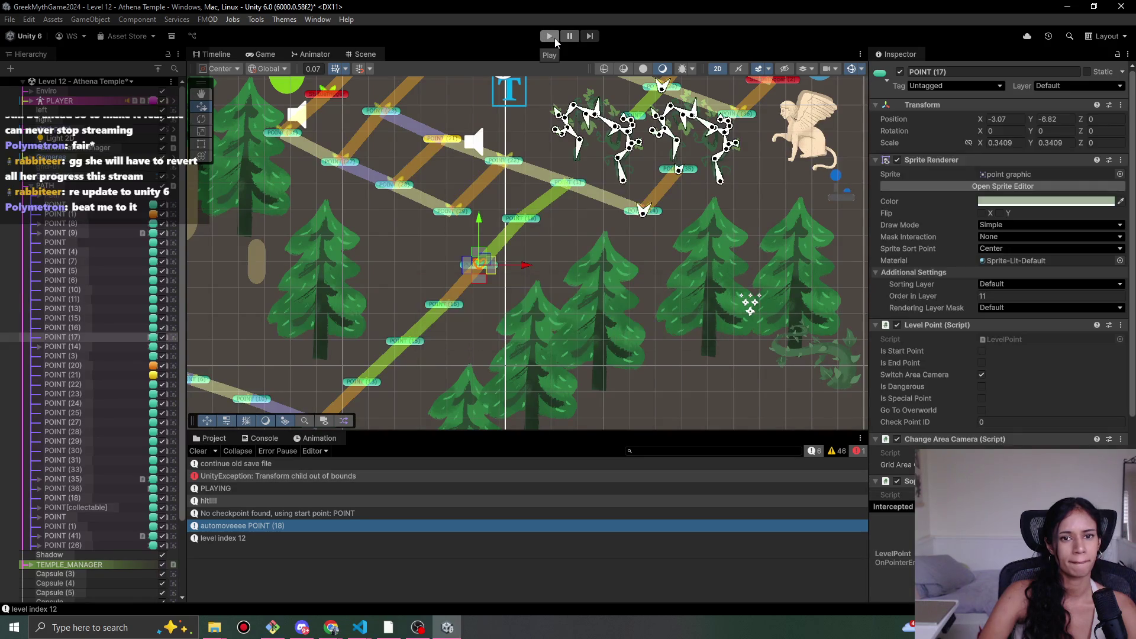
pyautogui.click(551, 38)
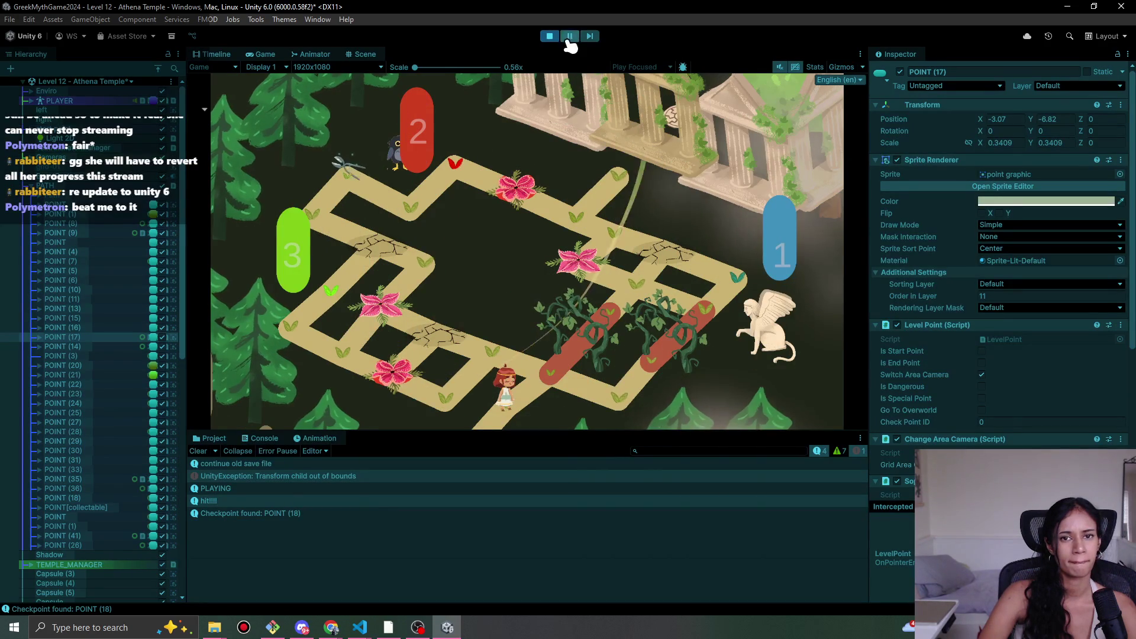
pyautogui.click(550, 37)
pyautogui.moveTo(361, 632)
pyautogui.click(288, 583)
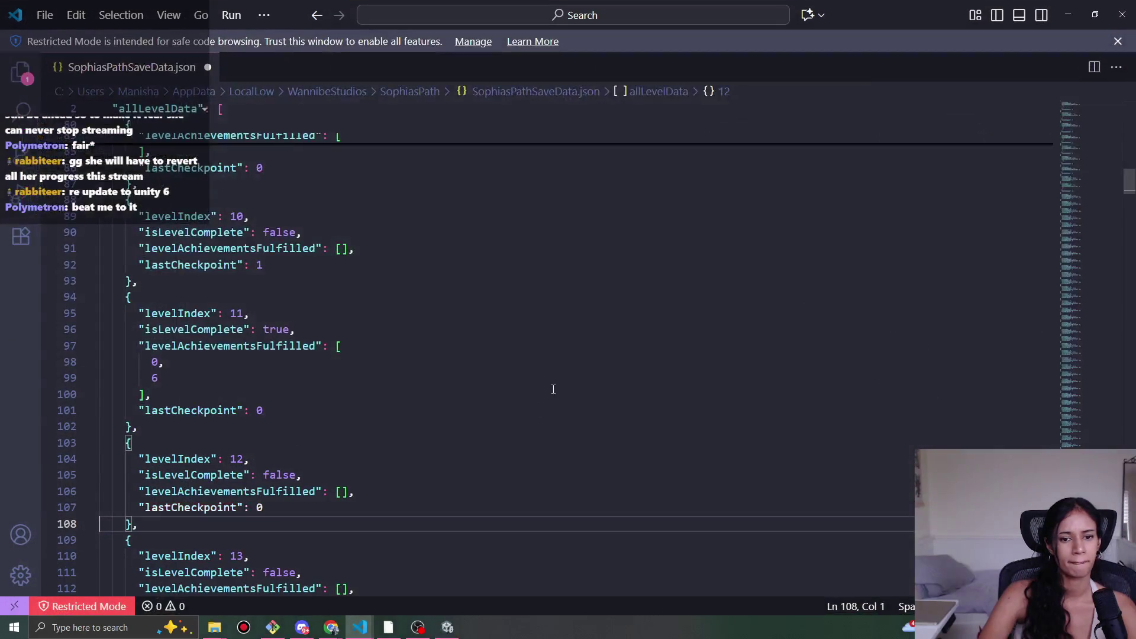
pyautogui.click(1123, 14)
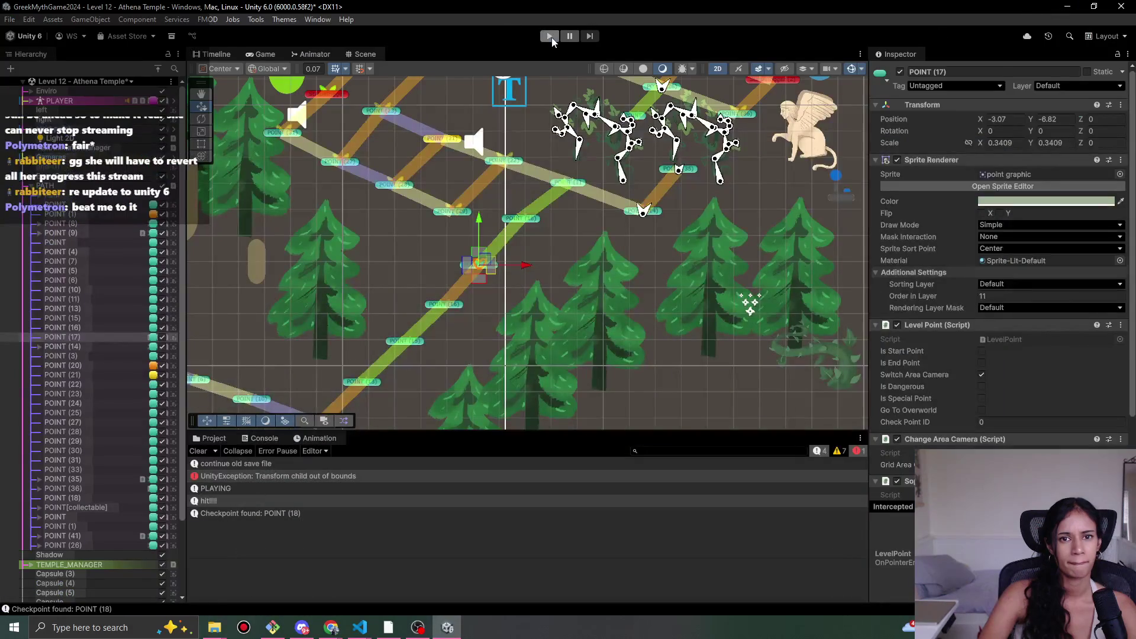
# - Play the Athena Temple level again, walking Sophia along the path, then stop
pyautogui.click(550, 36)
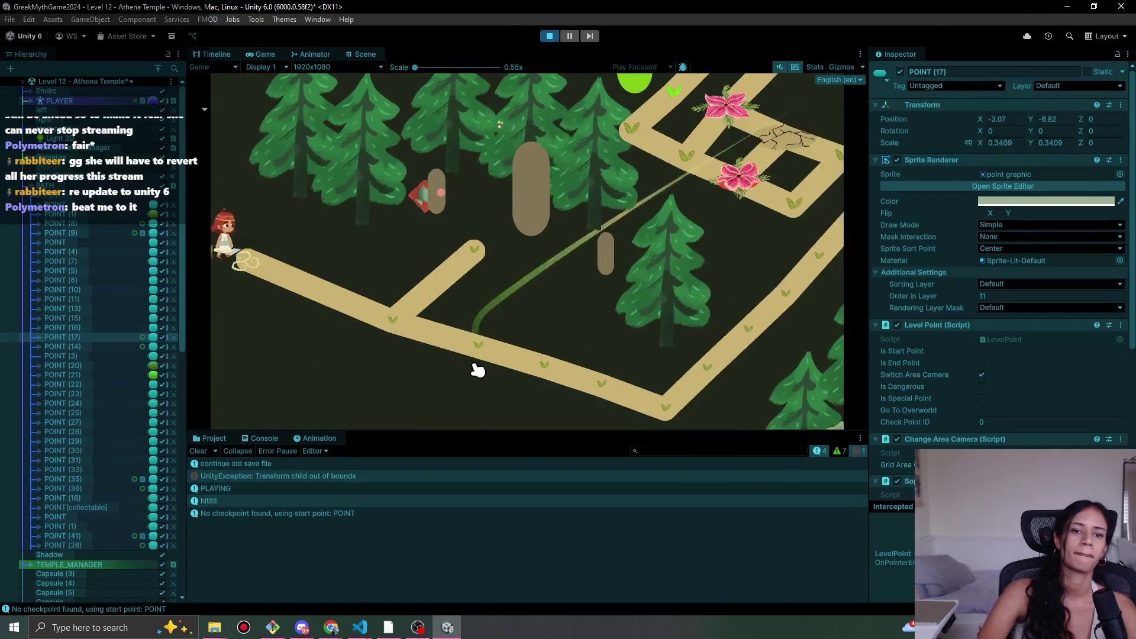
pyautogui.click(473, 348)
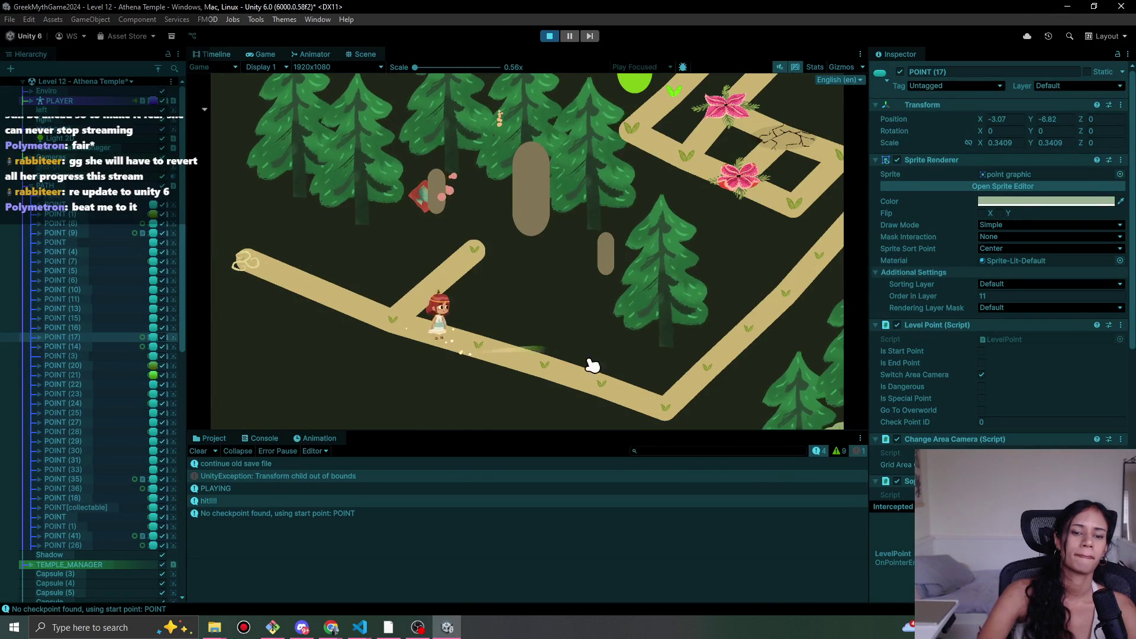
pyautogui.moveTo(554, 382)
pyautogui.mouseDown()
pyautogui.moveTo(687, 419)
pyautogui.moveTo(707, 373)
pyautogui.moveTo(748, 332)
pyautogui.moveTo(808, 306)
pyautogui.moveTo(793, 303)
pyautogui.moveTo(821, 266)
pyautogui.mouseUp()
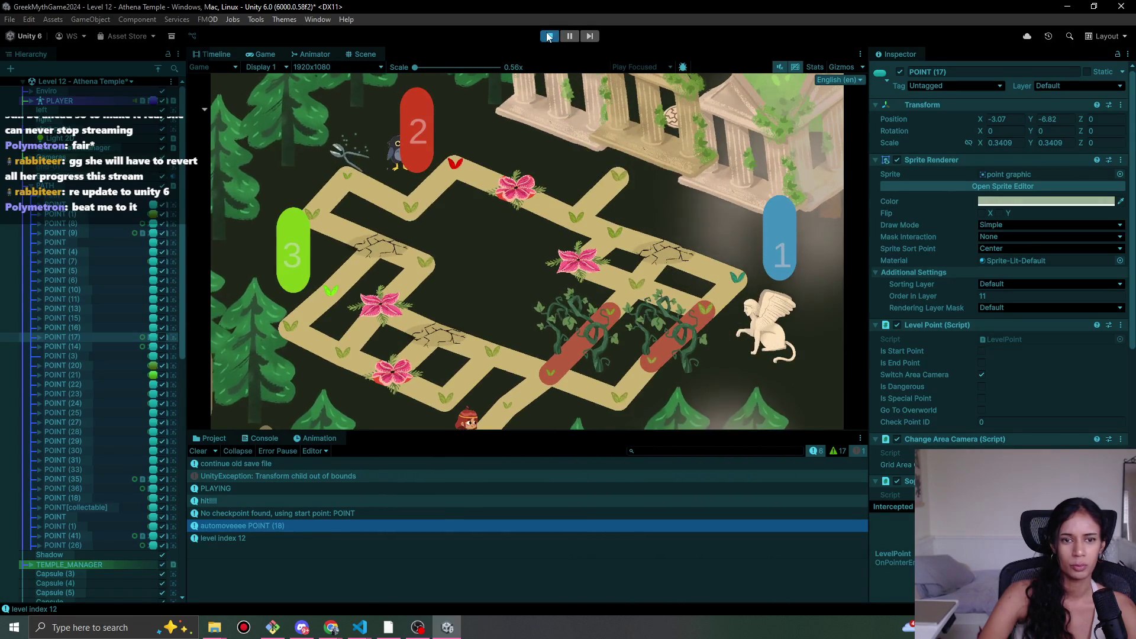
pyautogui.click(550, 36)
pyautogui.moveTo(360, 626)
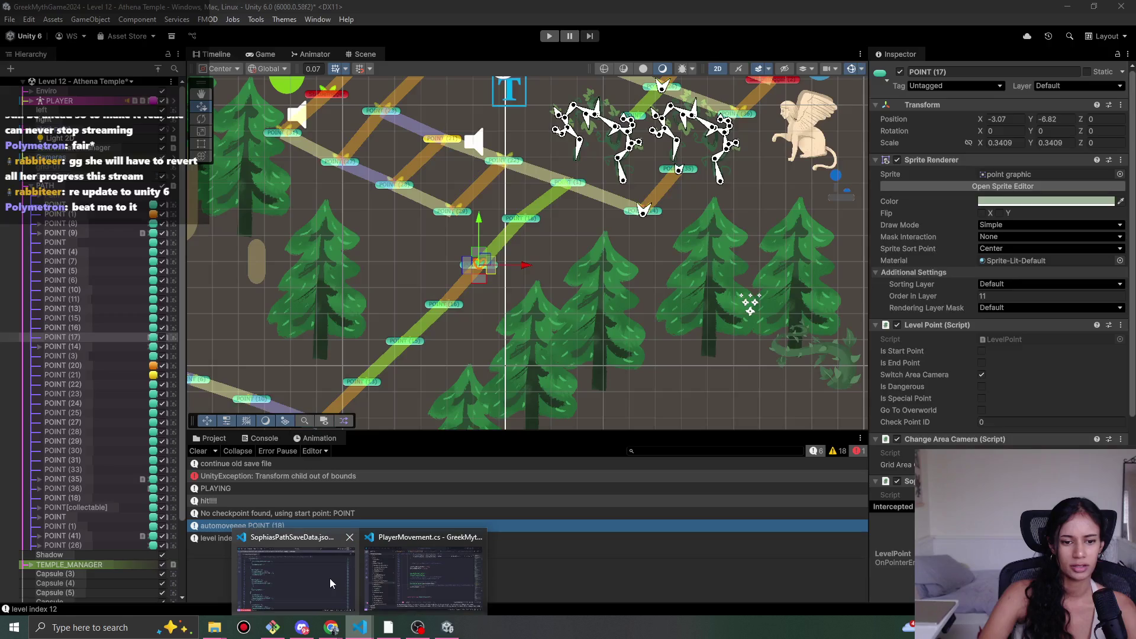
pyautogui.click(342, 585)
# - Restore the game-over check and delete CheckAutoMovePoint(currentPointData) from line 879
pyautogui.hotkey('ctrl', '/')
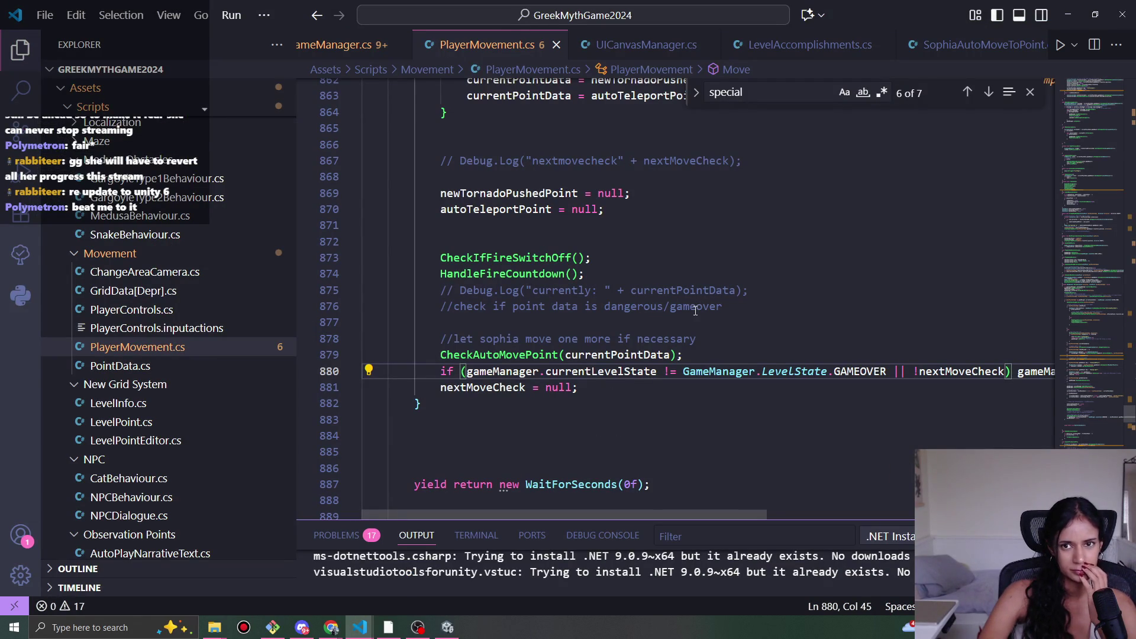
pyautogui.moveTo(686, 354)
pyautogui.mouseDown()
pyautogui.moveTo(450, 372)
pyautogui.moveTo(446, 362)
pyautogui.mouseUp()
pyautogui.hotkey('ctrl', 'c')
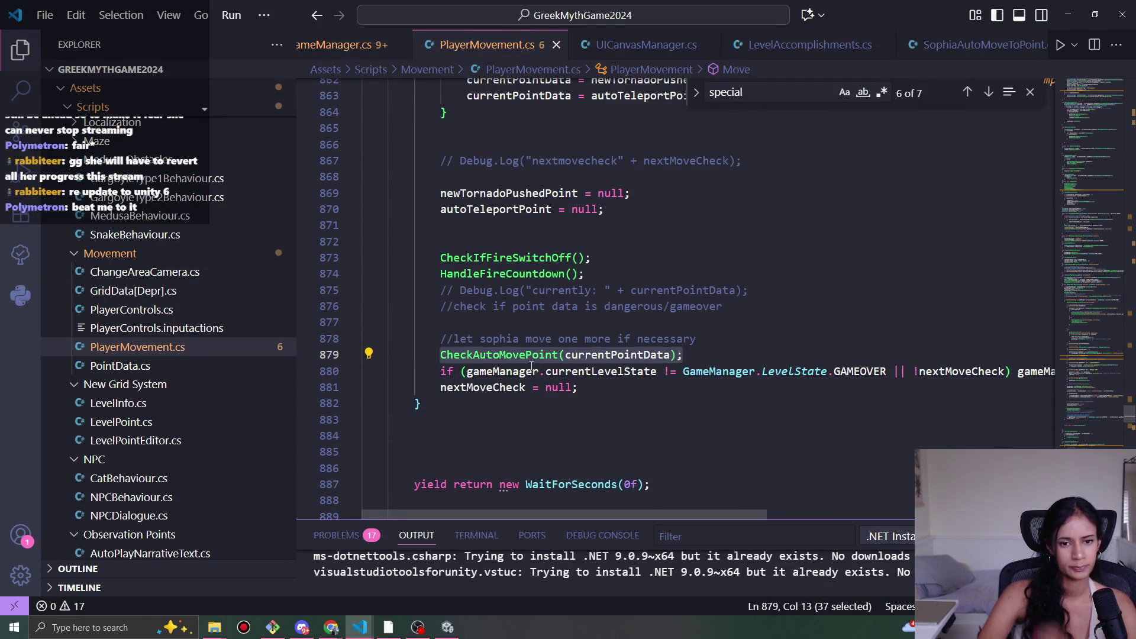
pyautogui.press('BackSpace')
# - Paste CheckAutoMovePoint(currentPointData) in Move before the nextPointAttempt check, and select lines 765–766
pyautogui.scroll(2, 656, 350)
pyautogui.scroll(20, 656, 350)
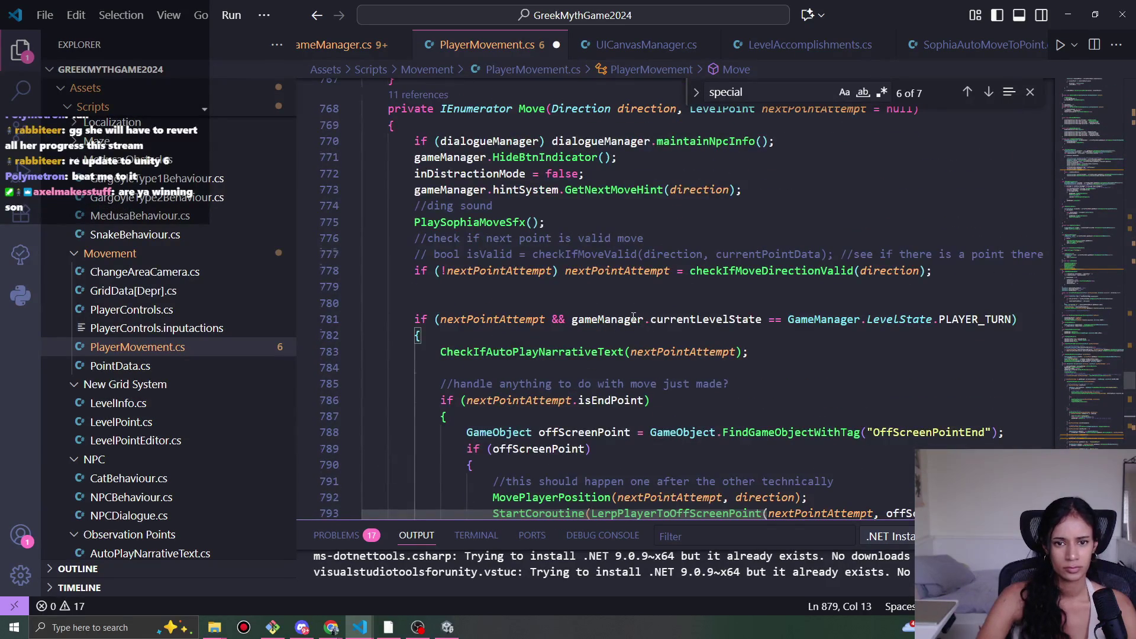
pyautogui.scroll(1, 634, 318)
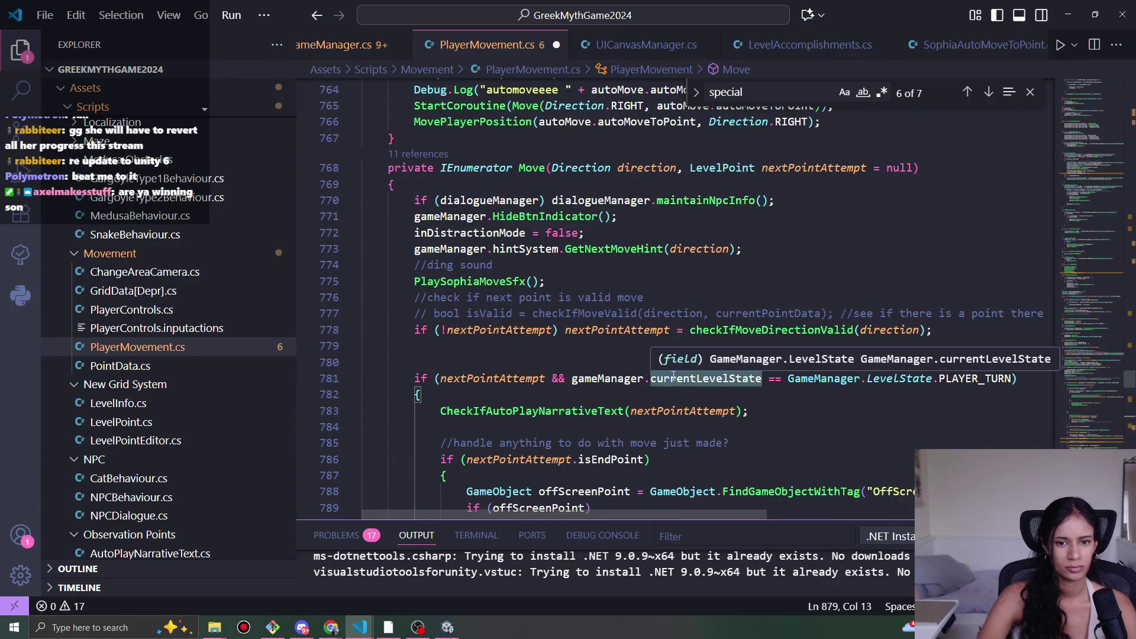
pyautogui.scroll(1, 671, 385)
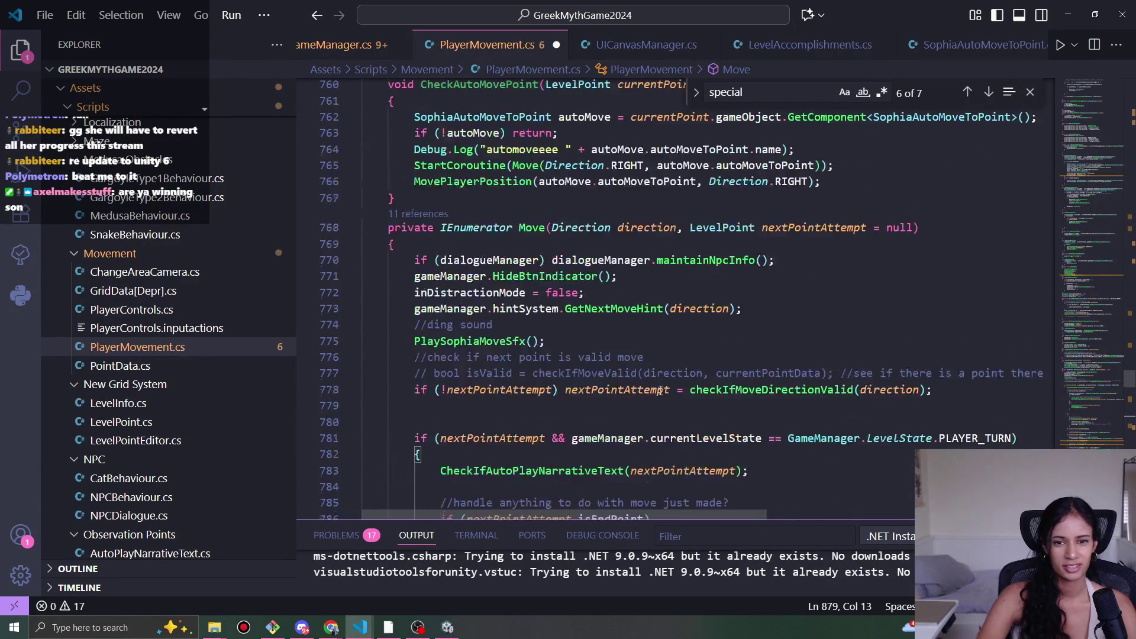
pyautogui.click(573, 329)
pyautogui.click(561, 342)
pyautogui.scroll(-2, 550, 351)
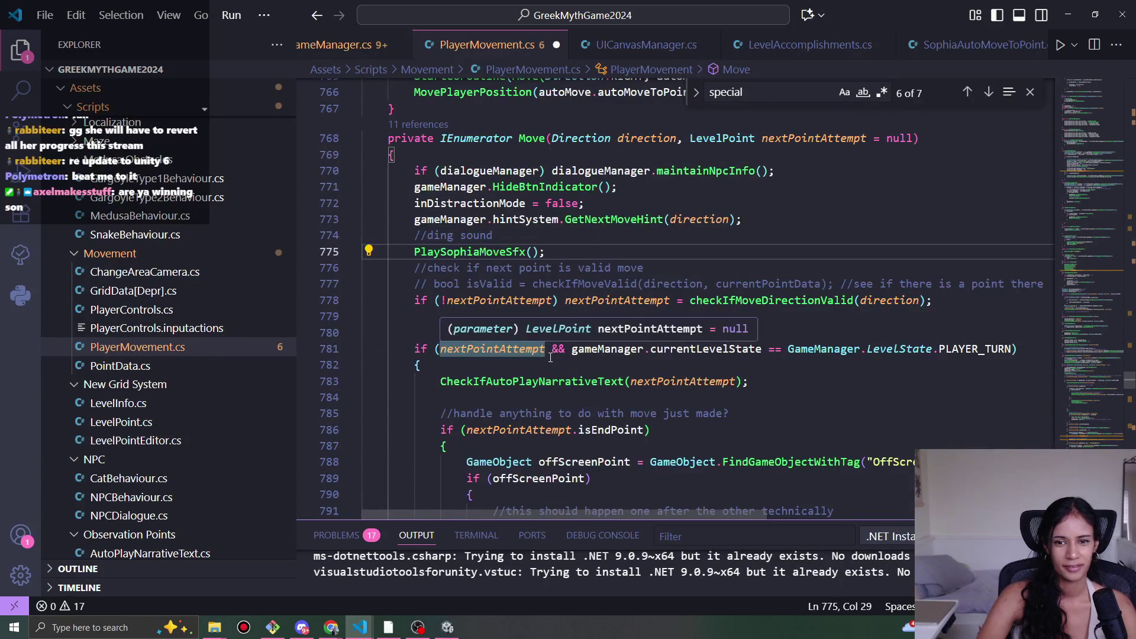
pyautogui.click(540, 300)
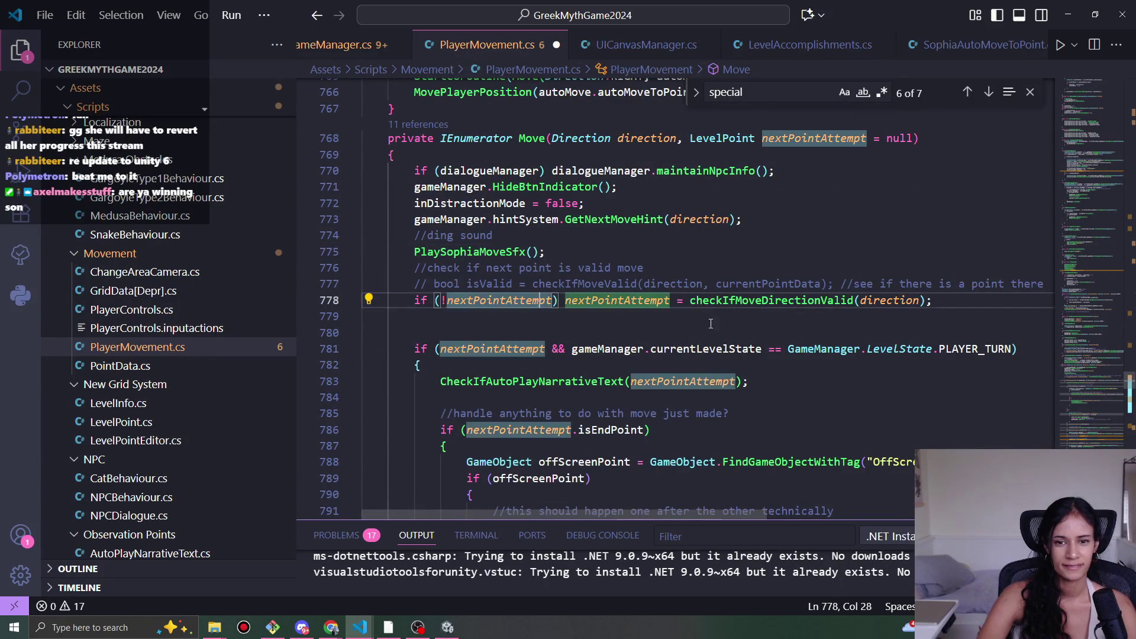
pyautogui.click(763, 284)
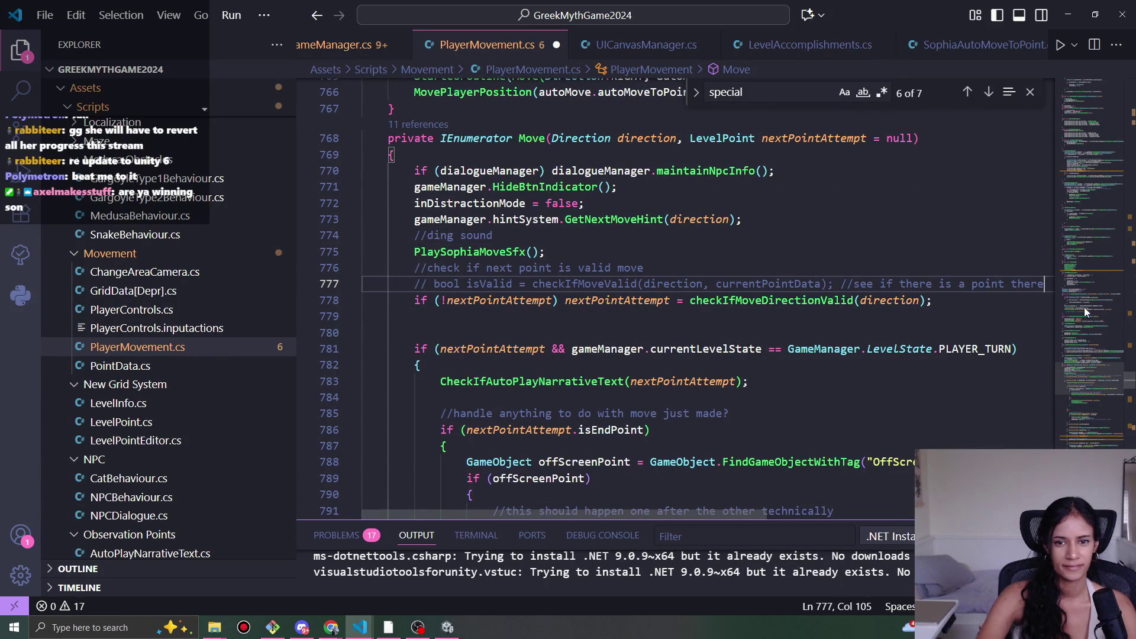
pyautogui.press('Return')
pyautogui.hotkey('ctrl', 'v')
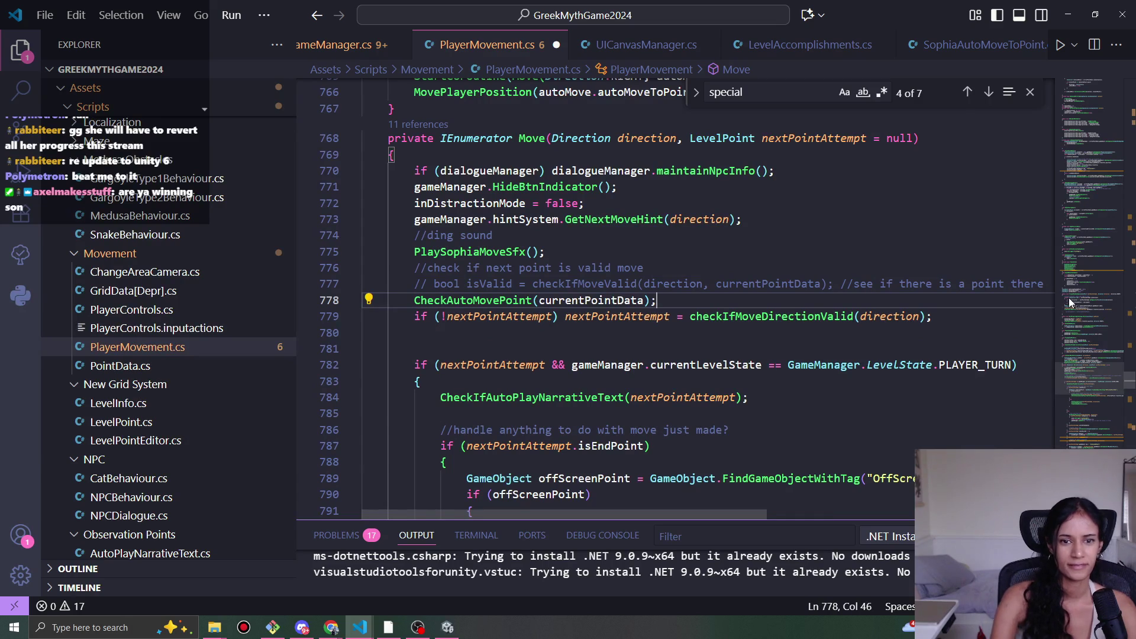
pyautogui.scroll(2, 609, 390)
pyautogui.moveTo(832, 179); pyautogui.dragTo(842, 150)
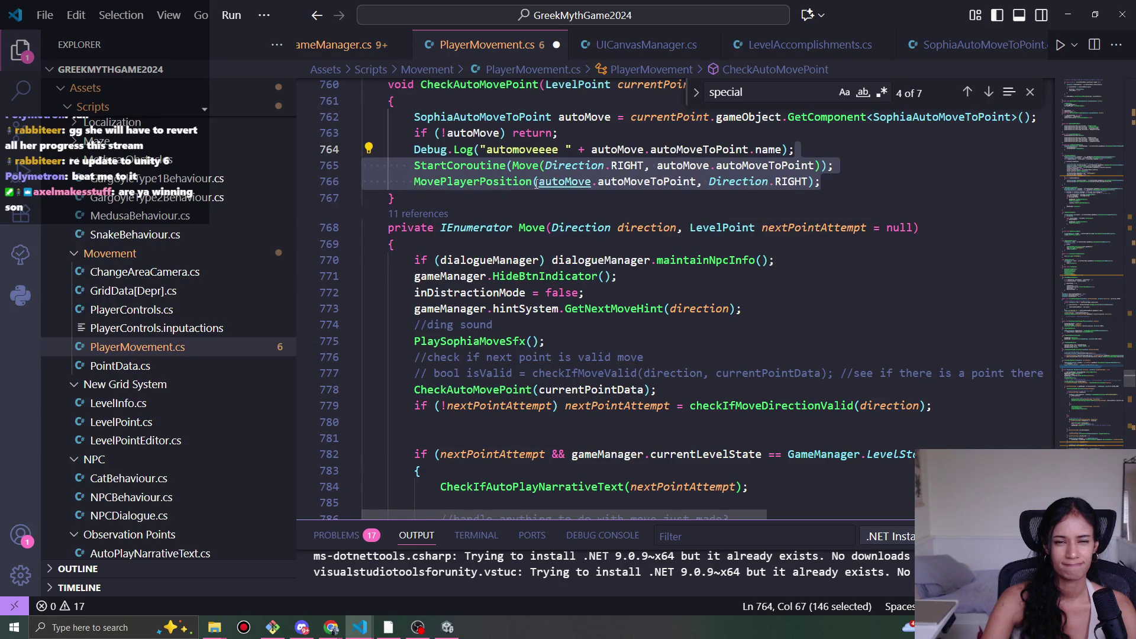
# - Remove the StartCoroutine/MovePlayerPosition calls, return null, and make CheckAutoMovePoint return LevelPoint
pyautogui.press('BackSpace')
pyautogui.click(556, 152)
pyautogui.write('null')
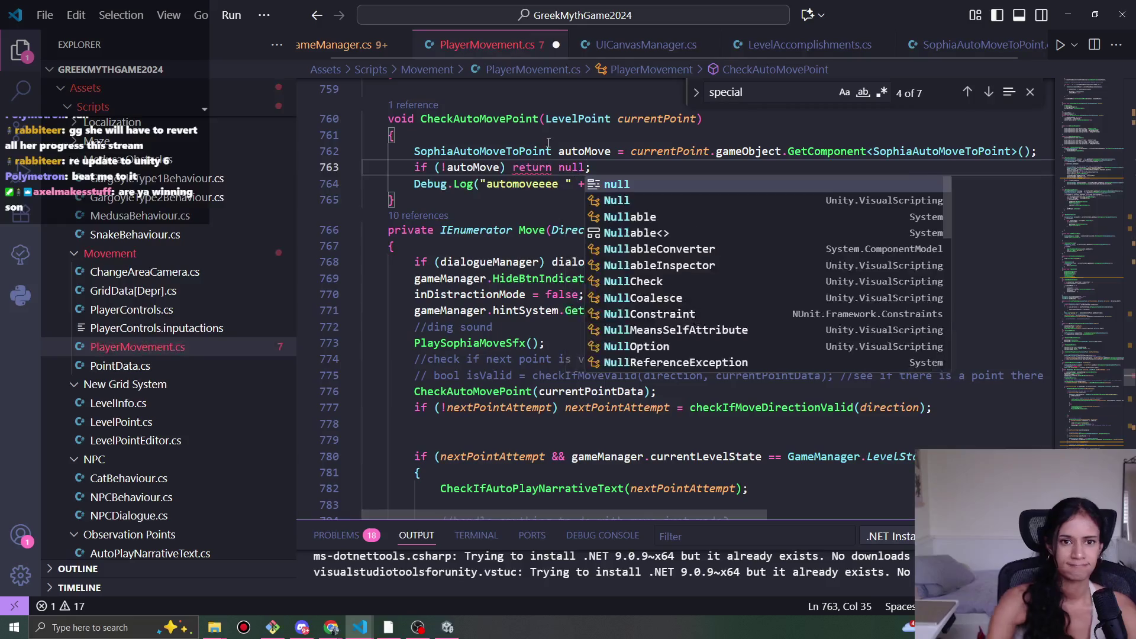
pyautogui.doubleClick(405, 121)
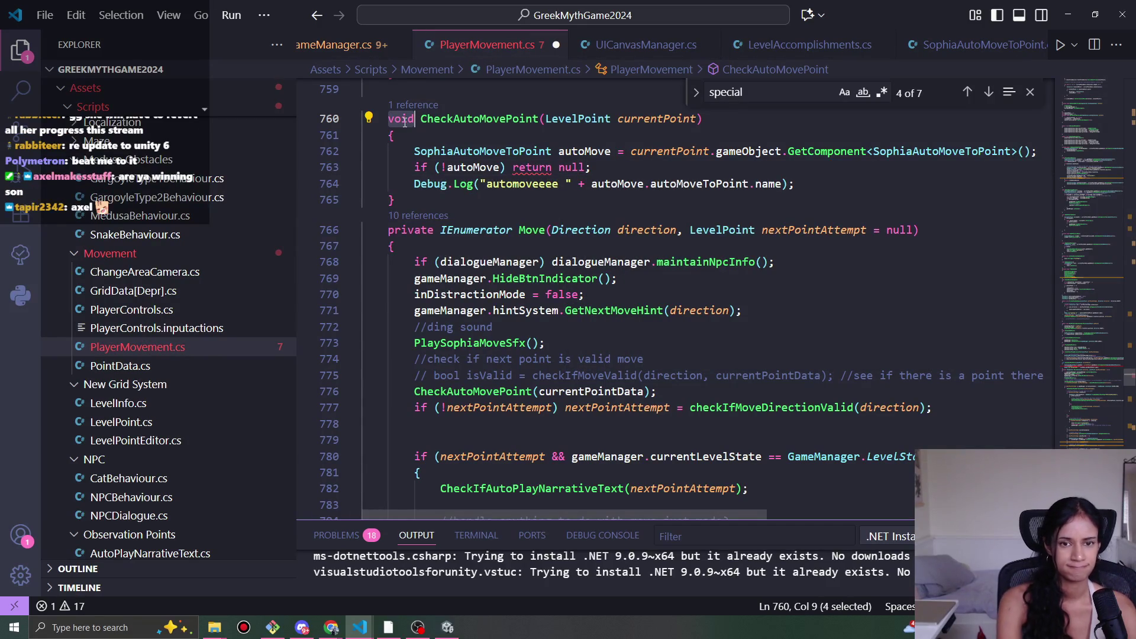
pyautogui.scroll(1, 405, 121)
pyautogui.write('LevelP')
pyautogui.press('Return')
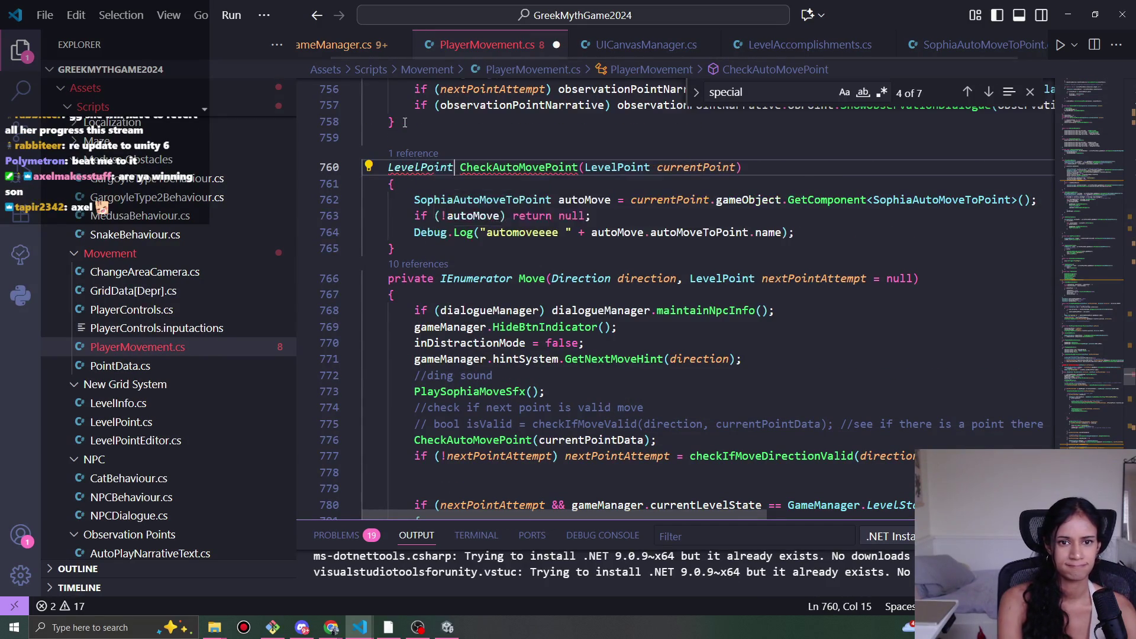
# - Add 'return autoMove.autoMoveToPoint;' after the null return in CheckAutoMovePoint
pyautogui.click(561, 216)
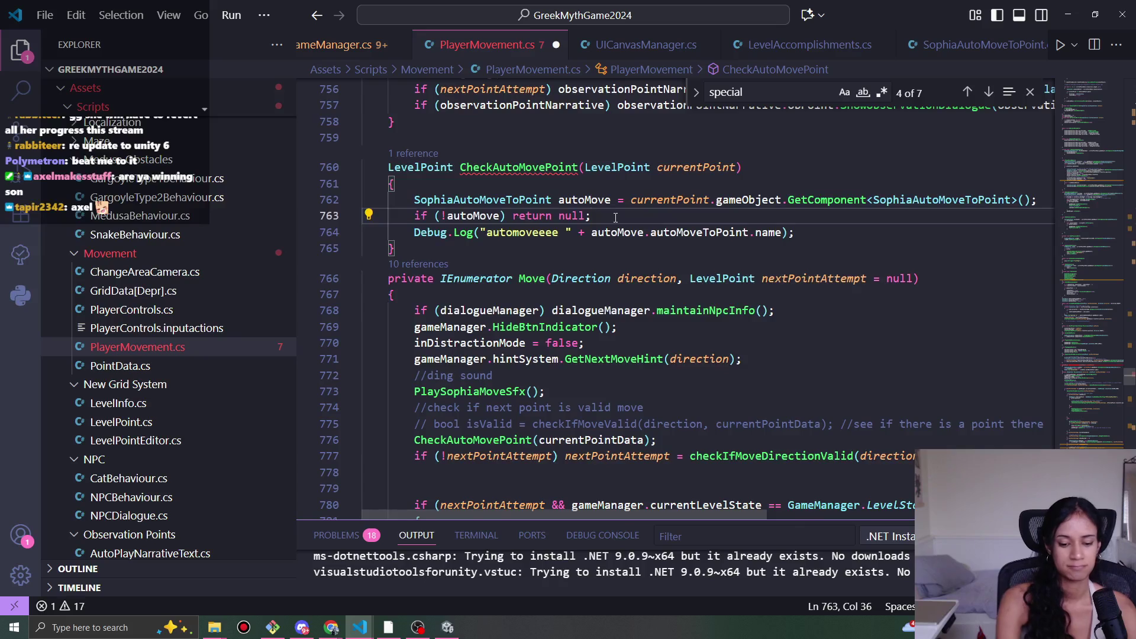
pyautogui.press('Return')
pyautogui.write('else')
pyautogui.press('BackSpace')
pyautogui.press('BackSpace')
pyautogui.press('BackSpace')
pyautogui.write('return ')
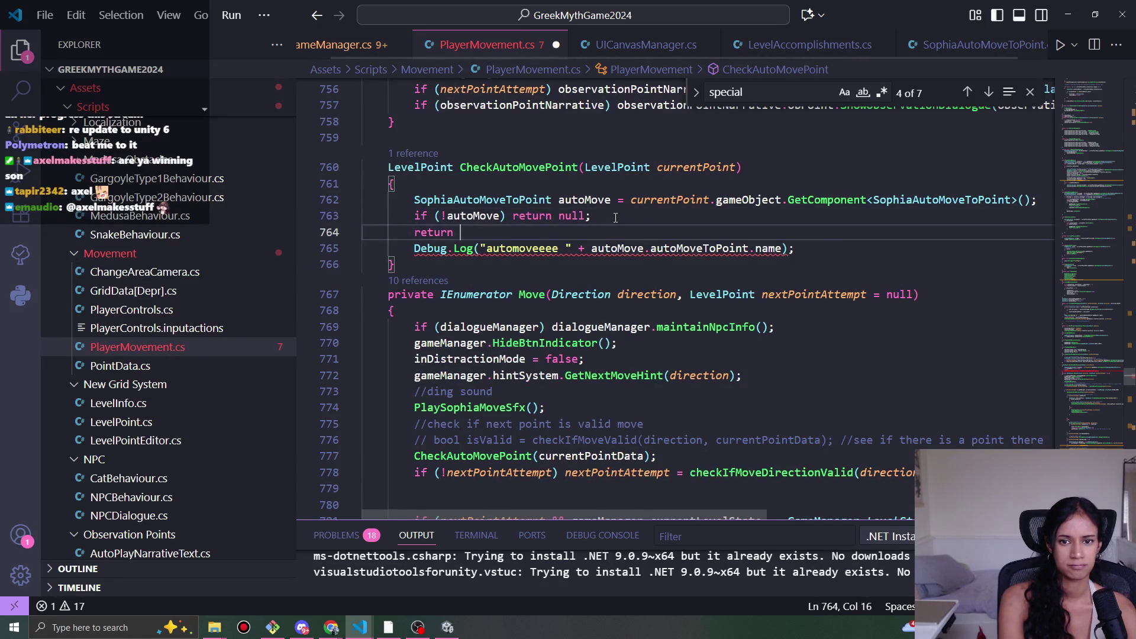
pyautogui.write('autoMove.')
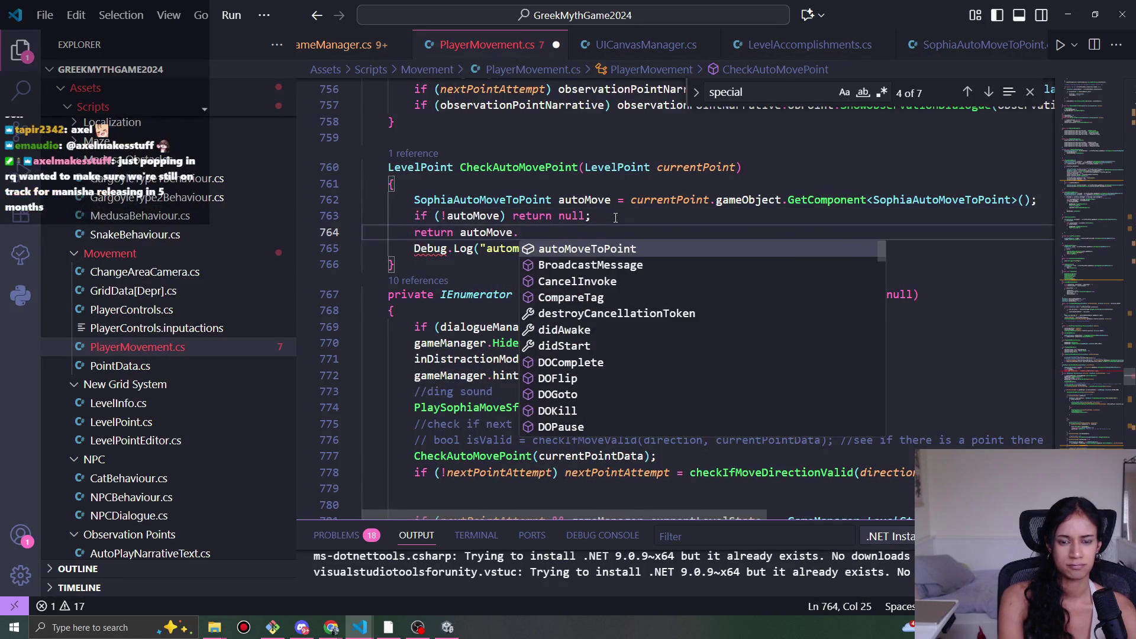
pyautogui.write('lev')
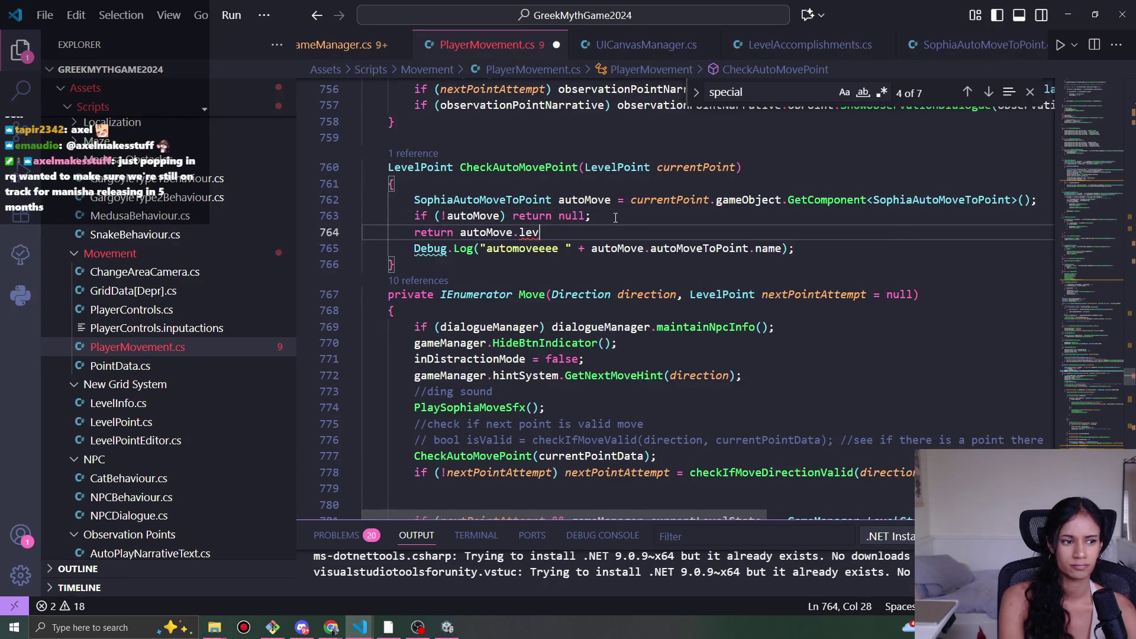
pyautogui.press('BackSpace')
pyautogui.press('BackSpace')
pyautogui.press('BackSpace')
pyautogui.write('auto')
pyautogui.press('Tab')
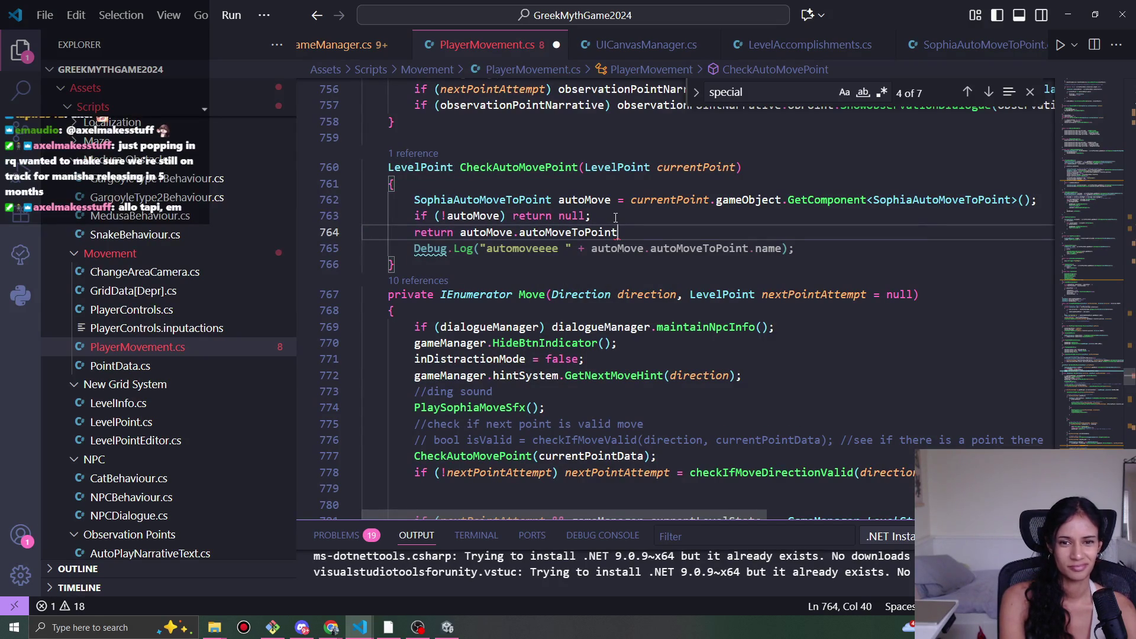
pyautogui.write(';')
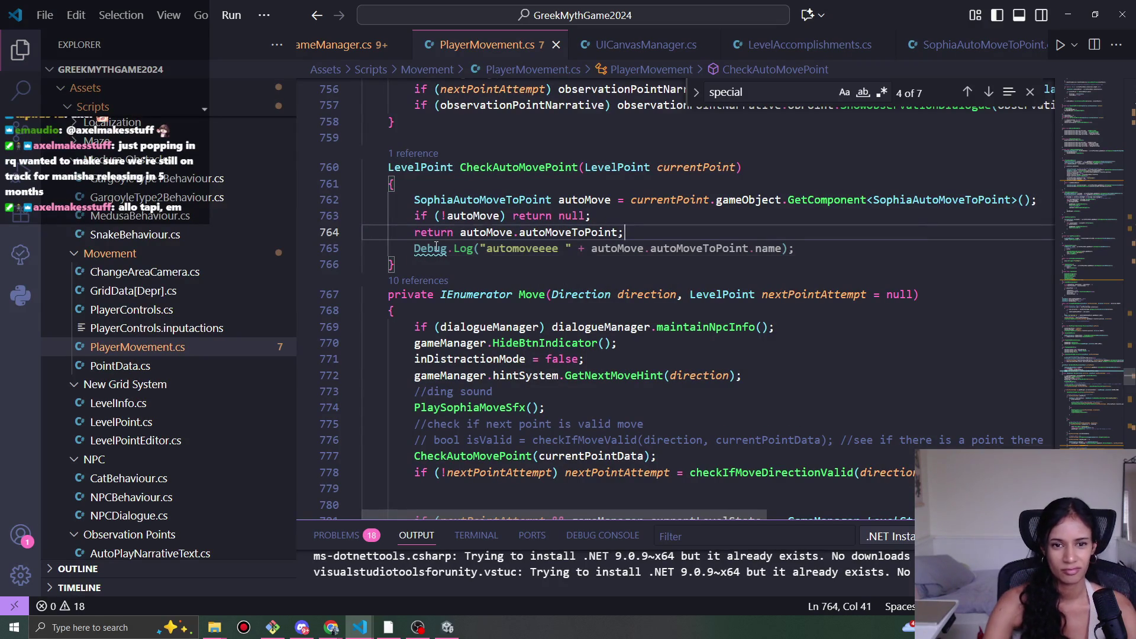
# - Move the Debug.Log line above the autoMoveToPoint return
pyautogui.click(435, 248)
pyautogui.hotkey('ctrl', 'shift', 'k')
pyautogui.click(612, 218)
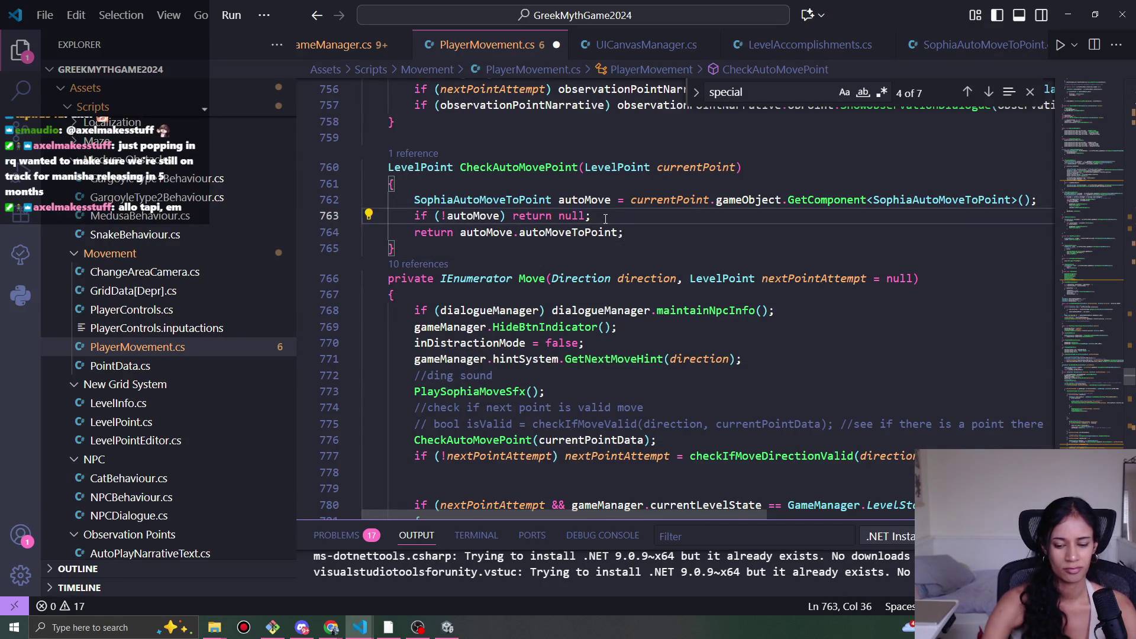
pyautogui.press('Return')
pyautogui.write('Debug.Log("automoveeee " + autoMove.autoMoveToPoint.name);')
pyautogui.hotkey('ctrl', 'shift', 'k')
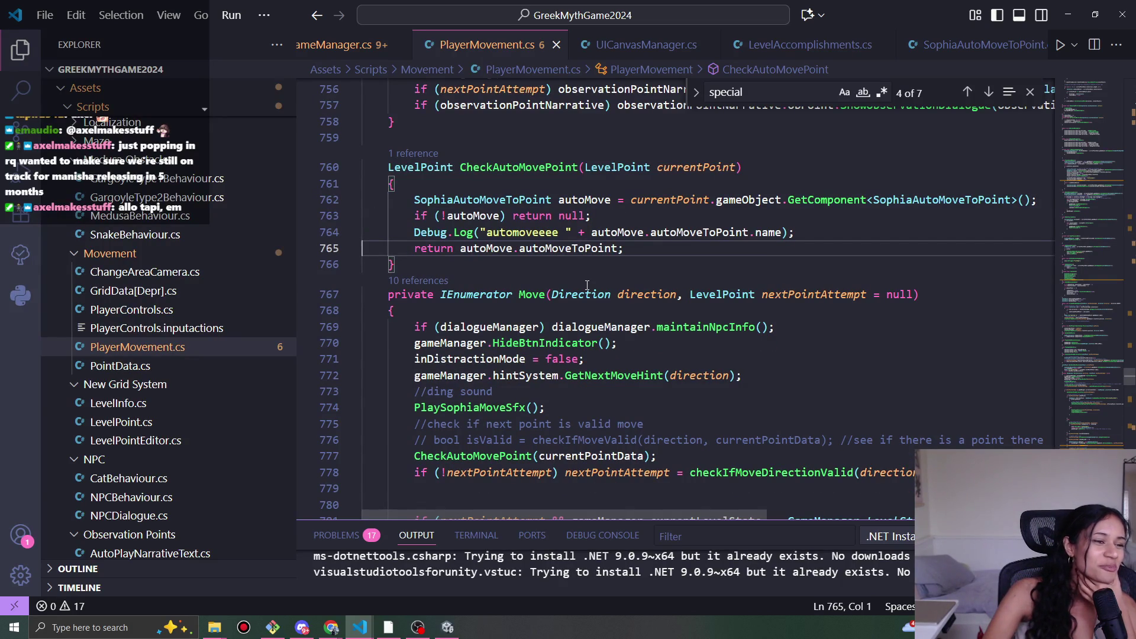
# - Close the search and review the returns, checking the type of autoMoveToPoint
pyautogui.click(1031, 93)
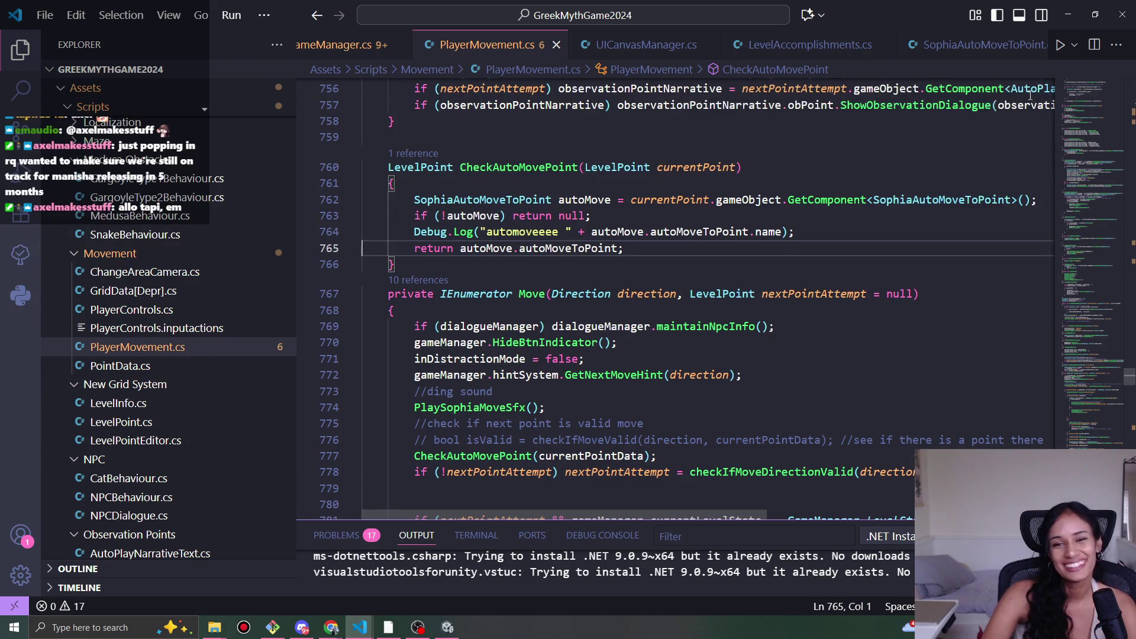
pyautogui.click(521, 216)
pyautogui.click(592, 216)
pyautogui.click(643, 248)
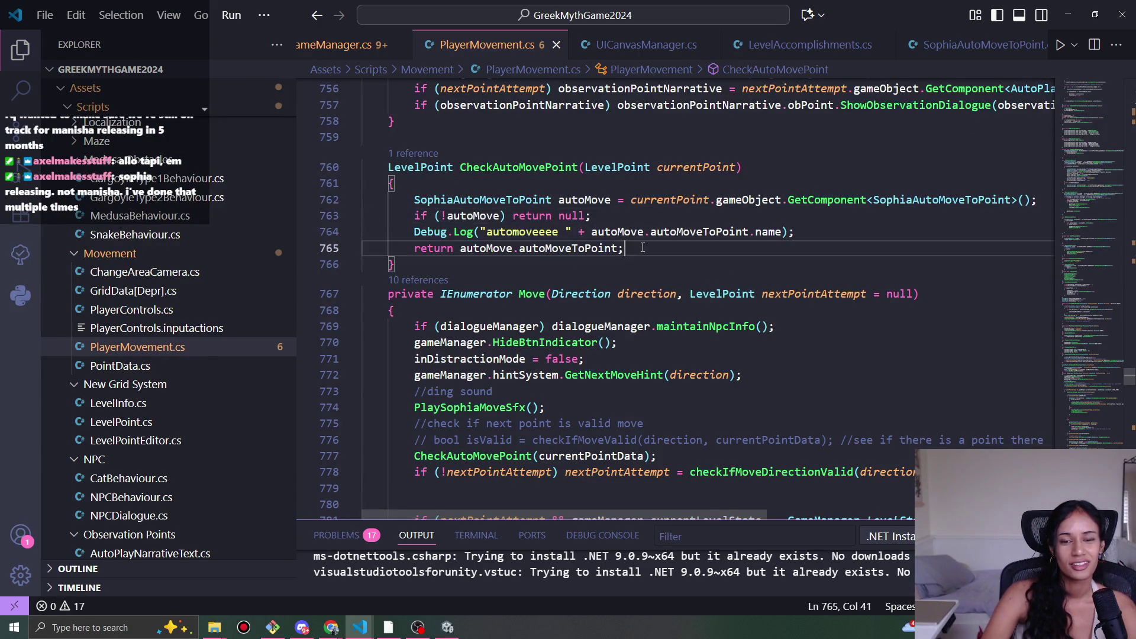
pyautogui.press('Up')
pyautogui.press('Up')
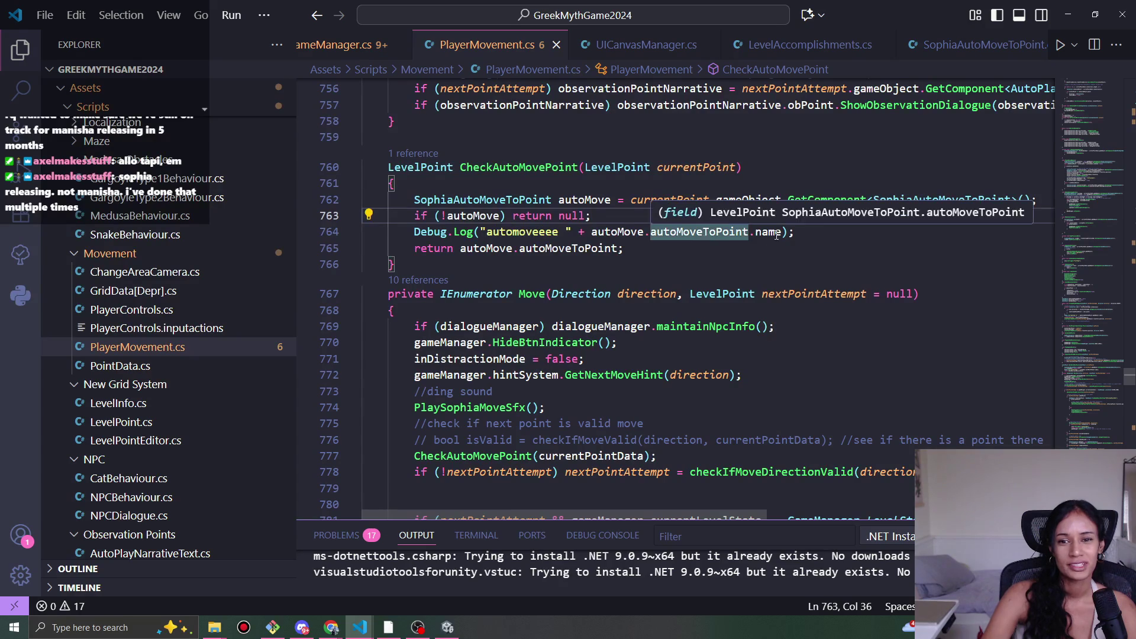
pyautogui.press('Left')
pyautogui.press('Left')
pyautogui.press('Left')
pyautogui.doubleClick(473, 217)
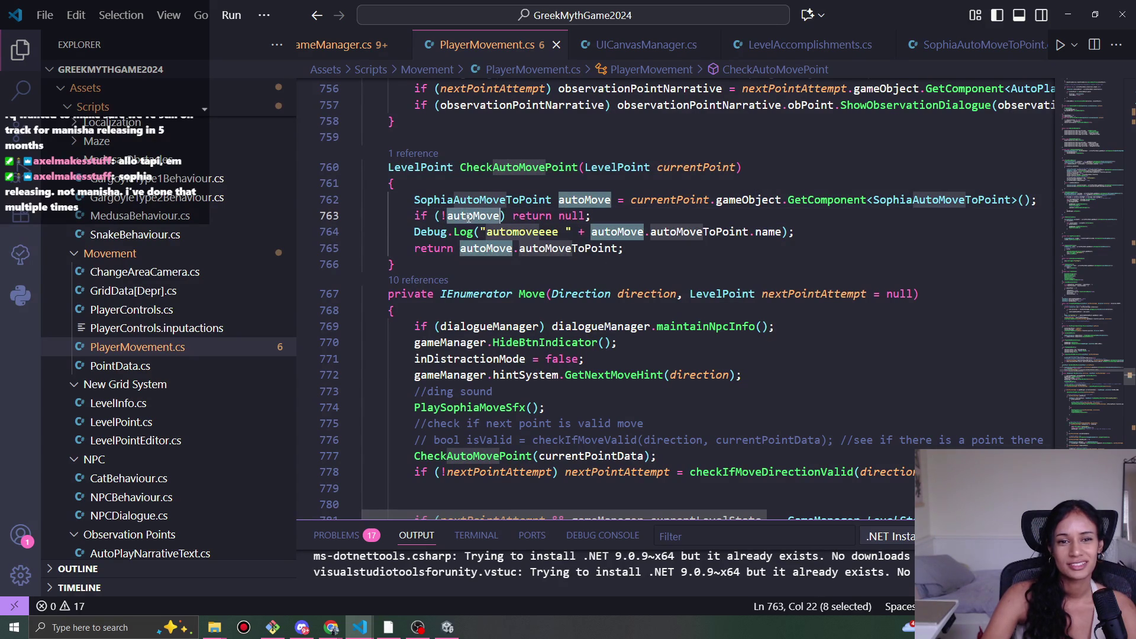
pyautogui.doubleClick(610, 248)
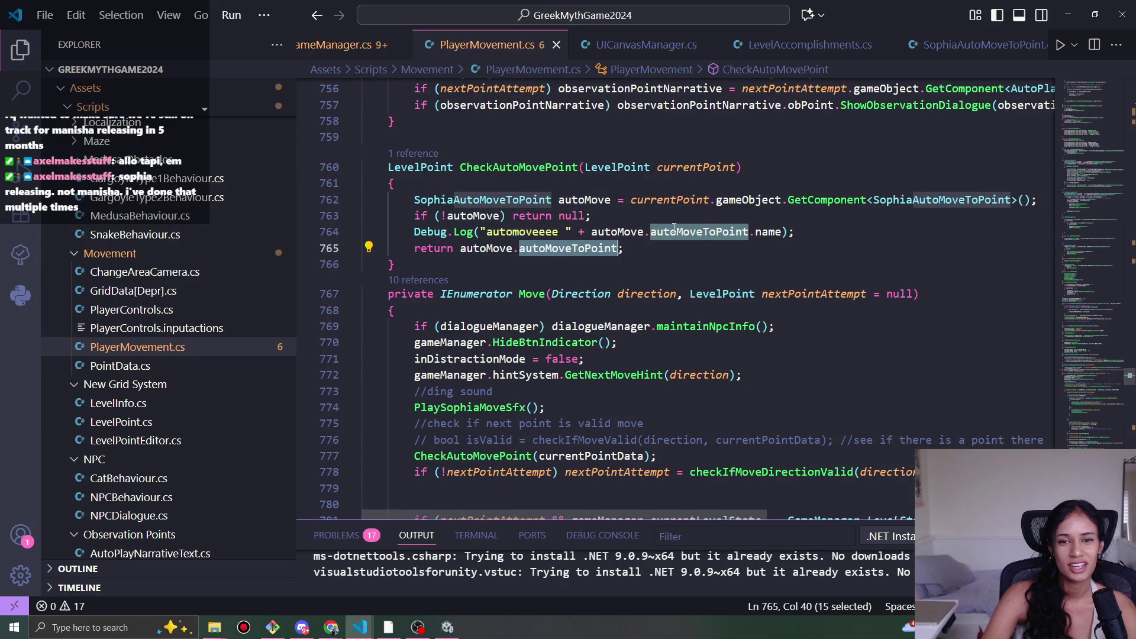
pyautogui.click(624, 251)
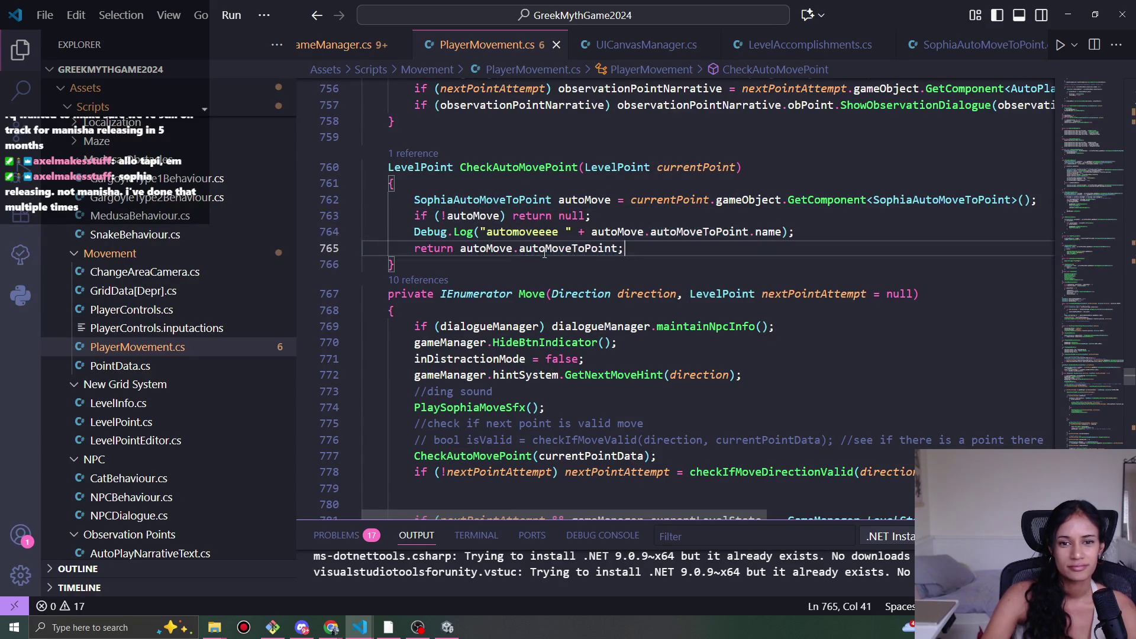
pyautogui.click(619, 248)
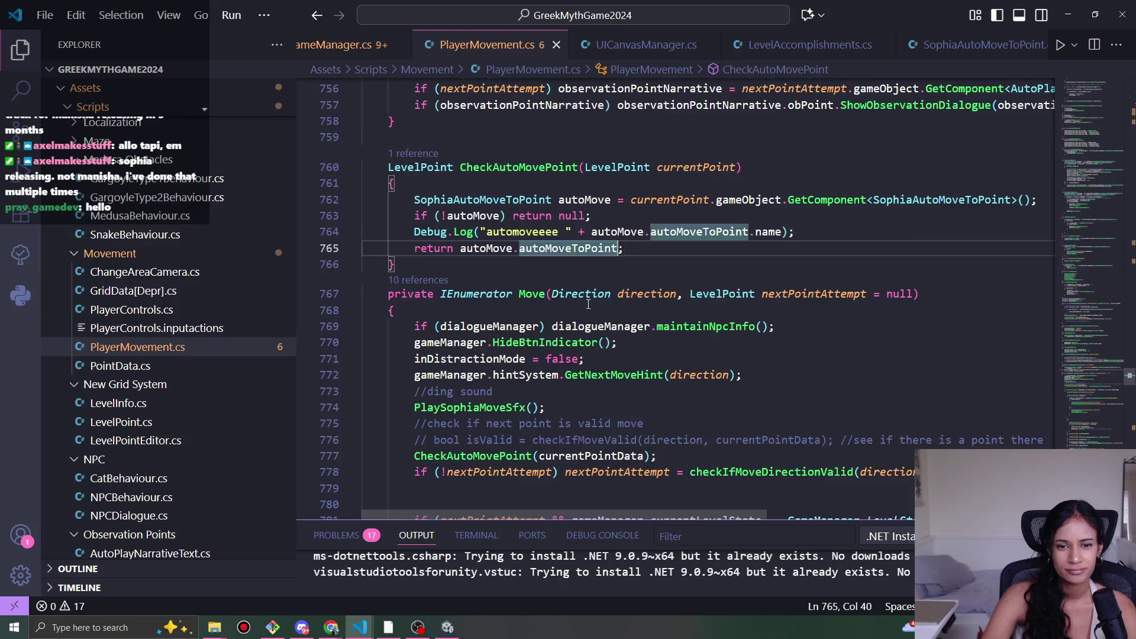
pyautogui.scroll(-3, 408, 275)
# - Assign CheckAutoMovePoint's result to nextPointAttempt on line 777, then switch to Unity
pyautogui.click(414, 277)
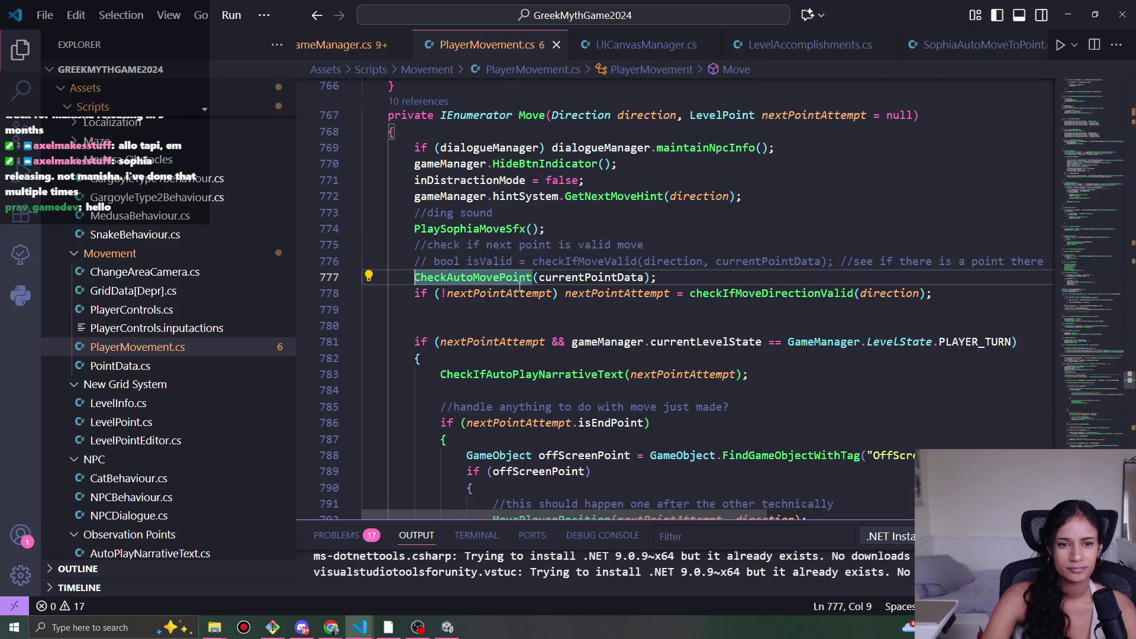
pyautogui.write('next')
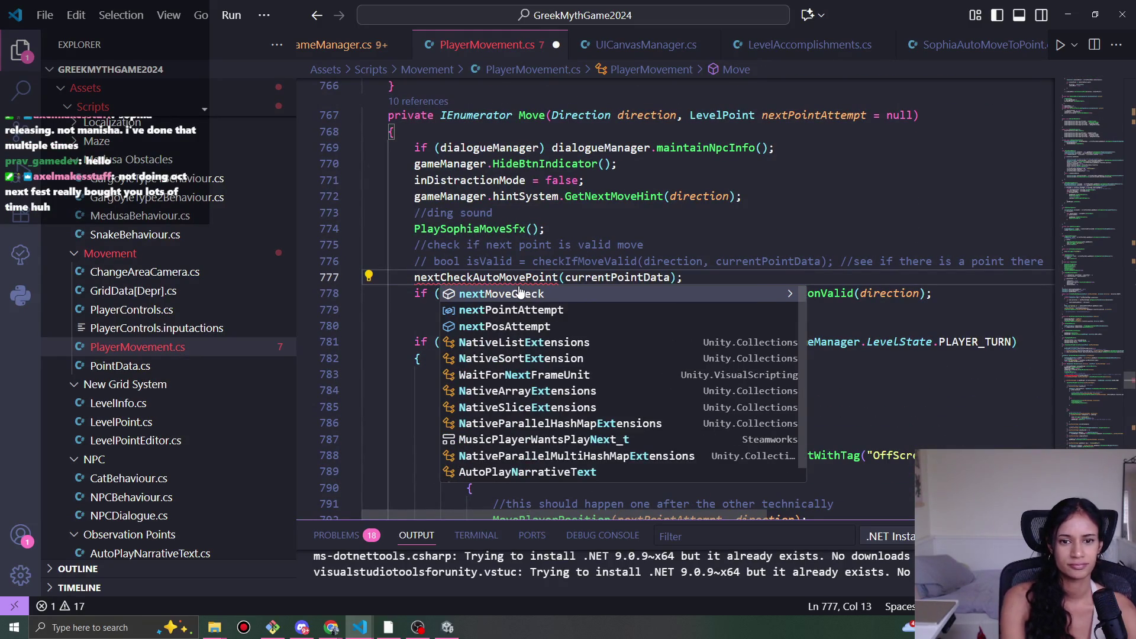
pyautogui.press('Down')
pyautogui.press('Tab')
pyautogui.write('=')
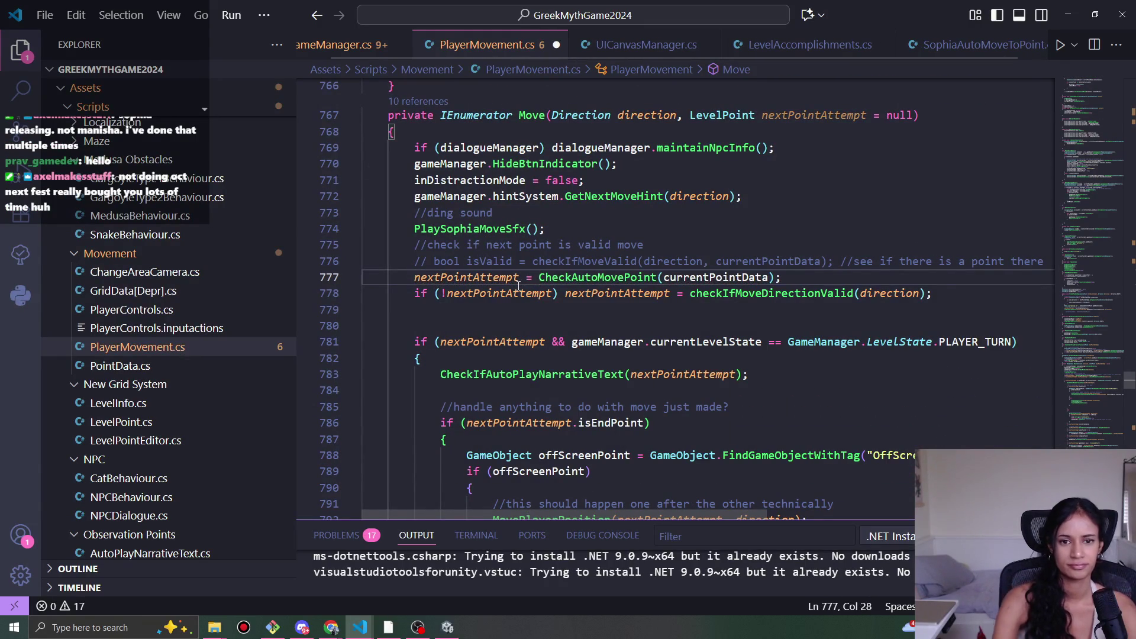
pyautogui.click(448, 627)
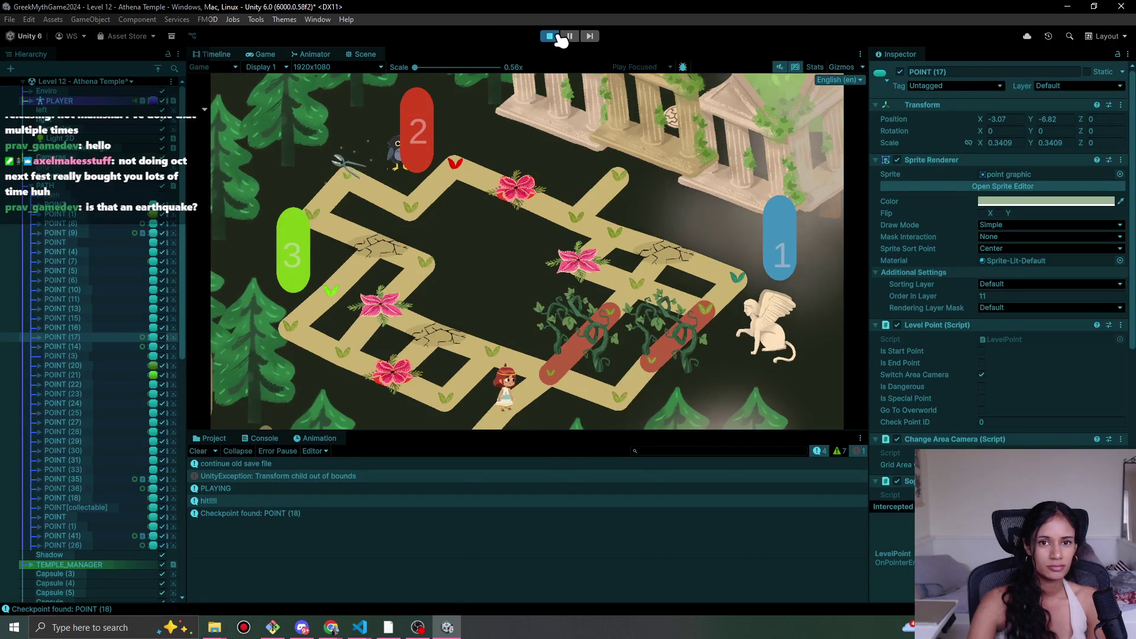
# - Stop the game, glance at SophiasPathSaveData.json, and minimize it
pyautogui.click(559, 37)
pyautogui.moveTo(359, 628)
pyautogui.click(302, 594)
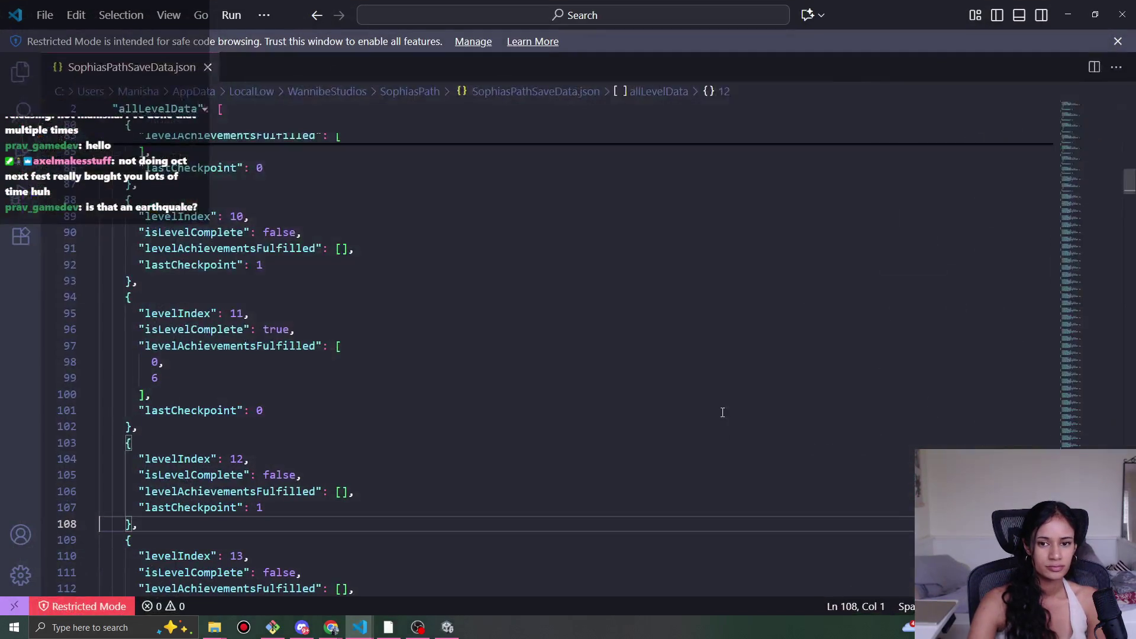
pyautogui.click(1069, 14)
# - Play Level 12 twice, walking Sophia along the forest path each time, then stop
pyautogui.click(557, 38)
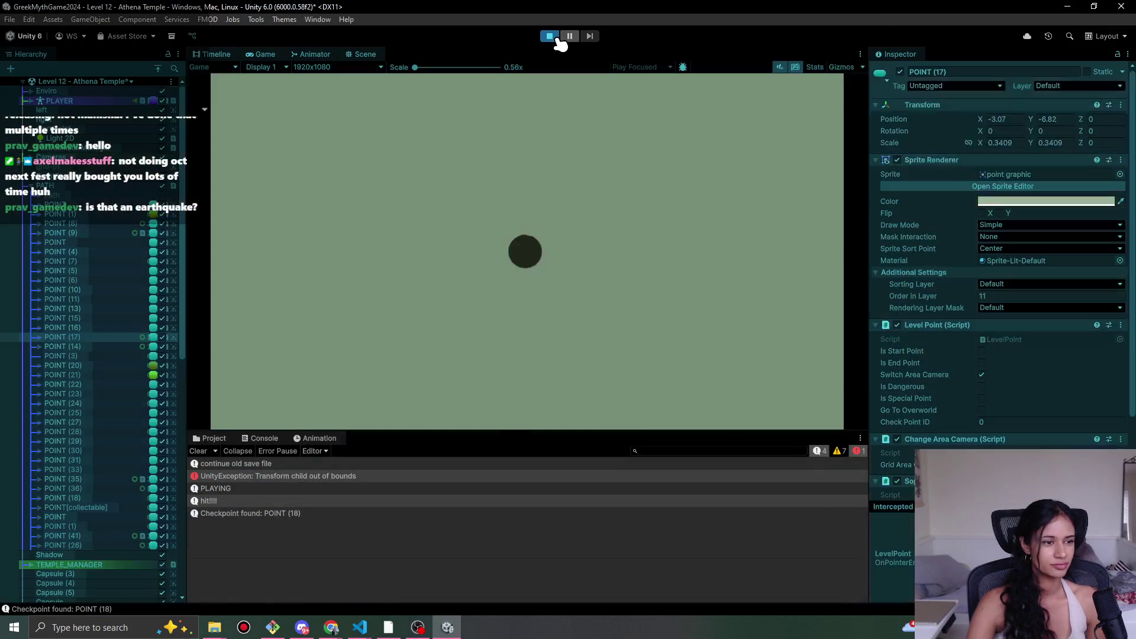
pyautogui.moveTo(384, 340)
pyautogui.mouseDown()
pyautogui.moveTo(469, 360)
pyautogui.moveTo(470, 347)
pyautogui.moveTo(508, 354)
pyautogui.moveTo(538, 385)
pyautogui.moveTo(557, 379)
pyautogui.moveTo(675, 408)
pyautogui.moveTo(710, 393)
pyautogui.moveTo(779, 288)
pyautogui.moveTo(807, 279)
pyautogui.moveTo(814, 259)
pyautogui.moveTo(747, 169)
pyautogui.mouseUp()
pyautogui.click(551, 36)
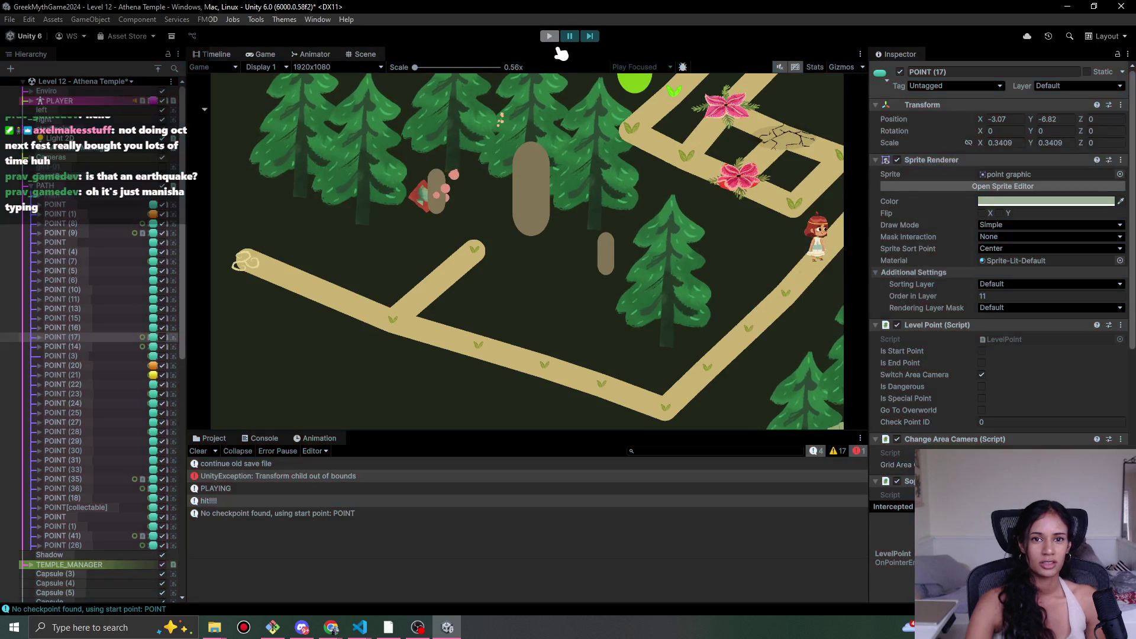
pyautogui.click(550, 36)
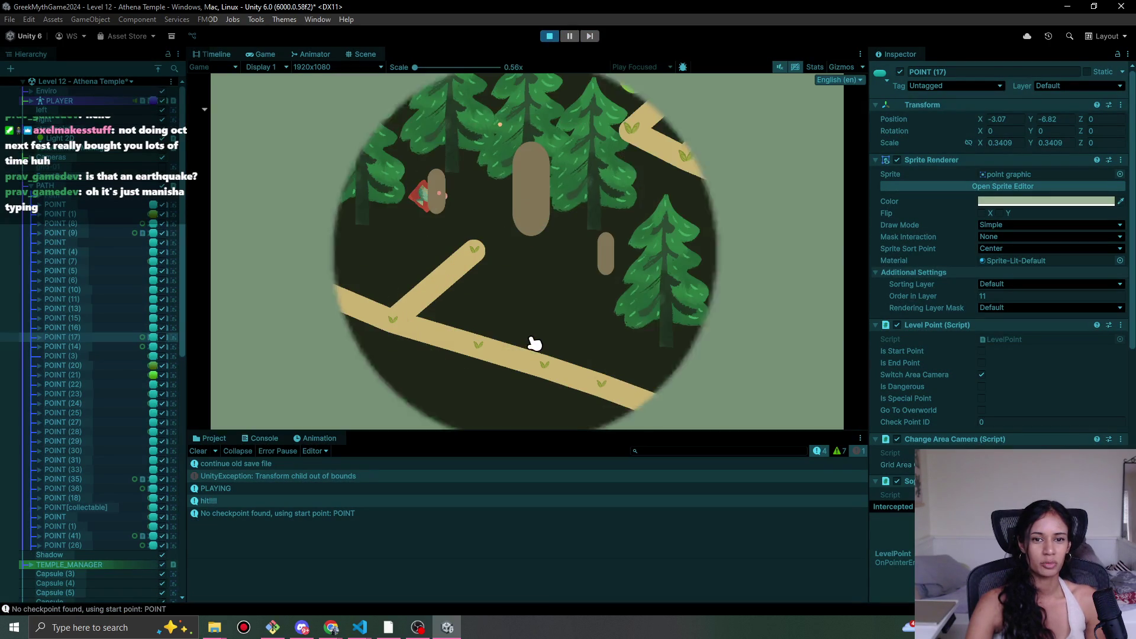
pyautogui.moveTo(488, 354)
pyautogui.mouseDown()
pyautogui.moveTo(687, 423)
pyautogui.moveTo(657, 414)
pyautogui.moveTo(776, 322)
pyautogui.moveTo(779, 302)
pyautogui.moveTo(787, 308)
pyautogui.mouseUp()
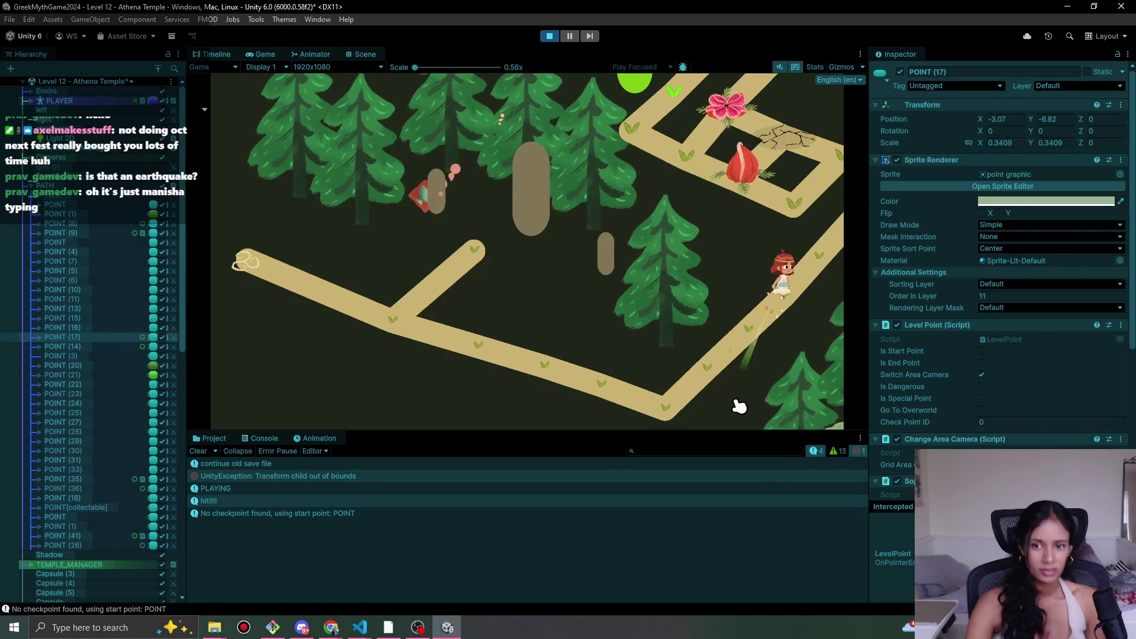
pyautogui.click(549, 36)
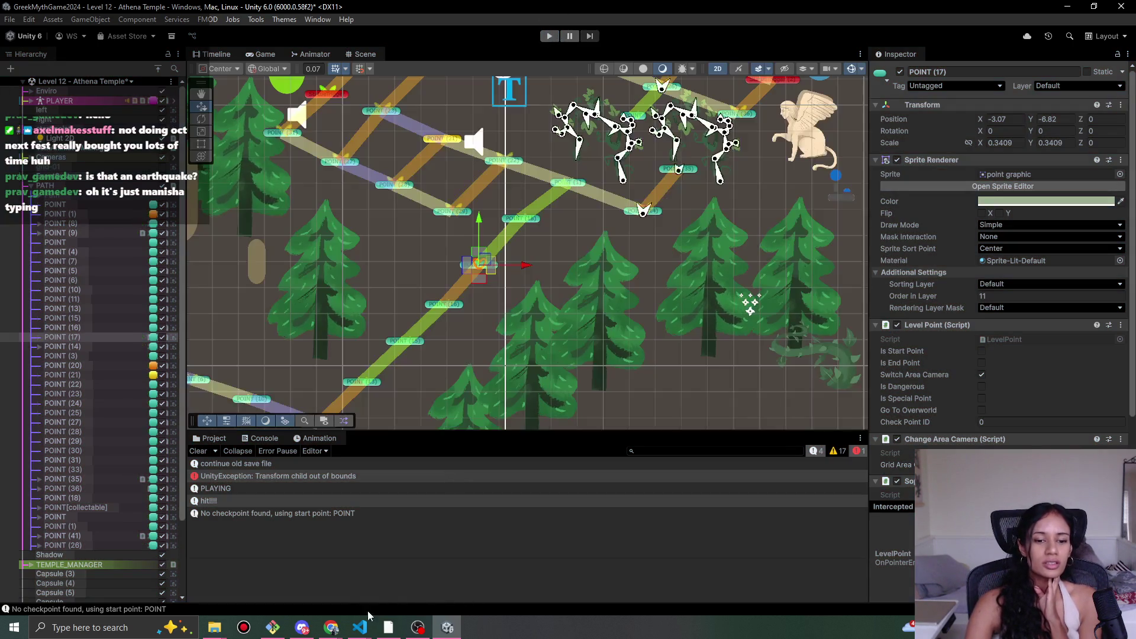
pyautogui.moveTo(366, 621)
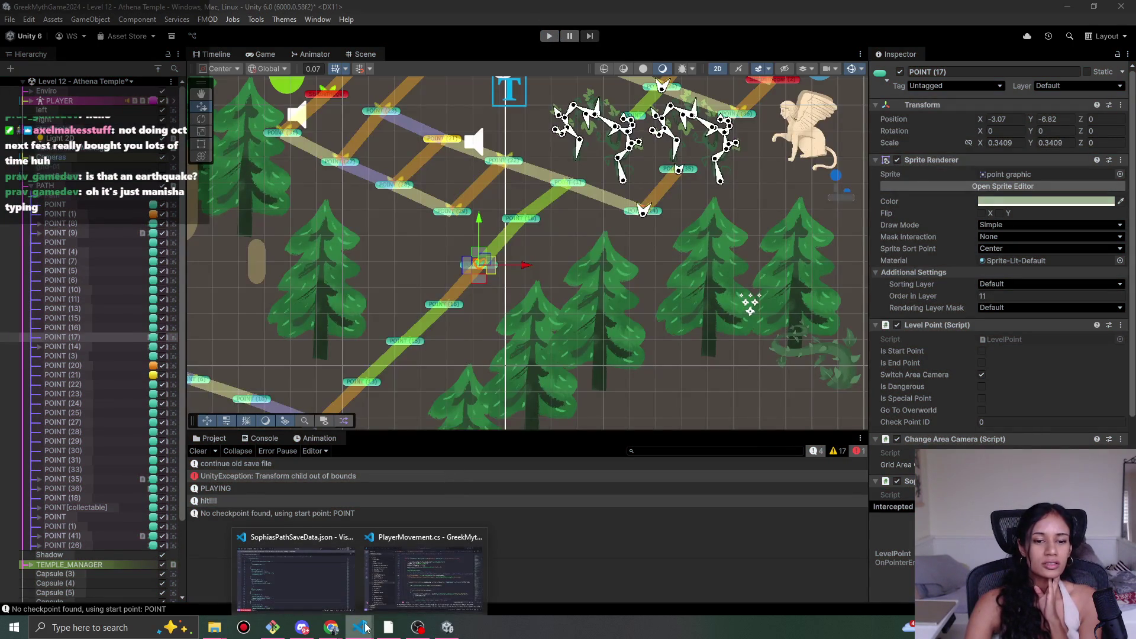
pyautogui.click(422, 580)
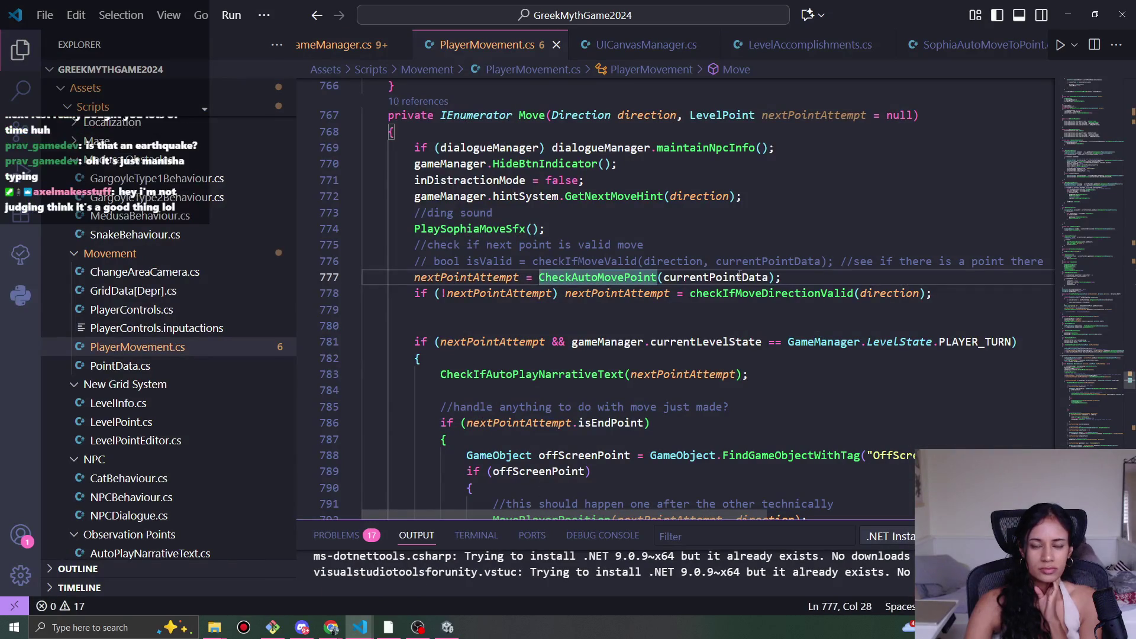
# - Change the CheckAutoMovePoint argument on line 777 from currentPointData to nextPointAttempt
pyautogui.doubleClick(722, 278)
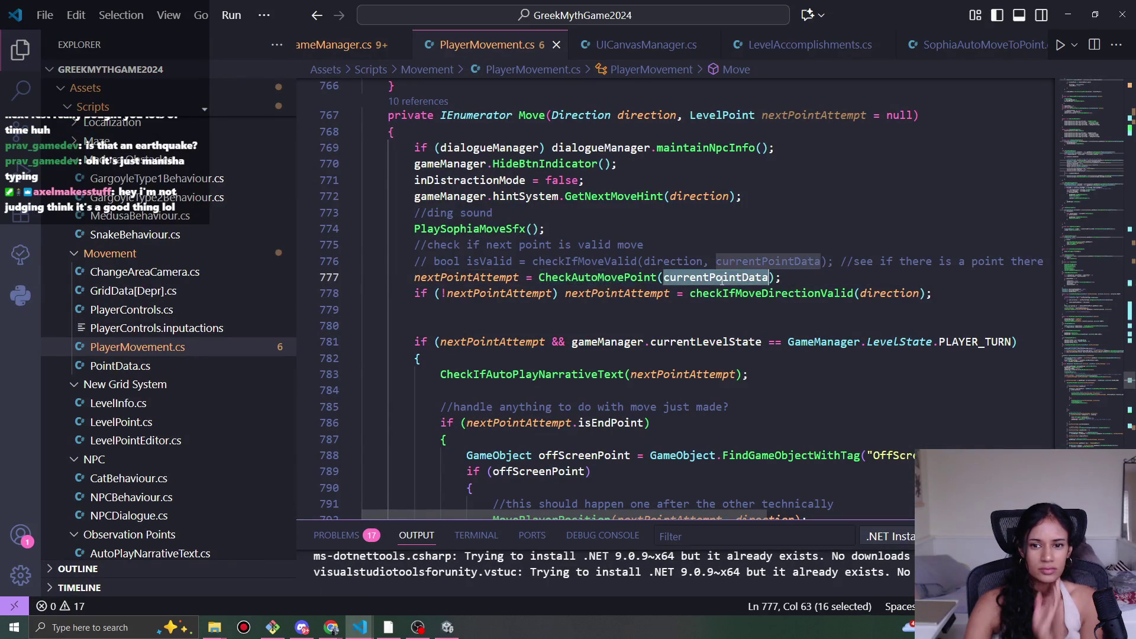
pyautogui.write('next')
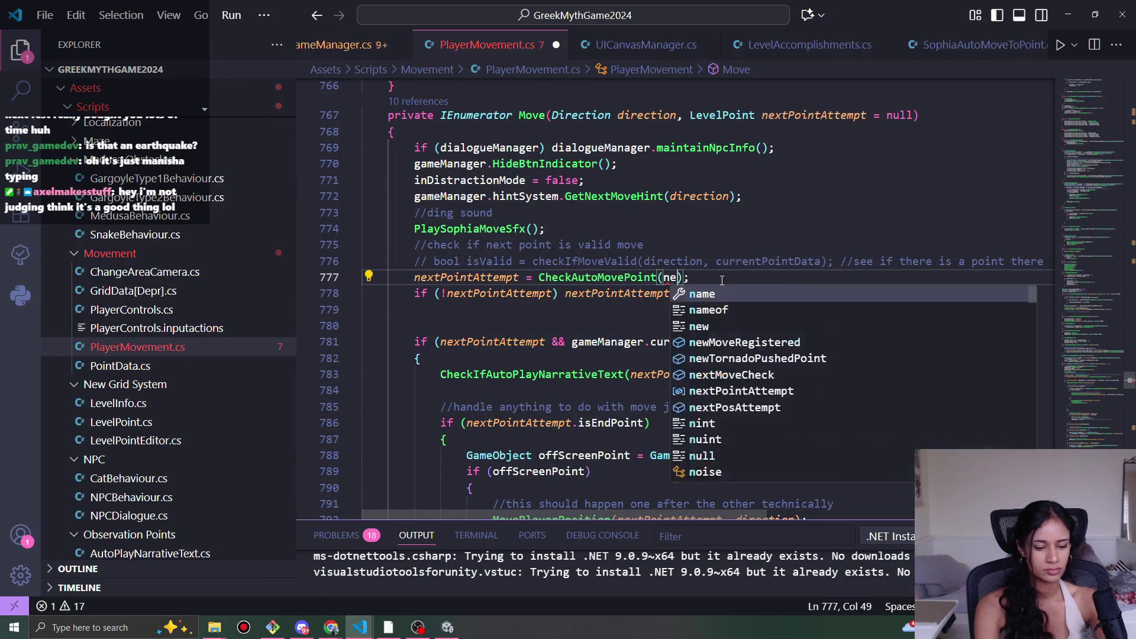
pyautogui.press('Down')
pyautogui.press('Return')
pyautogui.doubleClick(722, 279)
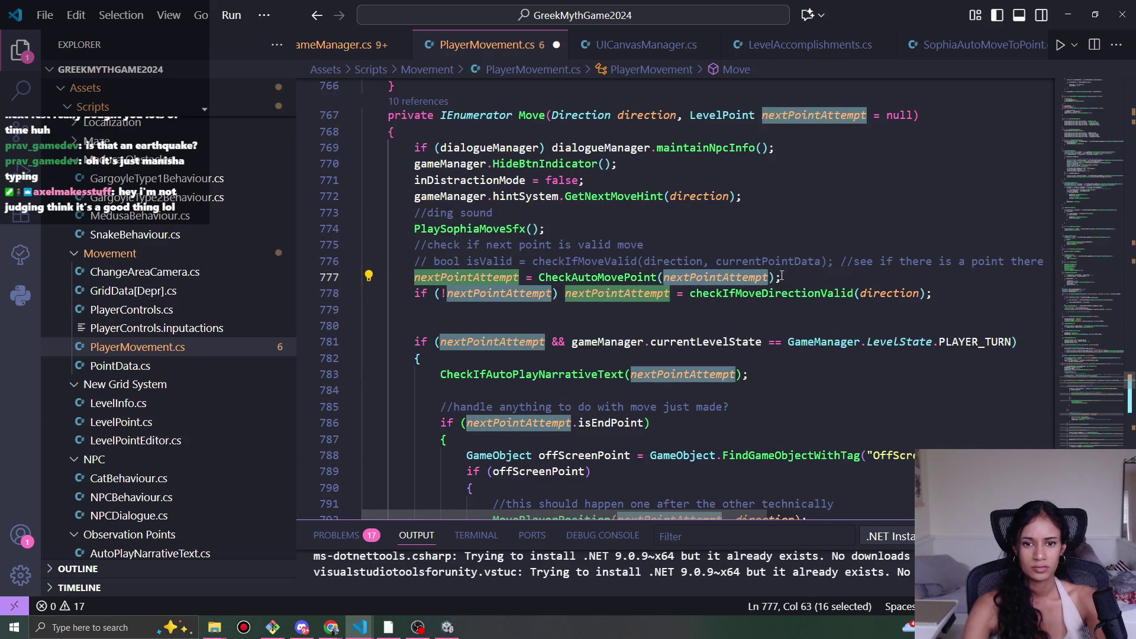
pyautogui.click(789, 278)
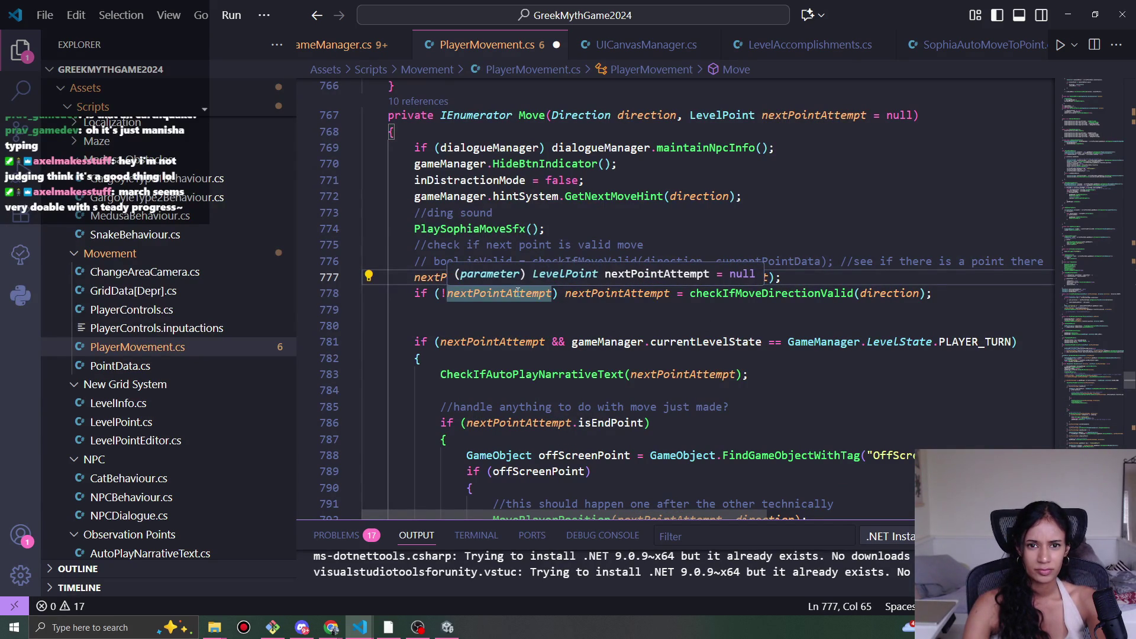
pyautogui.press('Up')
pyautogui.press('Up')
pyautogui.press('Up')
pyautogui.press('Down')
pyautogui.press('Down')
pyautogui.press('Down')
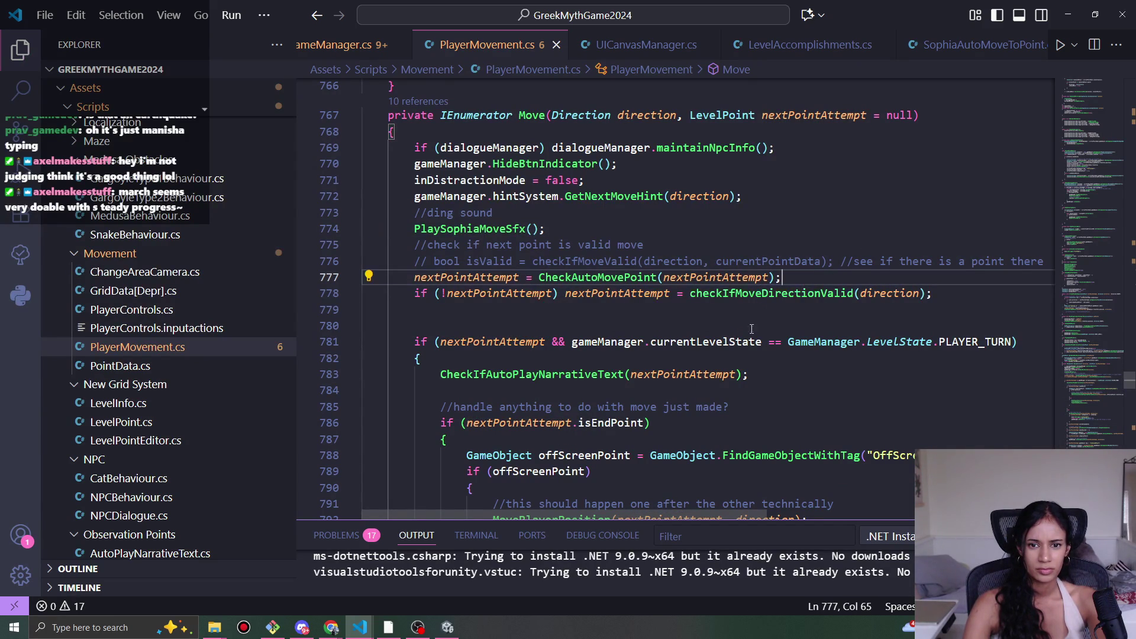
pyautogui.scroll(7, 695, 273)
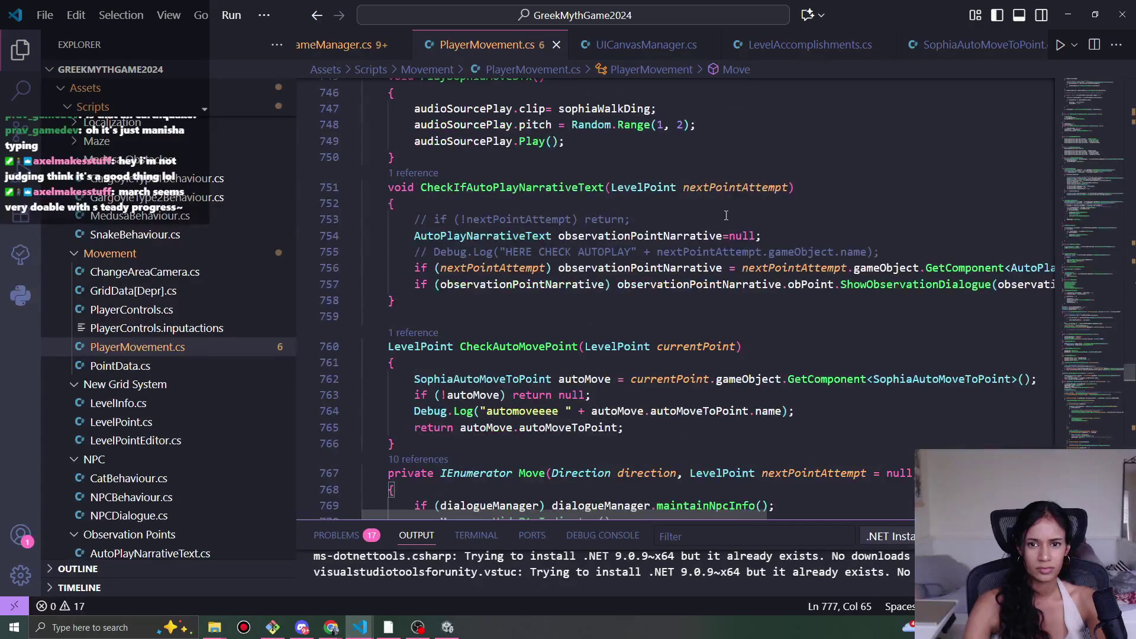
pyautogui.scroll(-4, 666, 320)
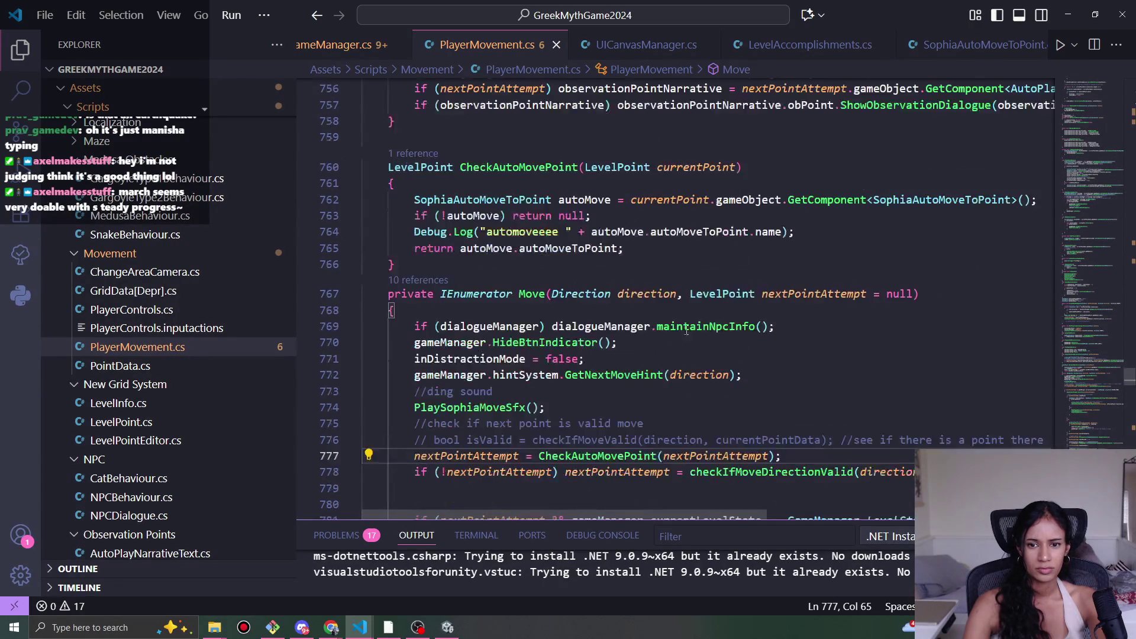
# - Rename the line 760 parameter to nextPoint and use it in the GetComponent lookup on line 762
pyautogui.doubleClick(706, 169)
pyautogui.write('nex')
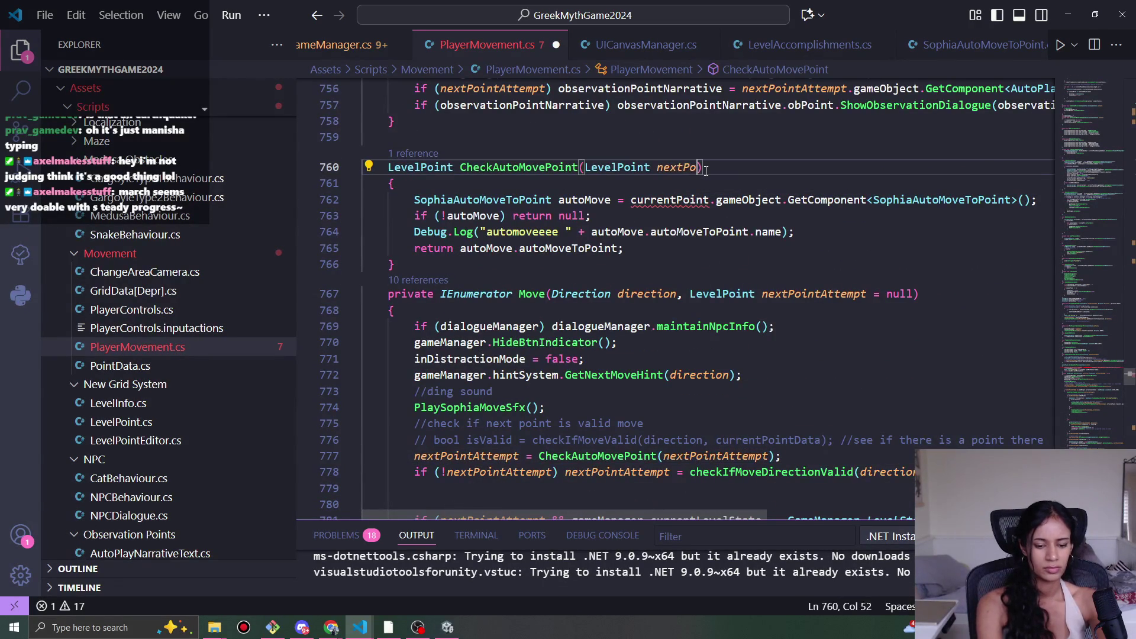
pyautogui.write('int')
pyautogui.doubleClick(707, 169)
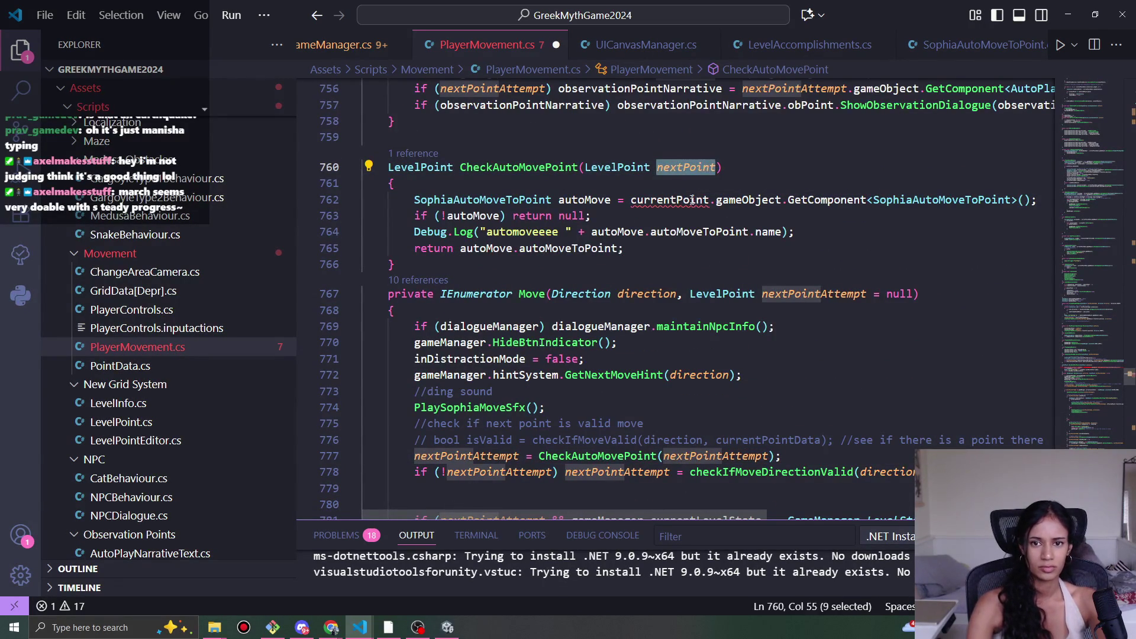
pyautogui.hotkey('ctrl', 'c')
pyautogui.doubleClick(692, 199)
pyautogui.hotkey('ctrl', 'v')
pyautogui.scroll(-2, 658, 368)
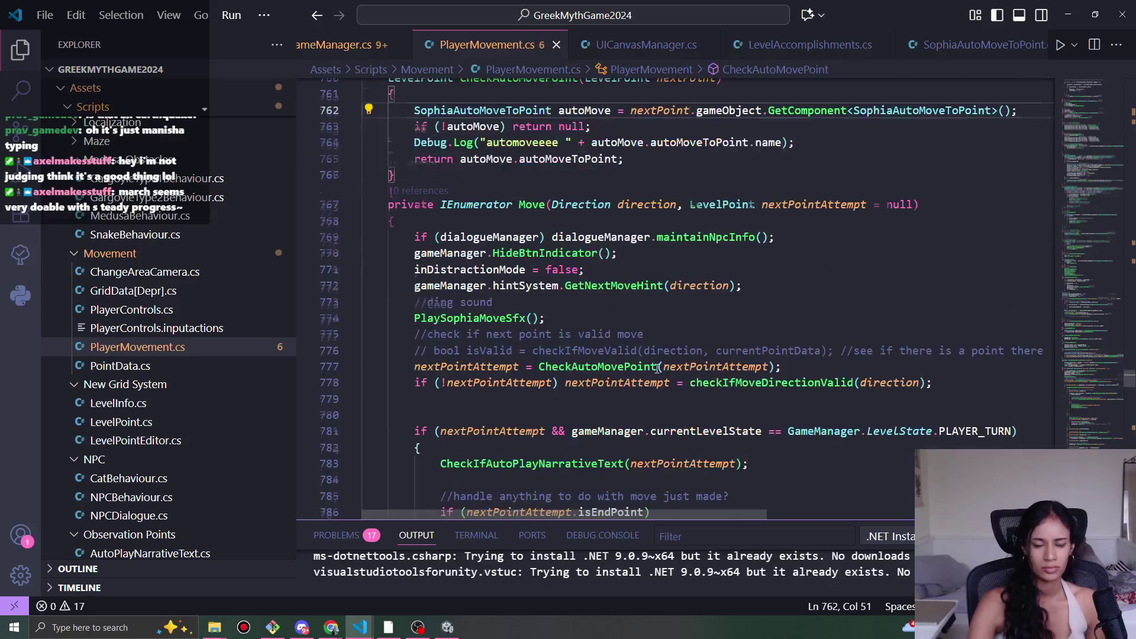
pyautogui.scroll(-2, 659, 369)
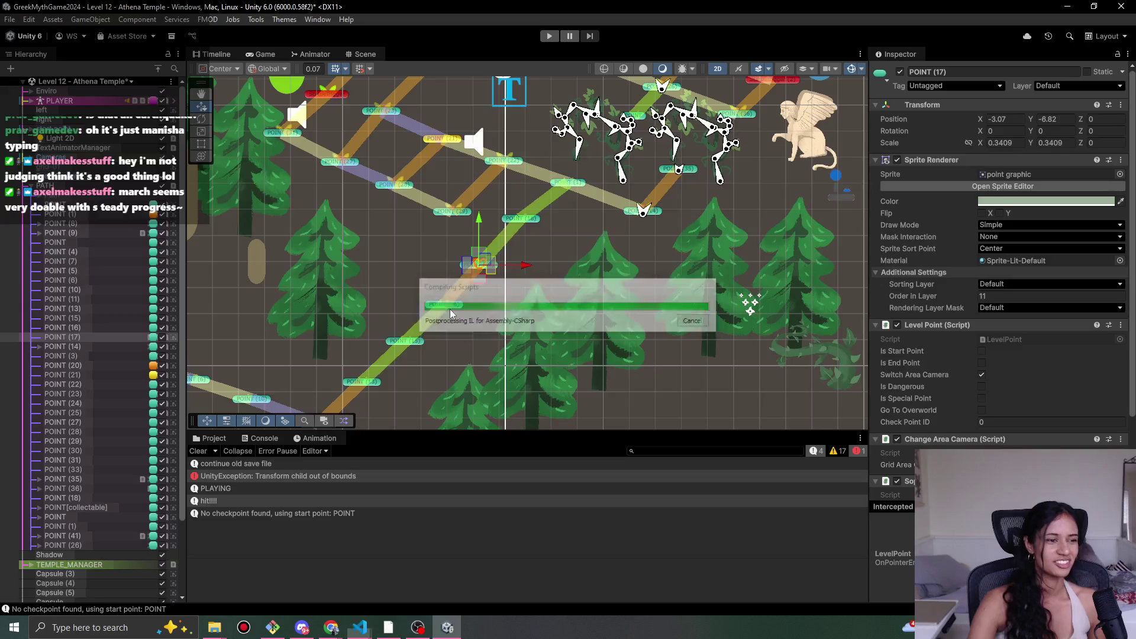
# - Play Level 12, walking Sophia along the lower path to the corner, then stop
pyautogui.click(550, 36)
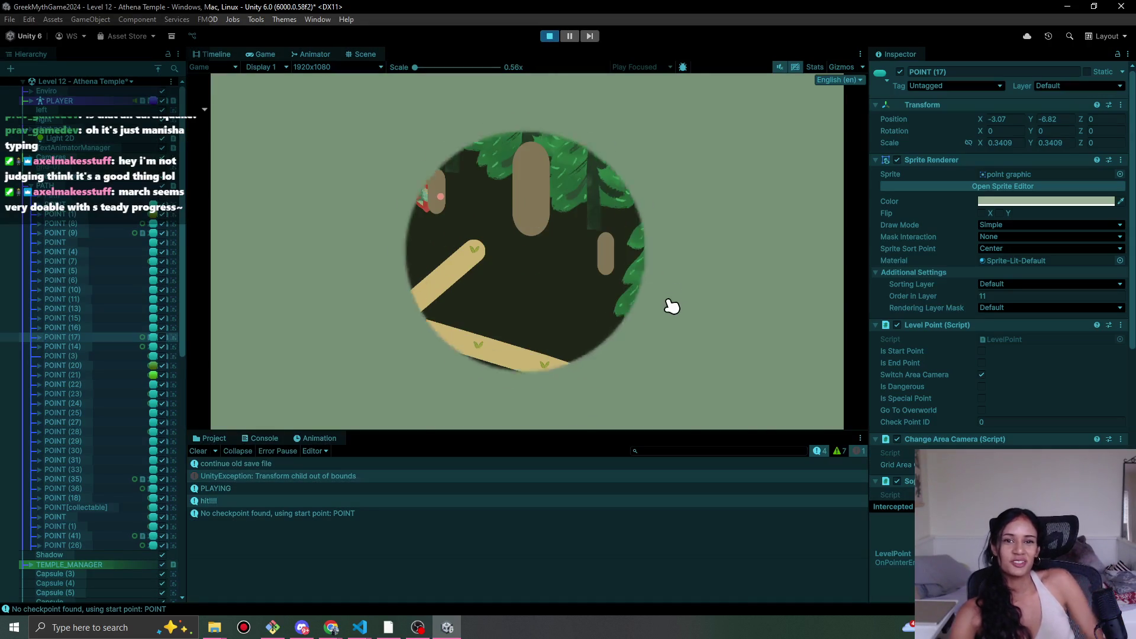
pyautogui.click(392, 335)
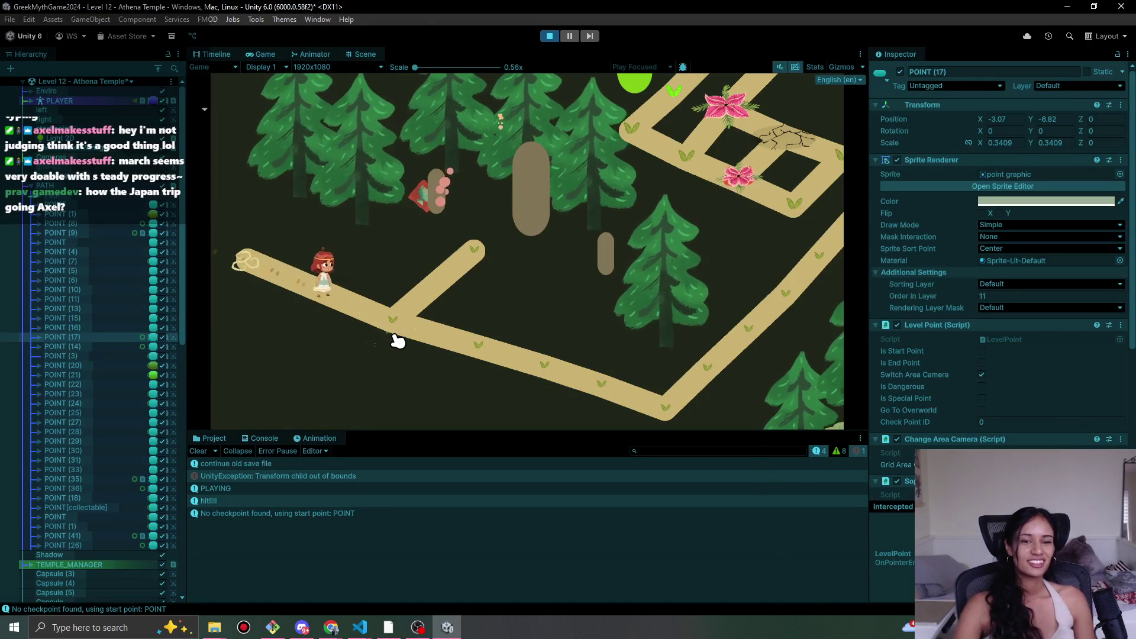
pyautogui.moveTo(472, 344)
pyautogui.mouseDown()
pyautogui.moveTo(520, 375)
pyautogui.moveTo(670, 409)
pyautogui.moveTo(778, 322)
pyautogui.mouseUp()
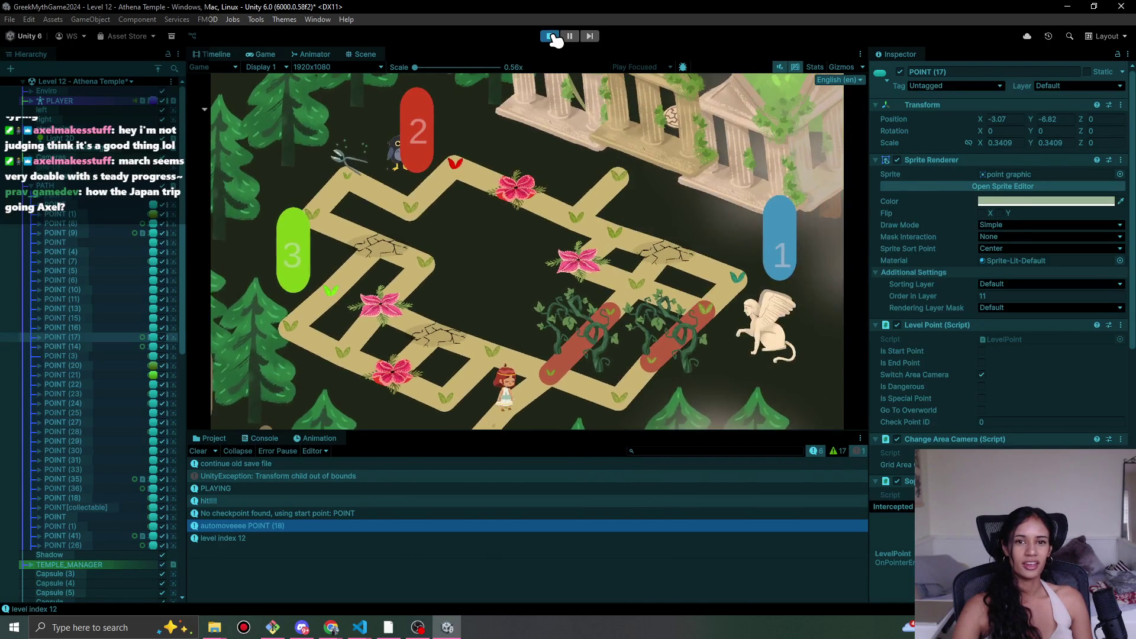
pyautogui.click(551, 37)
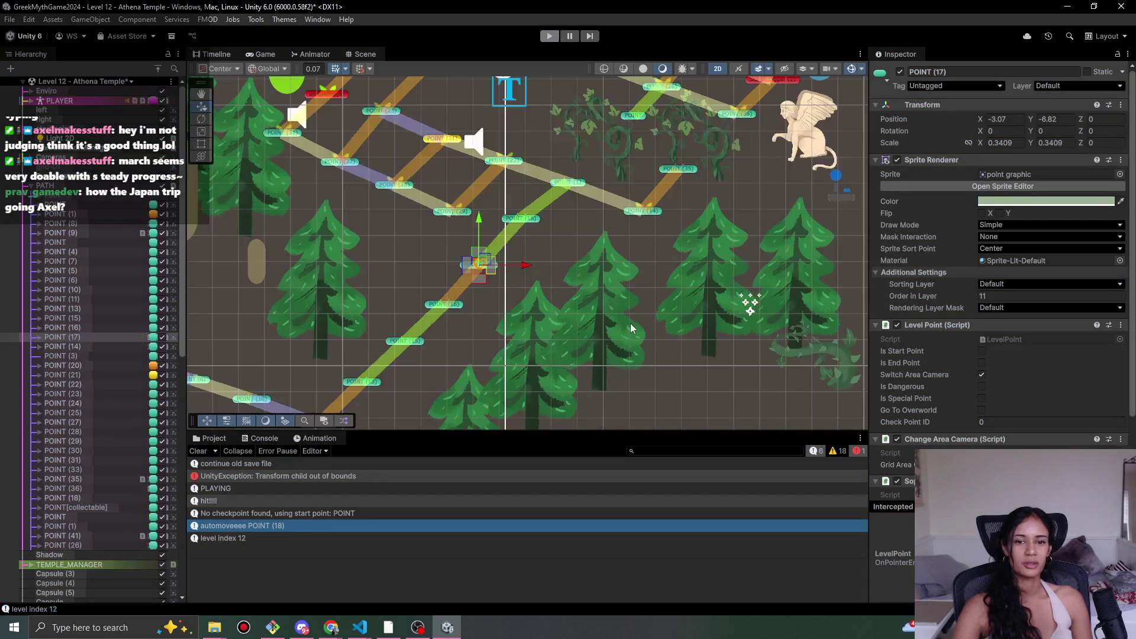
# - Replay, moving Sophia up the temple path and past the red vine pad, then stop
pyautogui.click(558, 36)
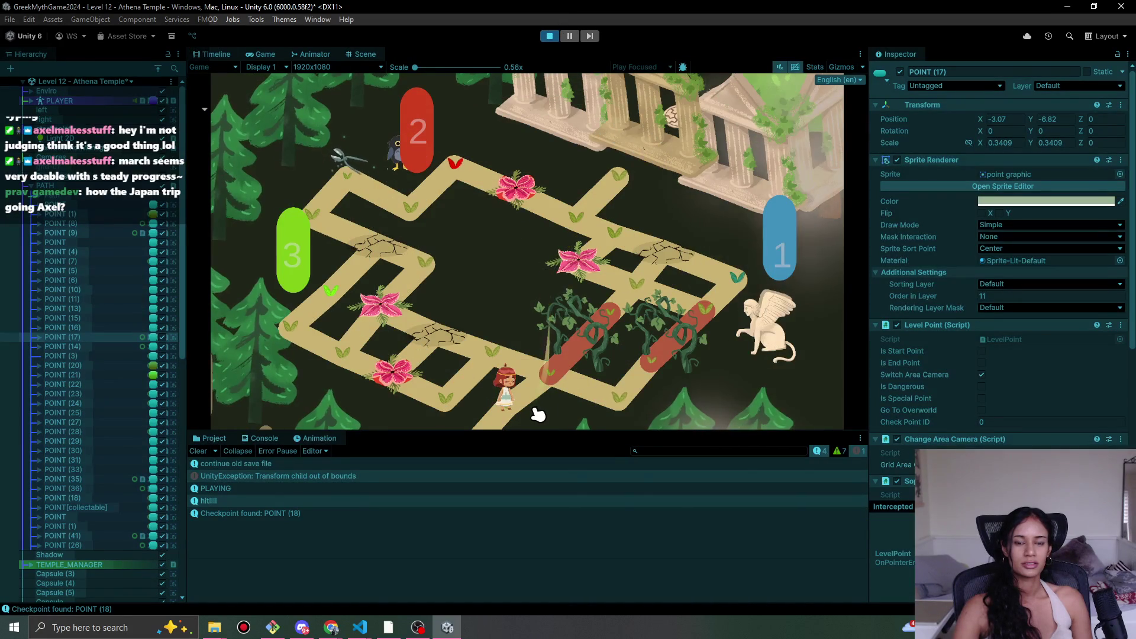
pyautogui.click(496, 418)
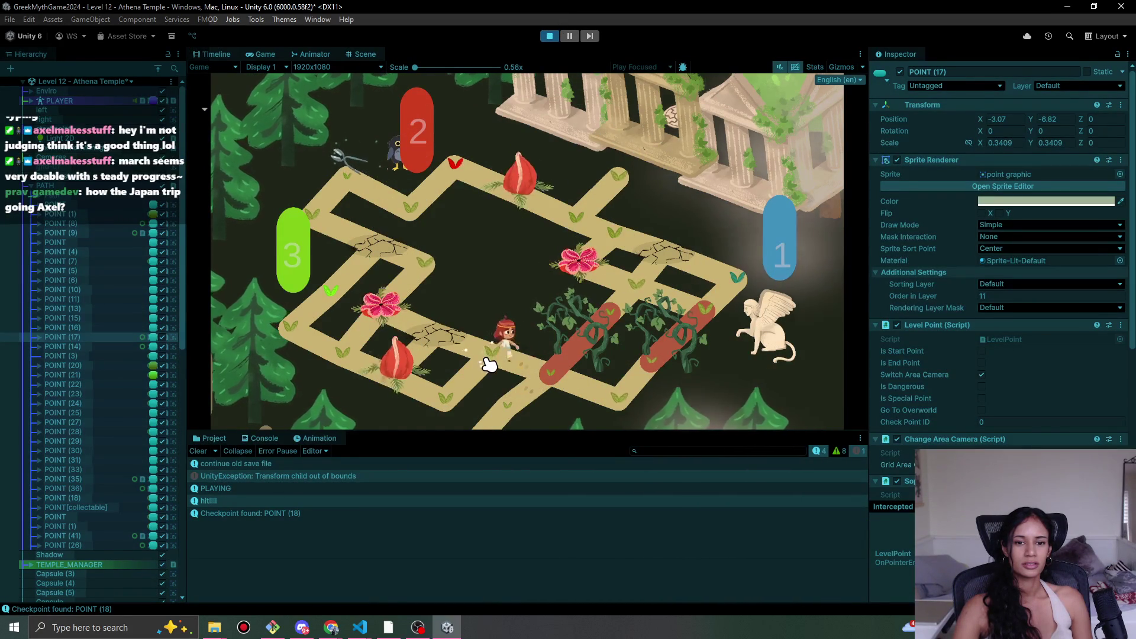
pyautogui.click(540, 370)
pyautogui.click(610, 407)
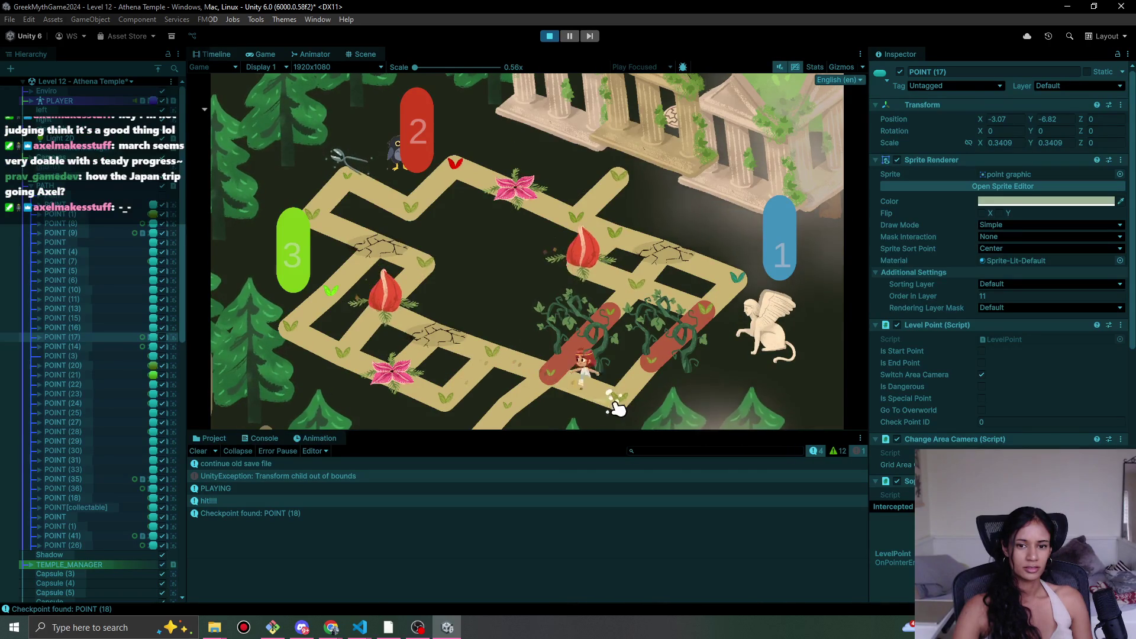
pyautogui.click(550, 376)
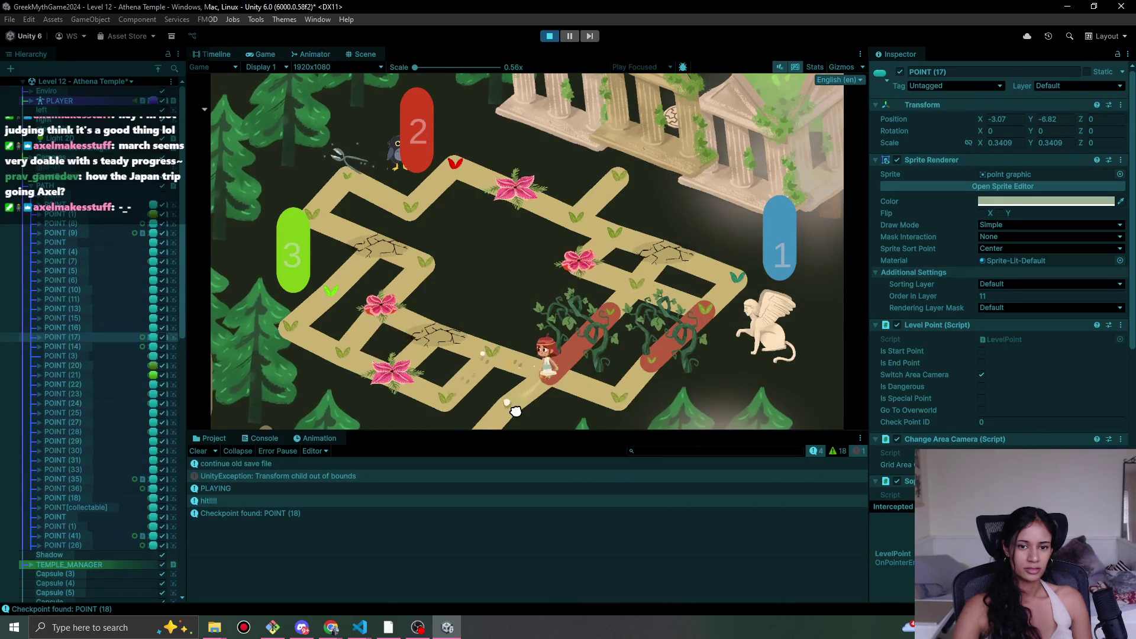
pyautogui.click(505, 420)
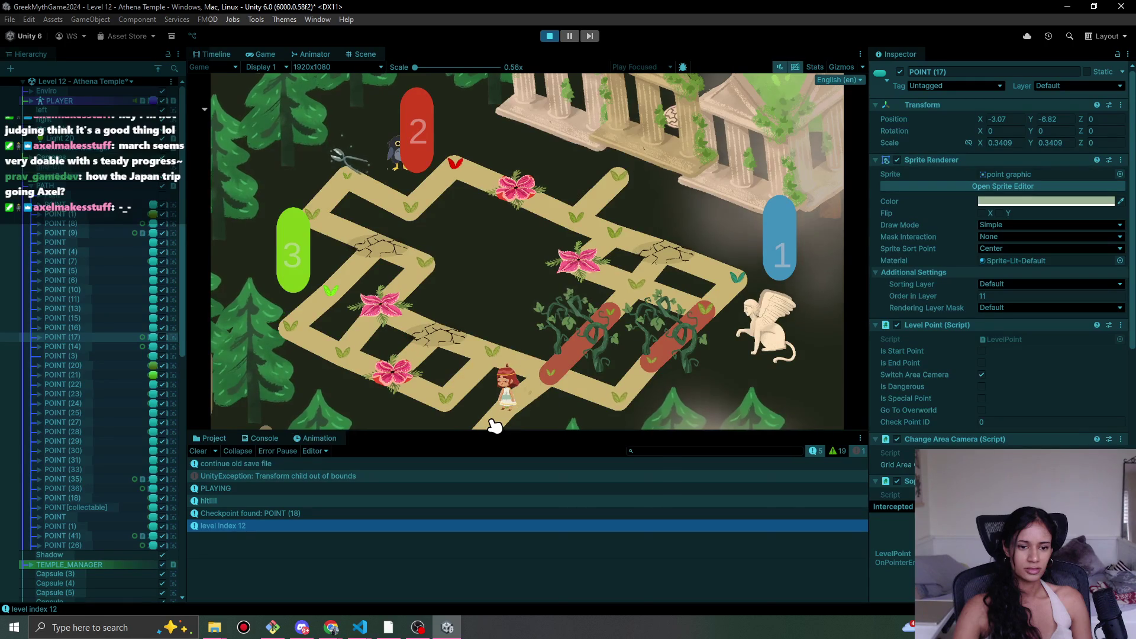
pyautogui.click(551, 36)
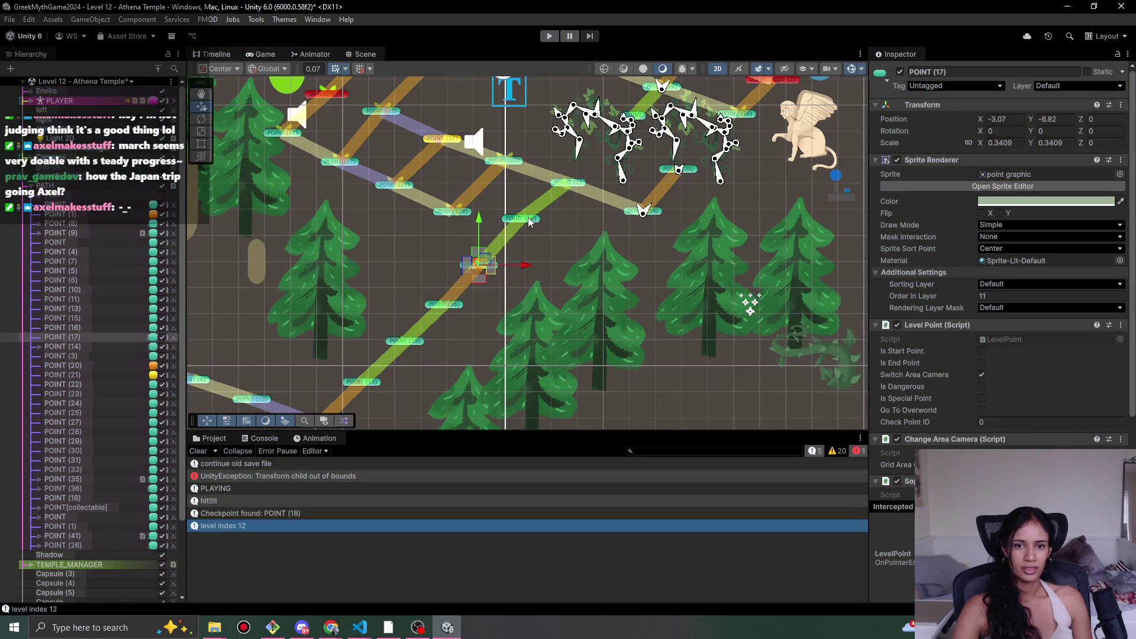
# - Add Sophia Auto Move To Point to POINT (18) and drag POINT (17) into its Auto Move To Point field
pyautogui.click(529, 221)
pyautogui.scroll(-3, 916, 419)
pyautogui.click(970, 445)
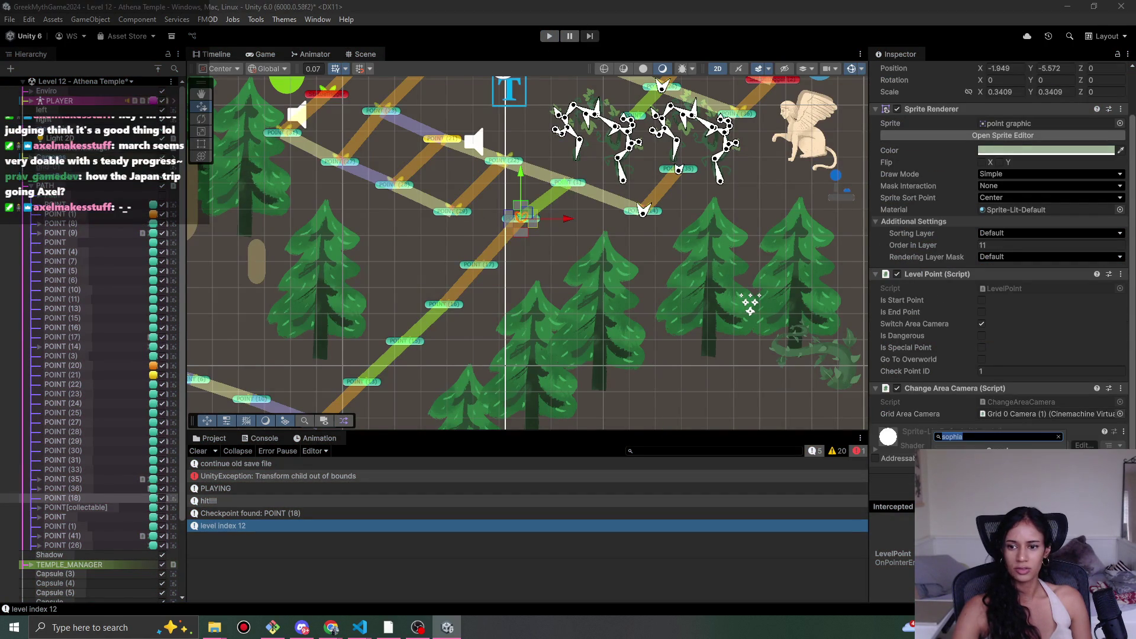
pyautogui.press('Return')
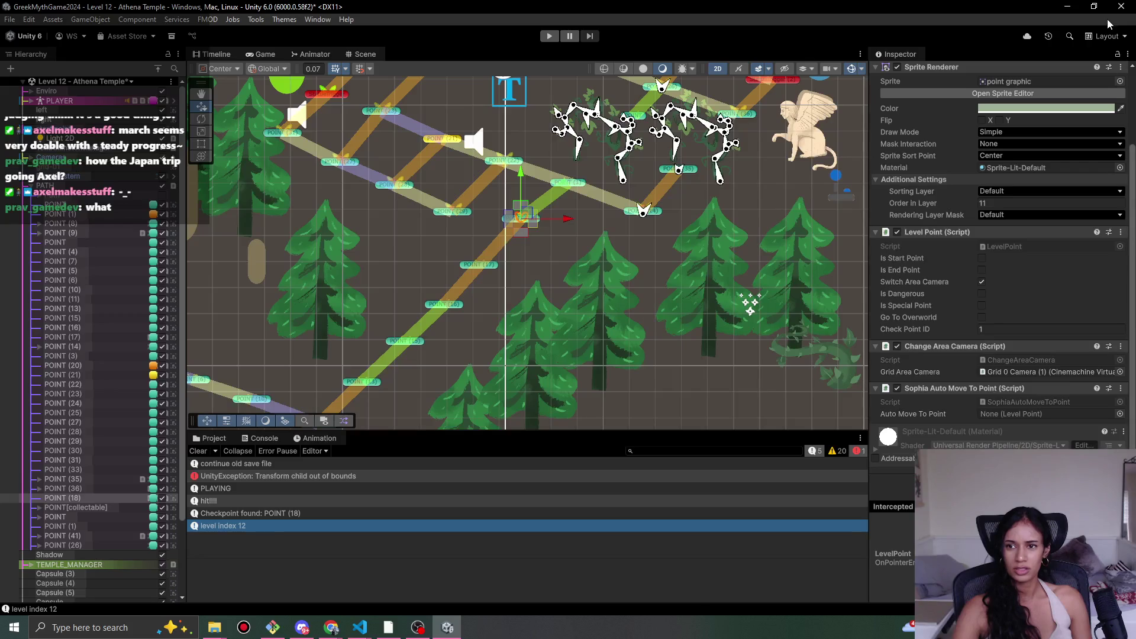
pyautogui.click(1118, 54)
pyautogui.click(481, 263)
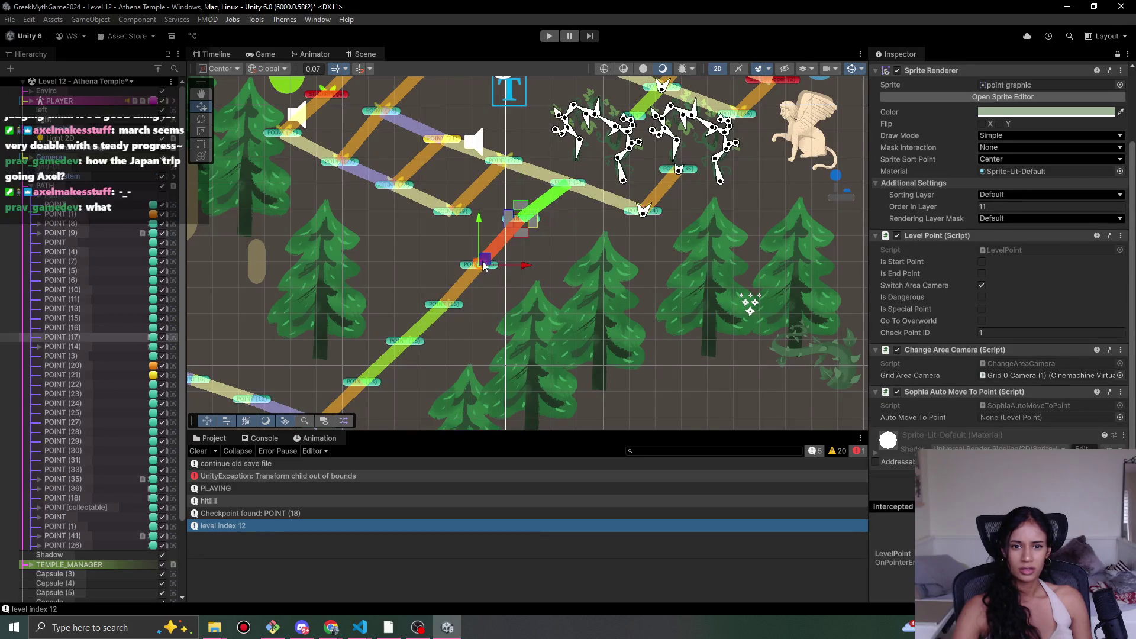
pyautogui.moveTo(1028, 403); pyautogui.dragTo(1033, 417)
pyautogui.click(1118, 54)
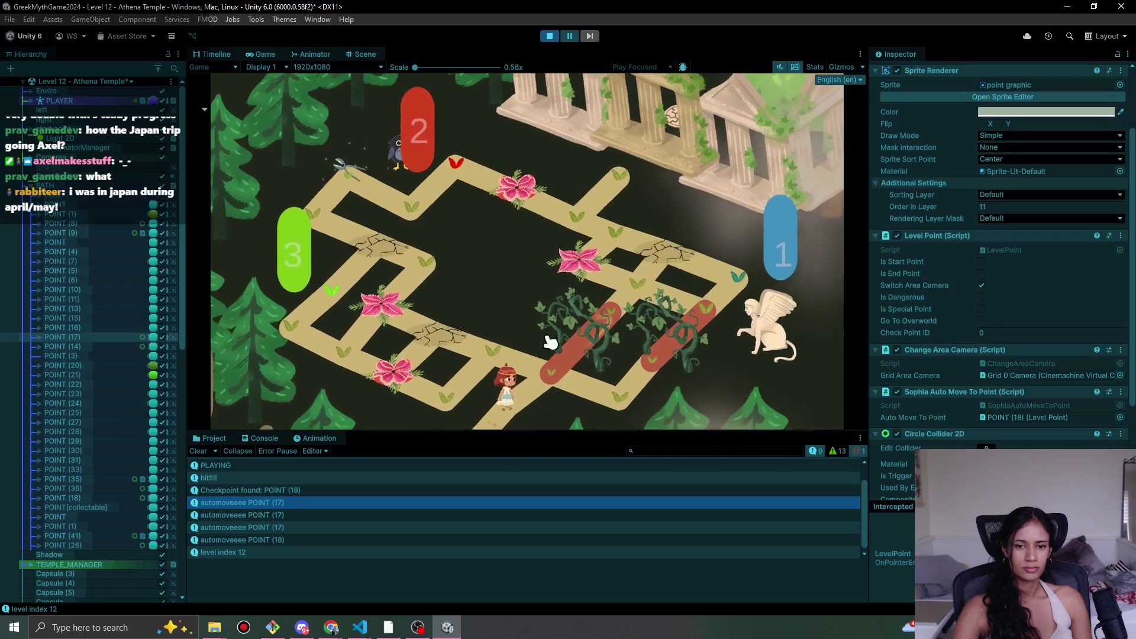
# - Playtest by walking Sophia up the path, watch the POINT (17)/(18) automove logs, then stop
pyautogui.click(551, 343)
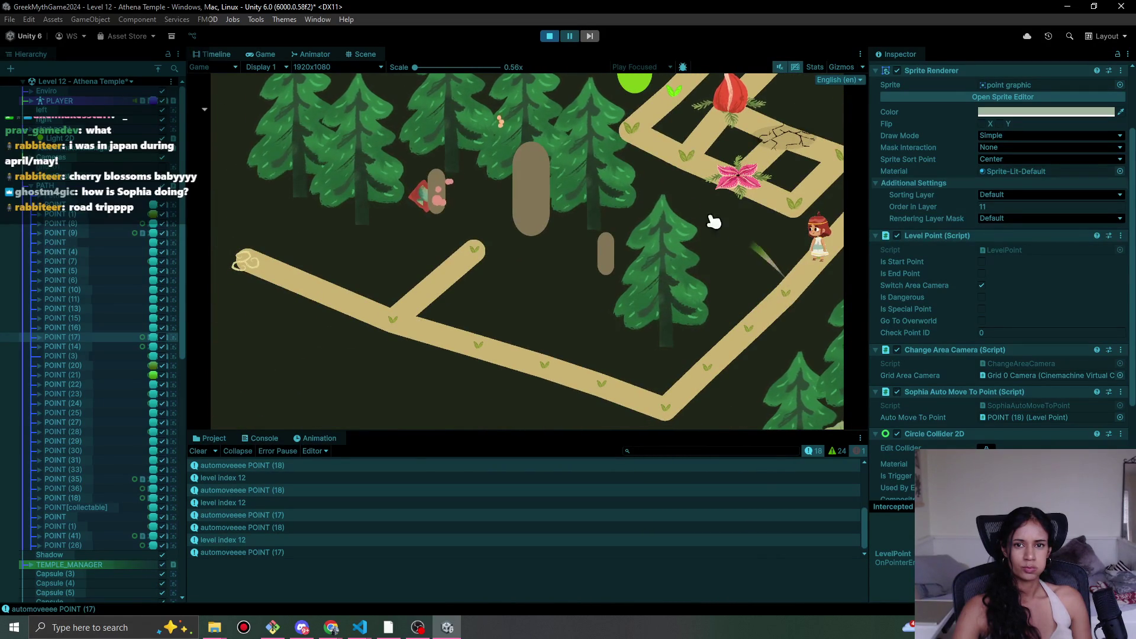
pyautogui.click(550, 36)
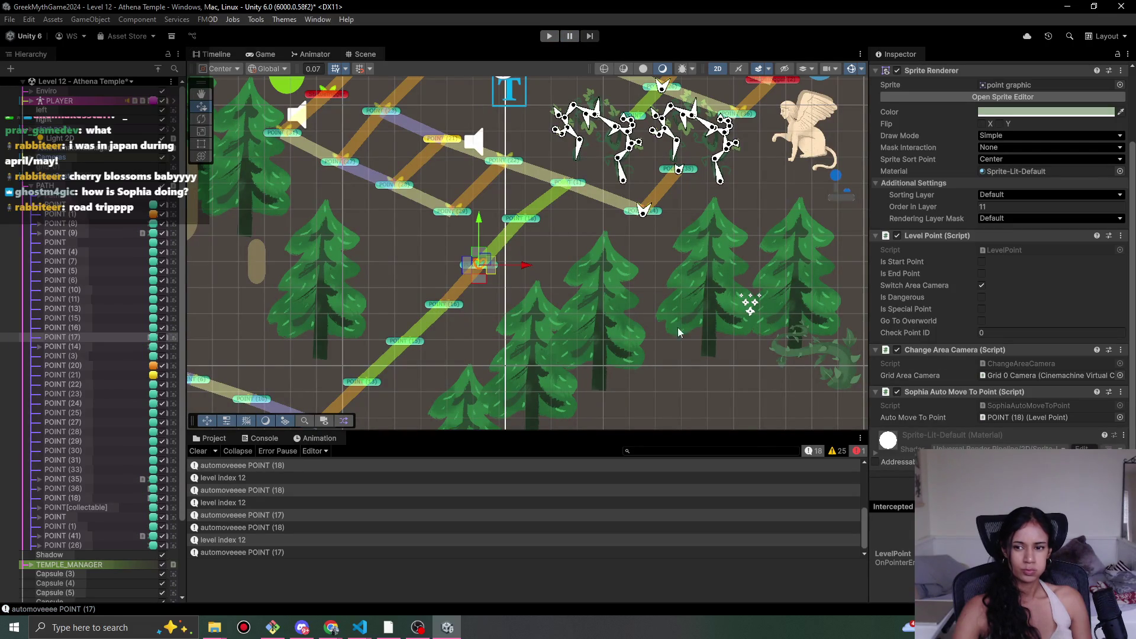
# - Copy POINT (17)'s Change Area Camera component, then add Sophia Auto Move To Point to POINT (16)
pyautogui.rightClick(987, 351)
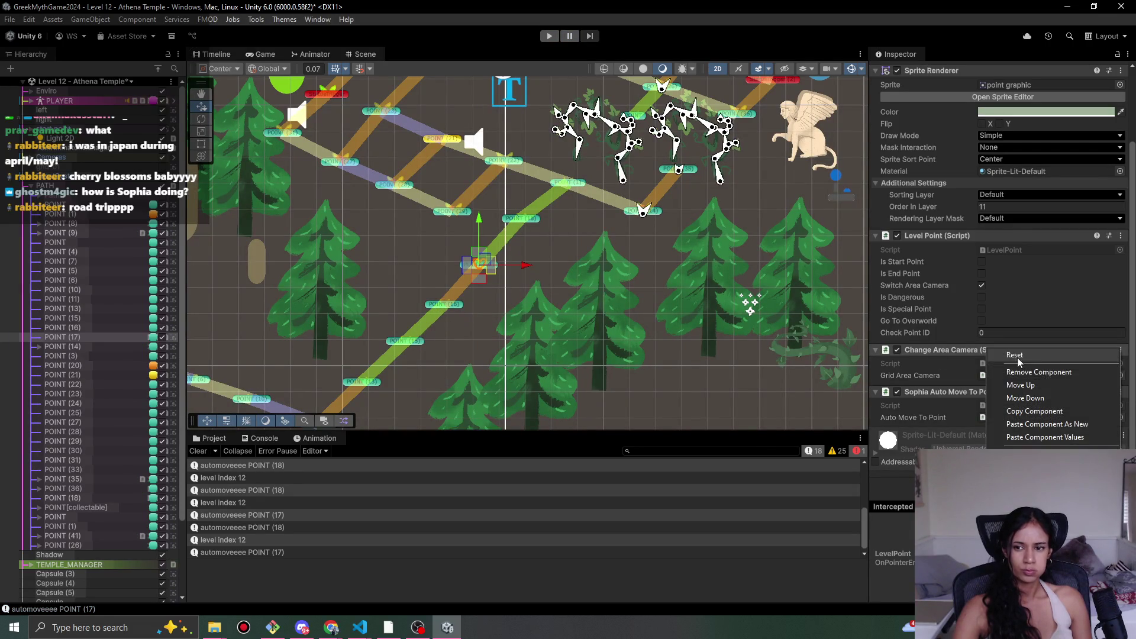
pyautogui.click(1037, 417)
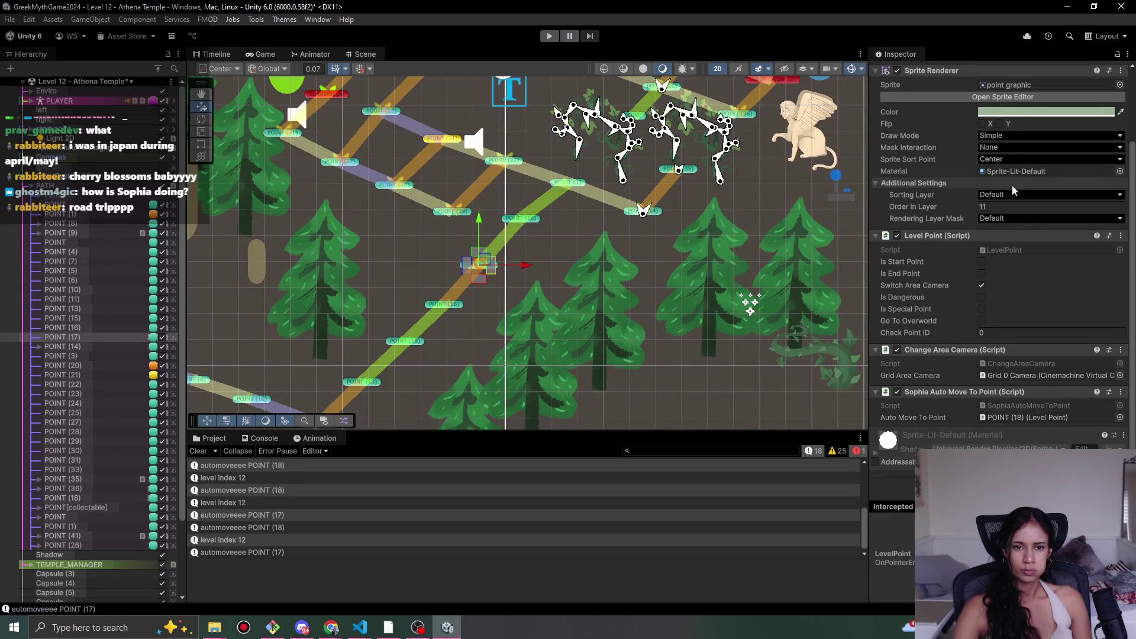
pyautogui.click(454, 312)
pyautogui.click(954, 445)
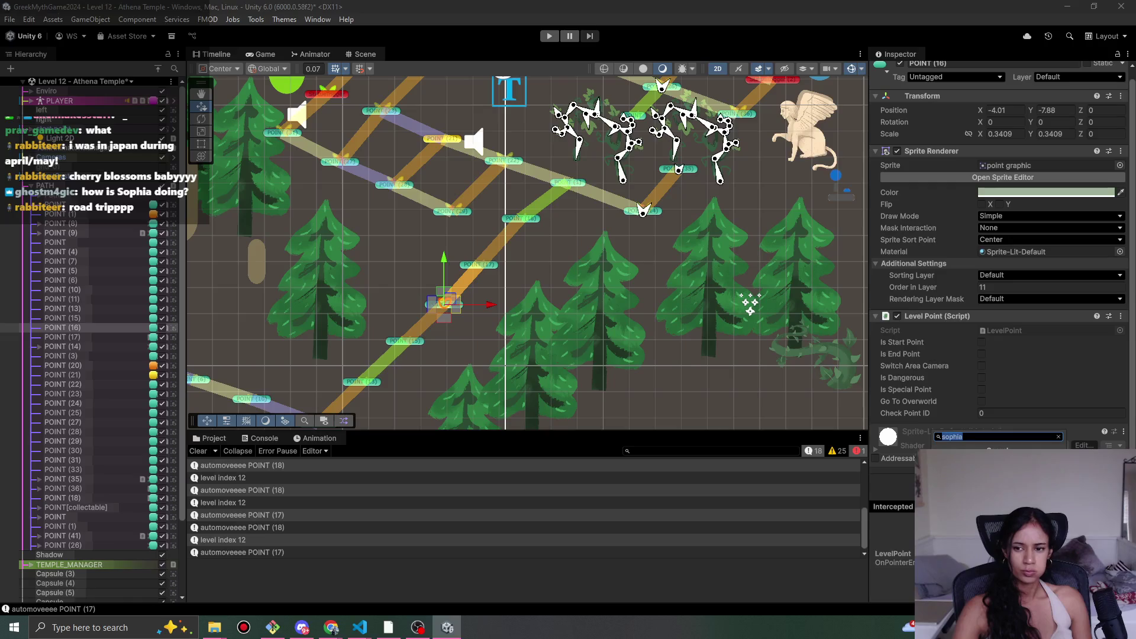
pyautogui.press('Return')
pyautogui.scroll(-1, 1001, 278)
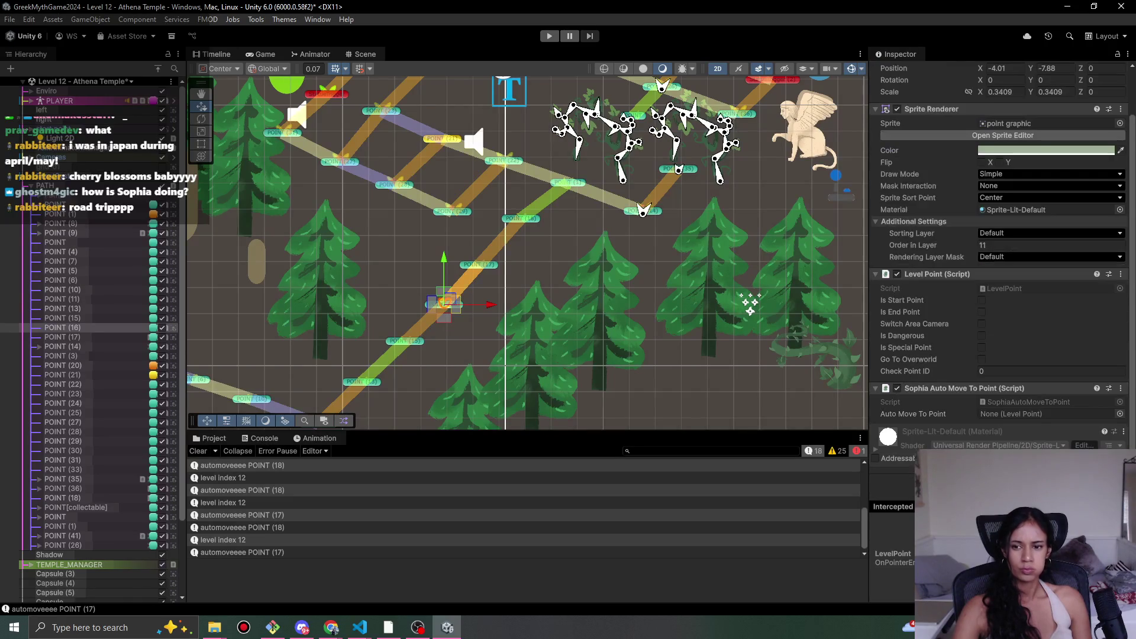
# - Add a Change Area Camera component to POINT (16) and paste the copied values into it
pyautogui.click(999, 455)
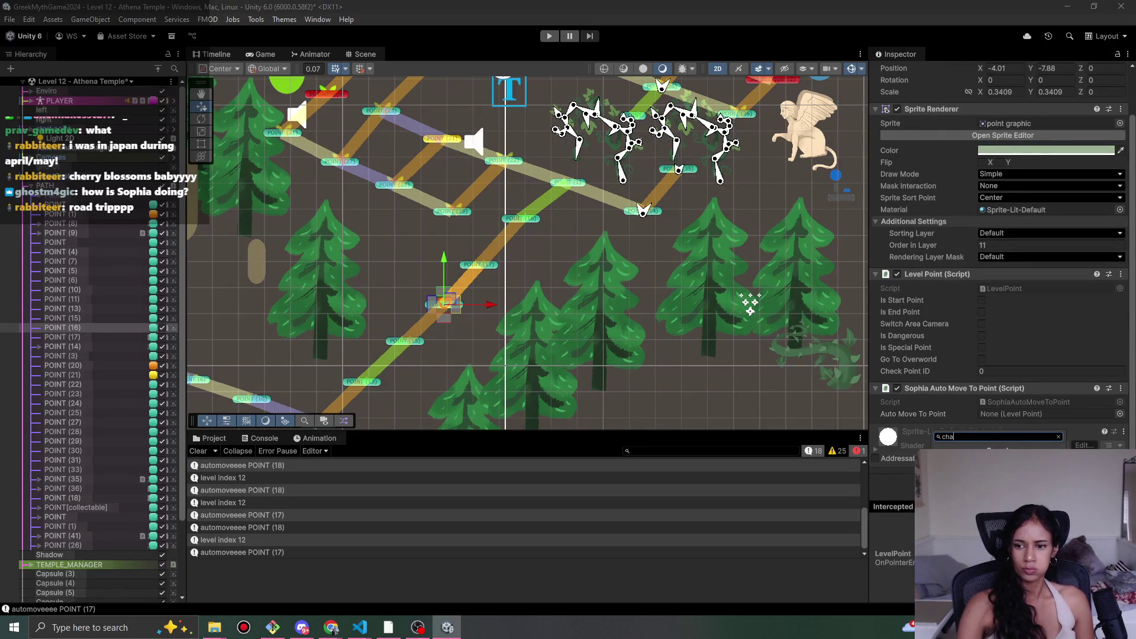
pyautogui.press('Return')
pyautogui.rightClick(1005, 436)
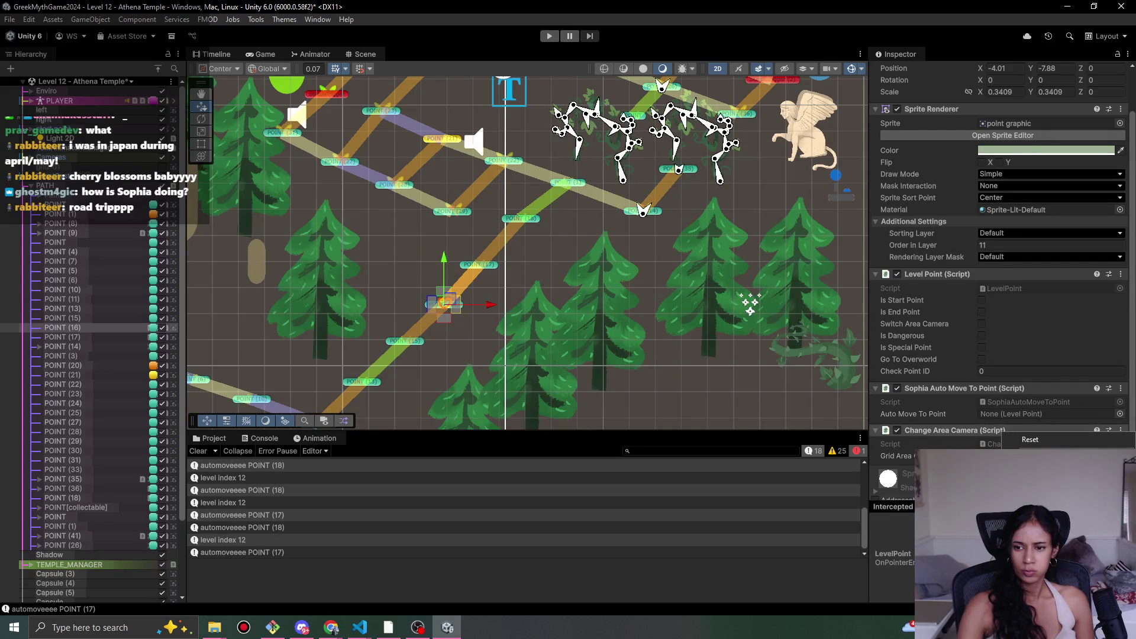
pyautogui.click(1030, 439)
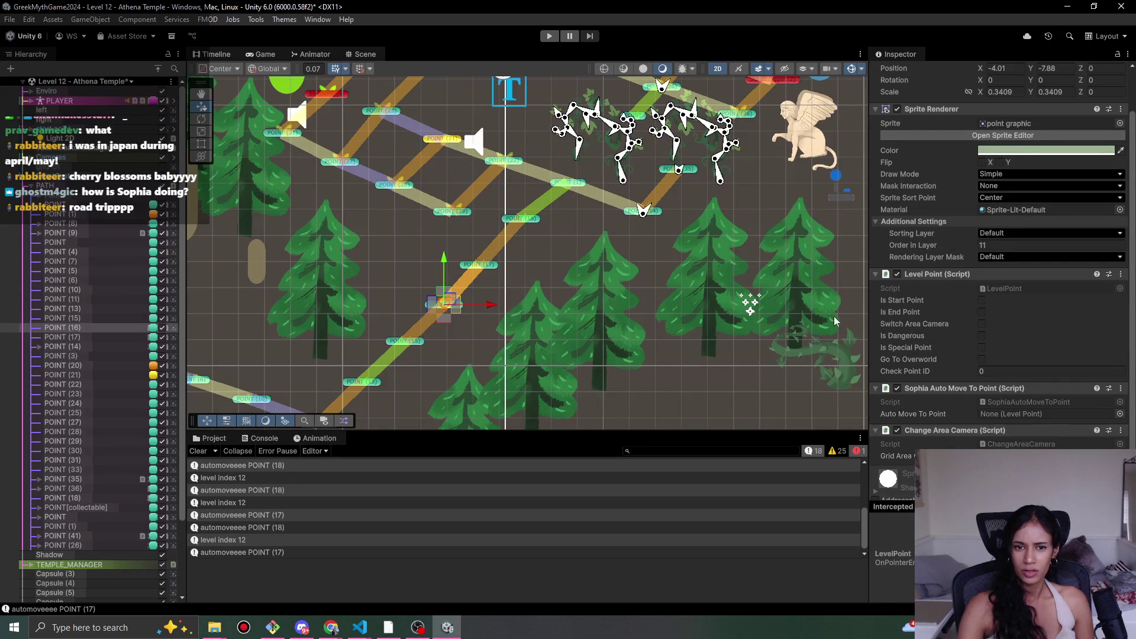
# - Set POINT (16)'s Auto Move To Point target to POINT (18) by searching '18', then select POINT (17)
pyautogui.click(1121, 416)
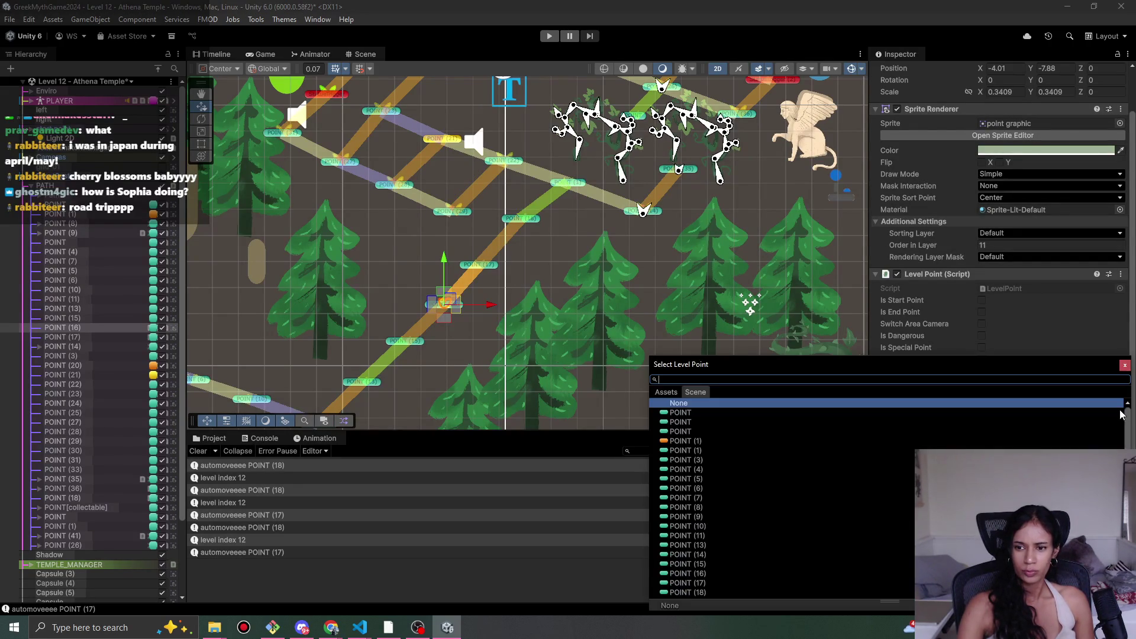
pyautogui.write('18')
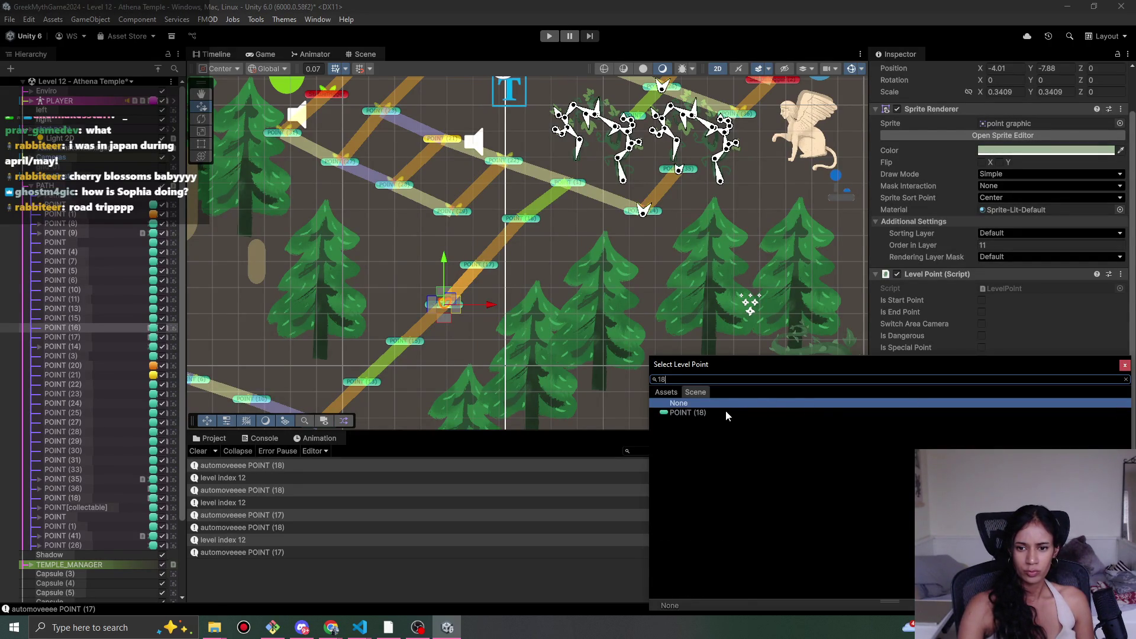
pyautogui.doubleClick(727, 414)
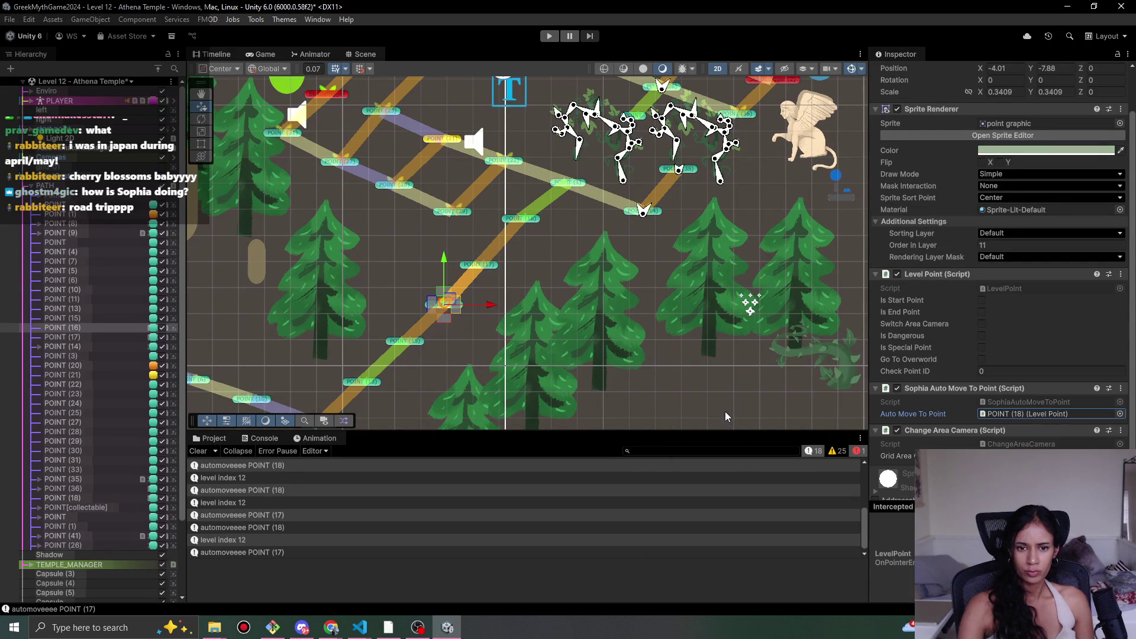
pyautogui.click(490, 268)
pyautogui.scroll(2, 992, 77)
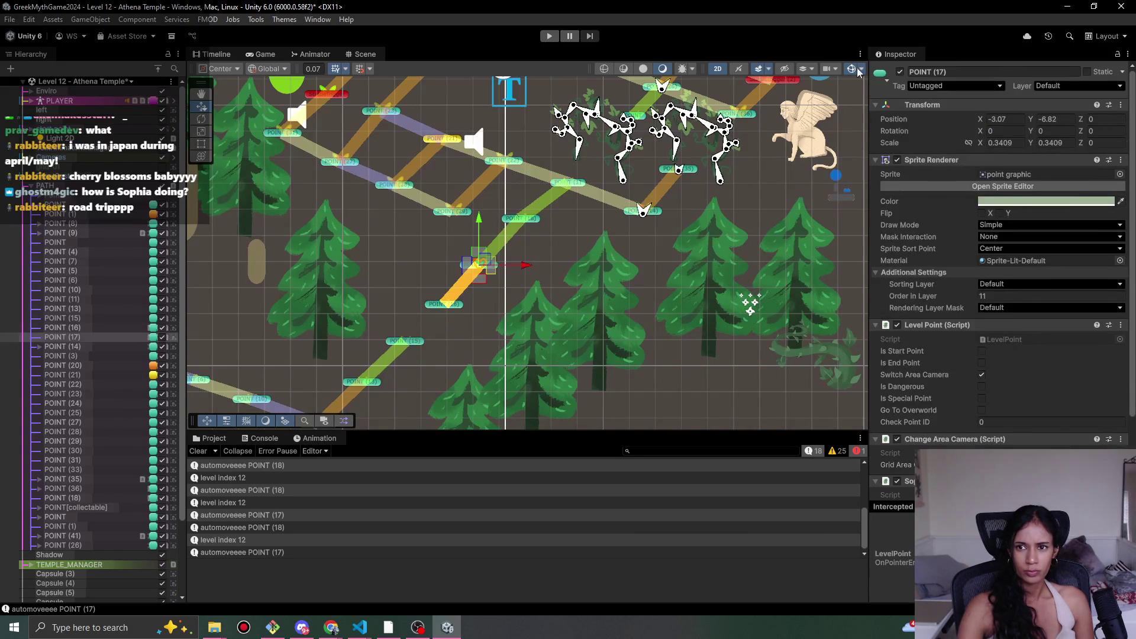
# - Deactivate POINT (17), undoing an accidental selection of POINT (15) along the way
pyautogui.click(900, 72)
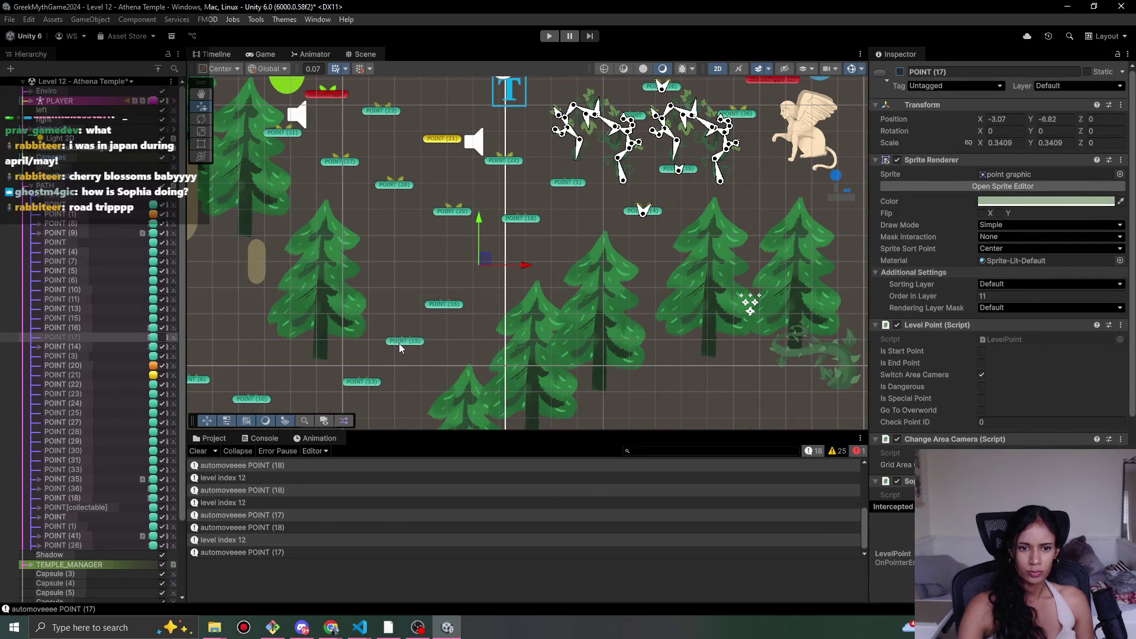
pyautogui.click(417, 341)
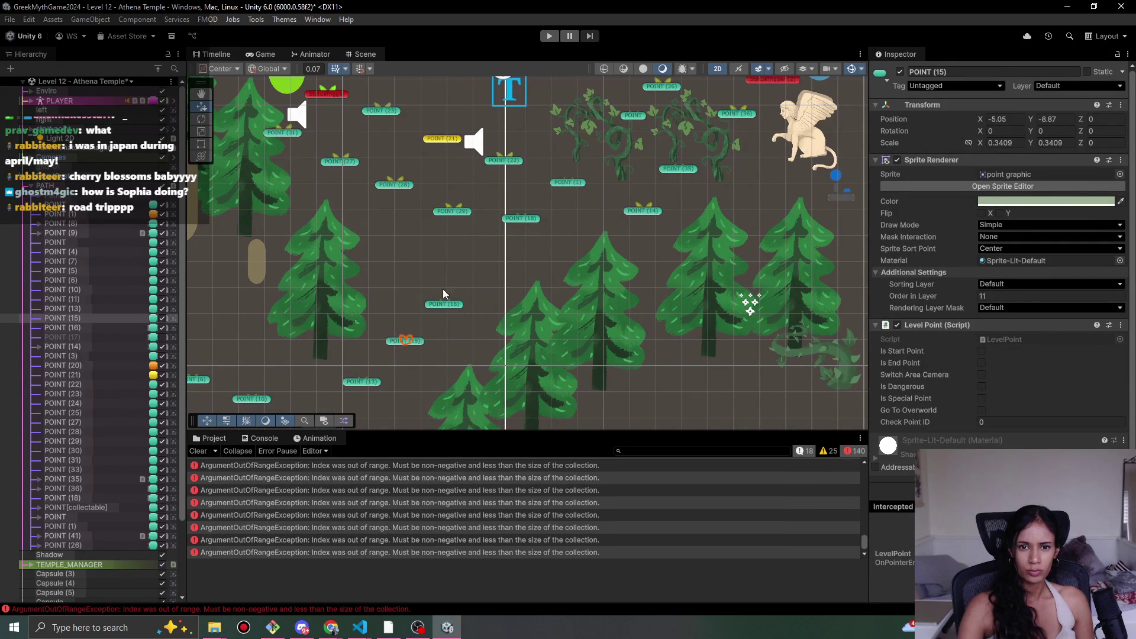
pyautogui.hotkey('ctrl', 'z')
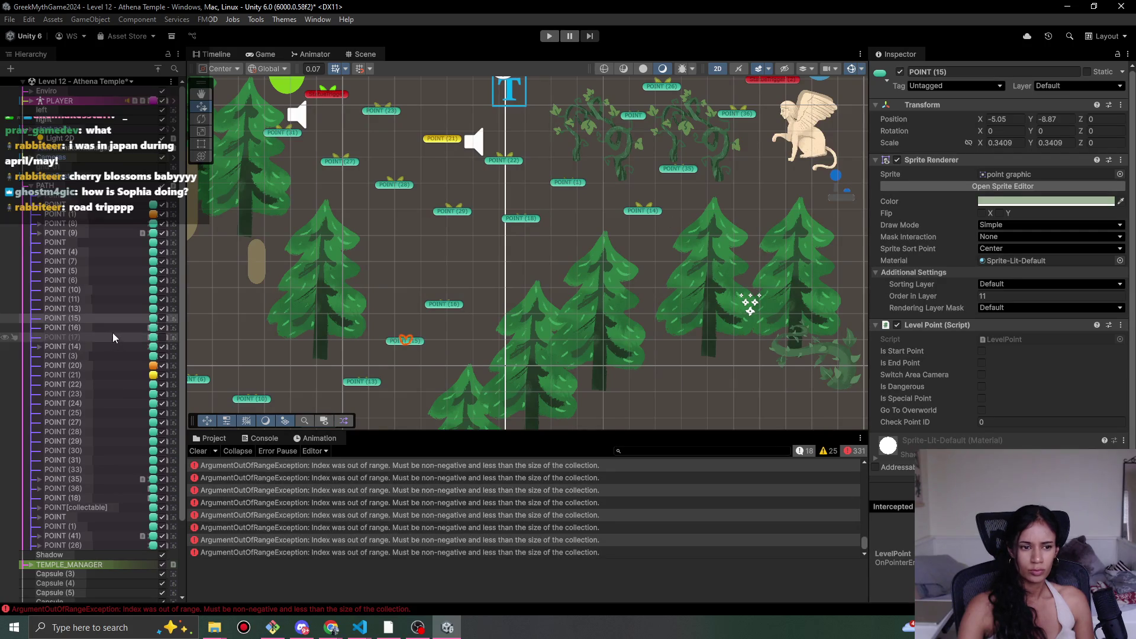
pyautogui.click(900, 72)
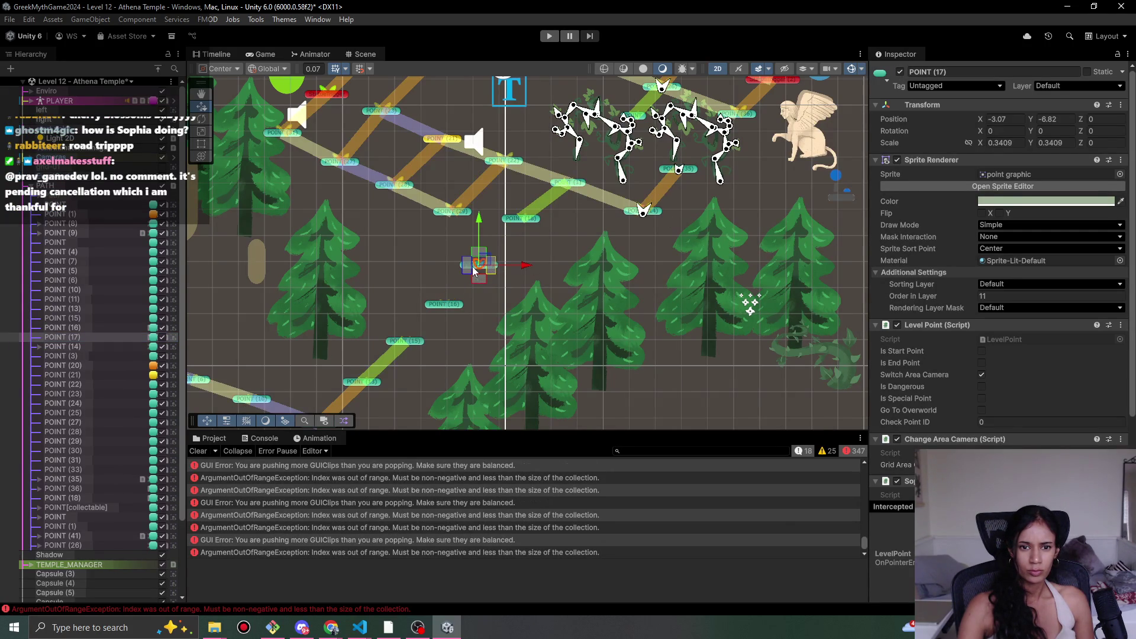
pyautogui.click(900, 72)
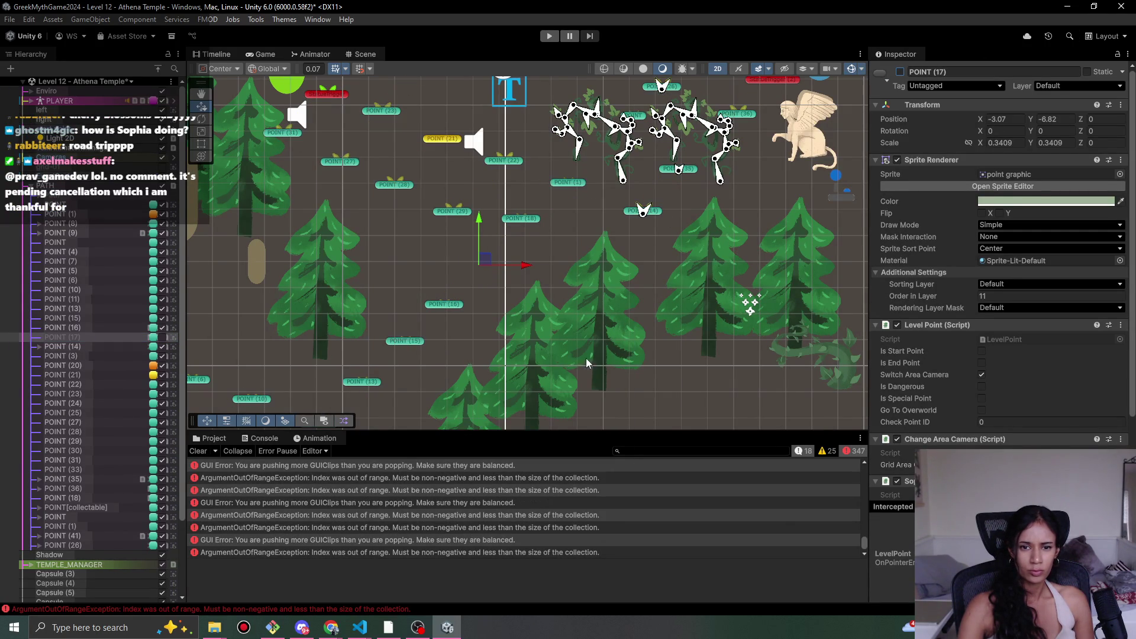
# - Clear the Console and drag POINT (16) into POINT (18)'s Auto Move To Point field
pyautogui.click(205, 453)
pyautogui.click(442, 307)
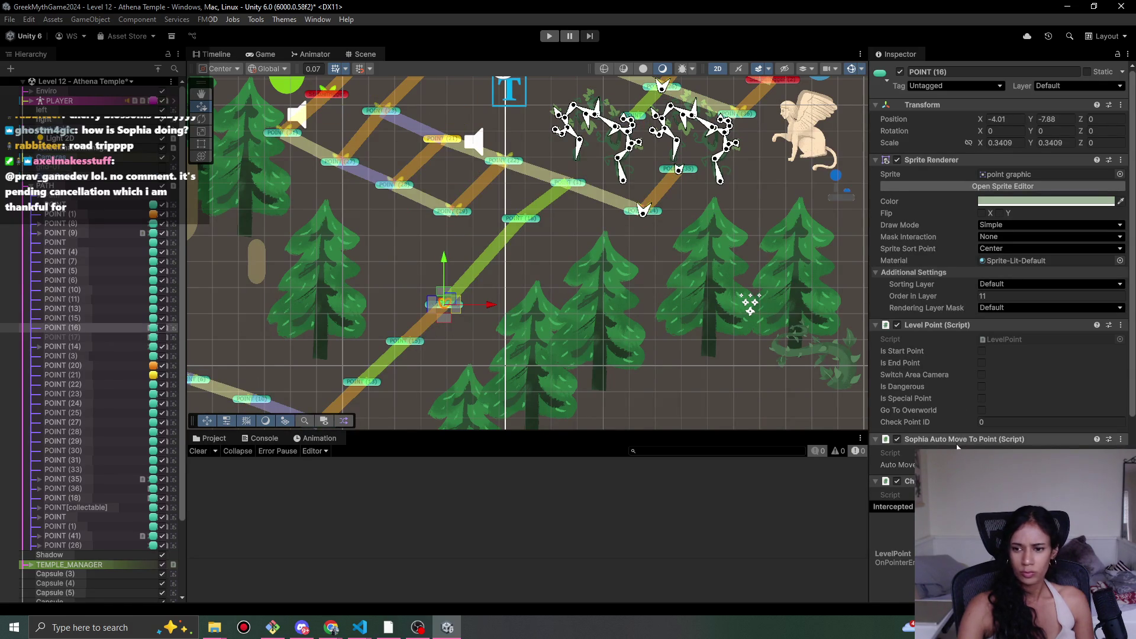
pyautogui.click(521, 219)
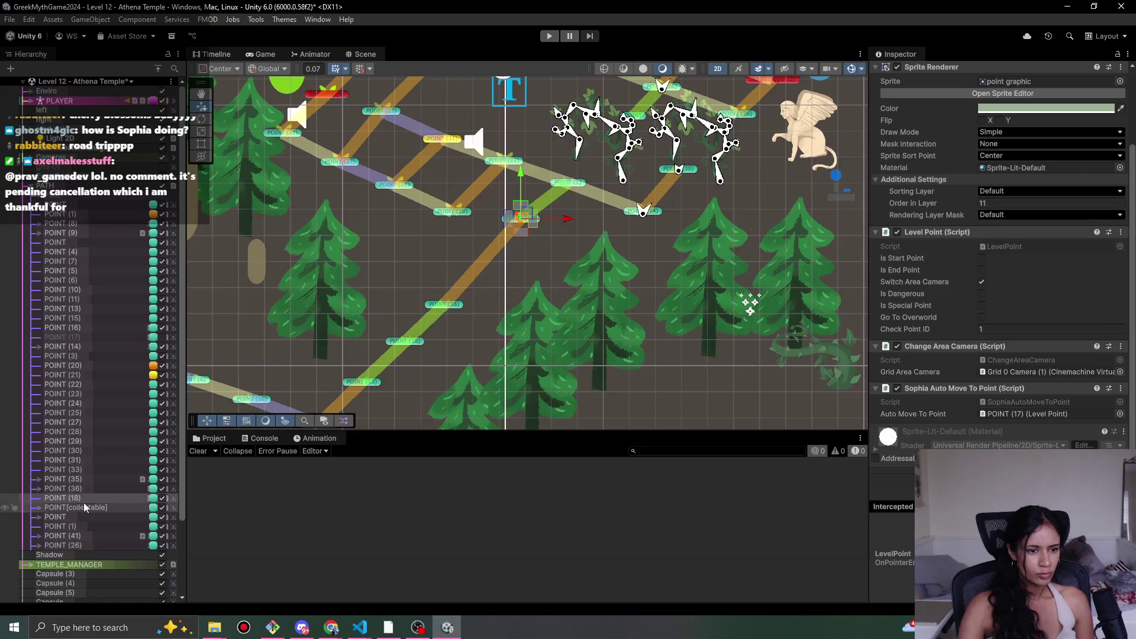
pyautogui.moveTo(91, 327)
pyautogui.mouseDown()
pyautogui.moveTo(906, 441)
pyautogui.moveTo(1017, 421)
pyautogui.mouseUp()
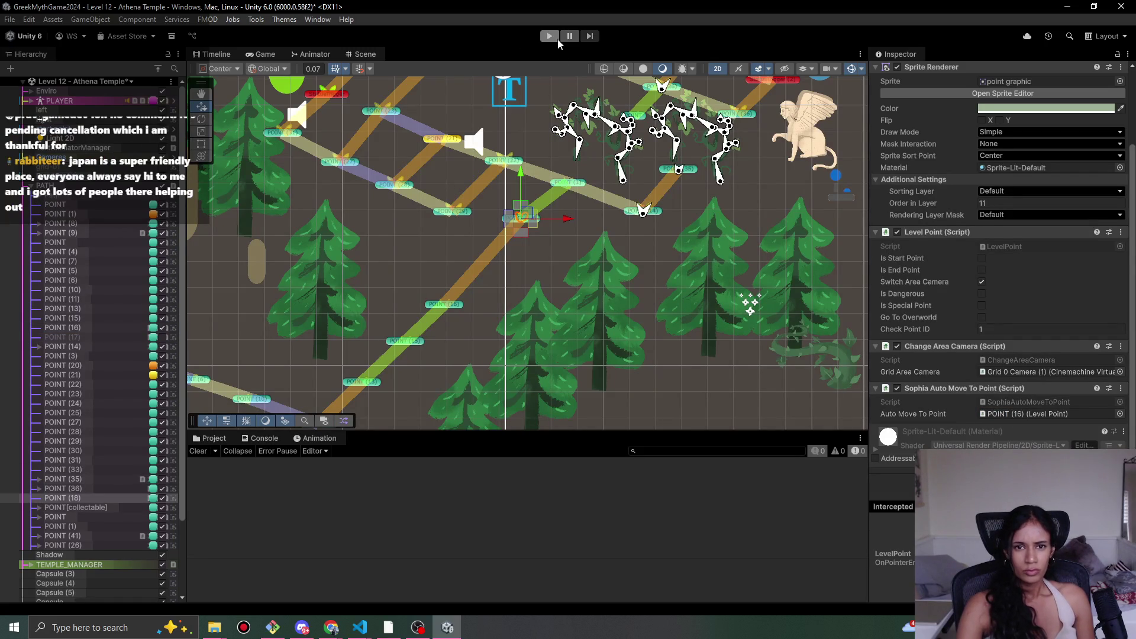
# - Run a quick playtest, check the console logs 'automoveeee POINT (16)', then stop
pyautogui.click(550, 37)
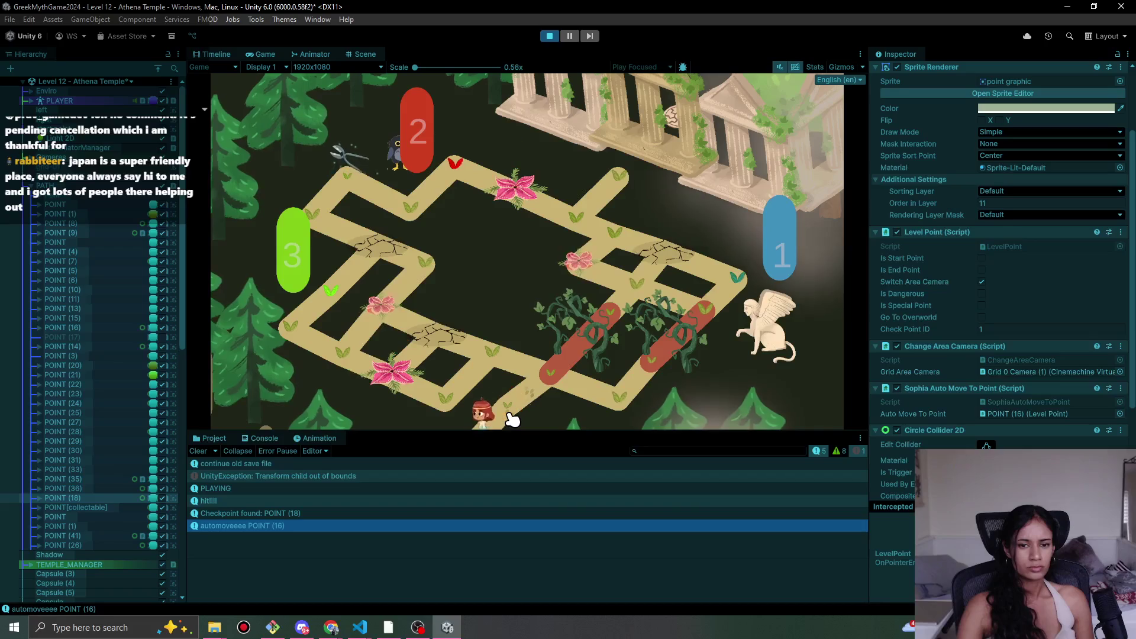
pyautogui.click(549, 36)
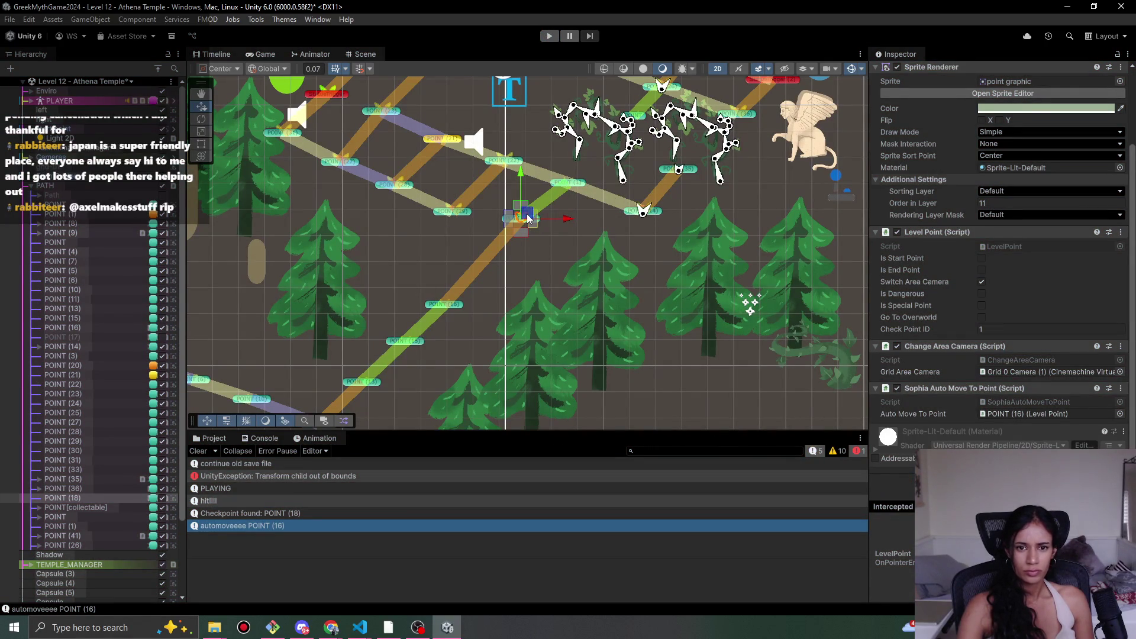
# - Keep Grid 0 Camera (1) as the area camera and start play mode with Ctrl+P
pyautogui.click(1121, 372)
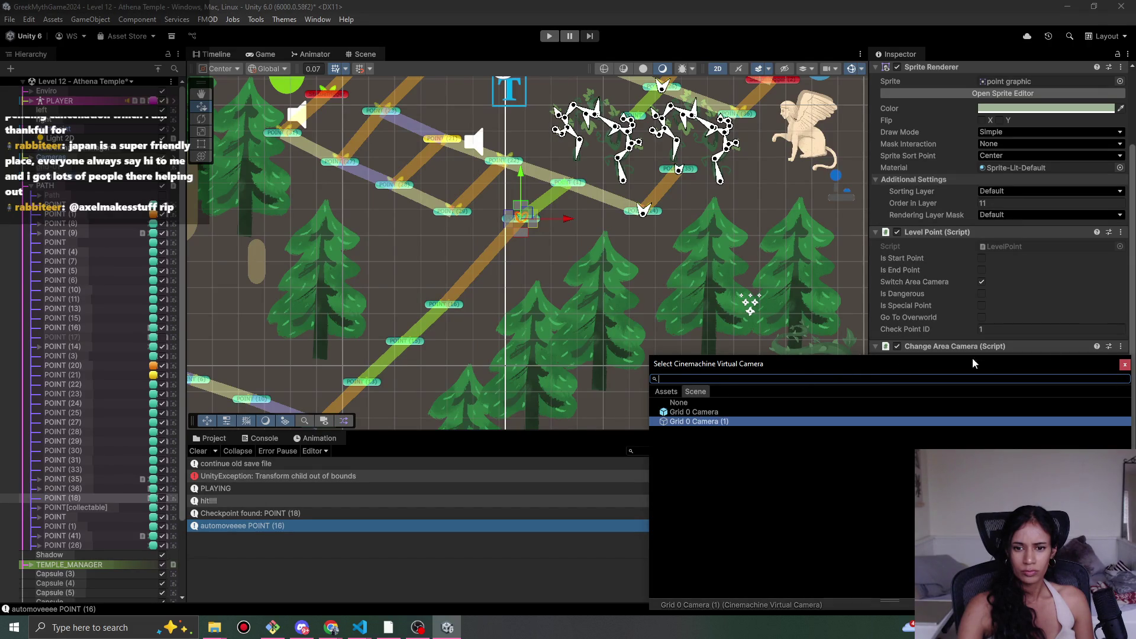
pyautogui.click(1124, 366)
pyautogui.hotkey('ctrl', 'p')
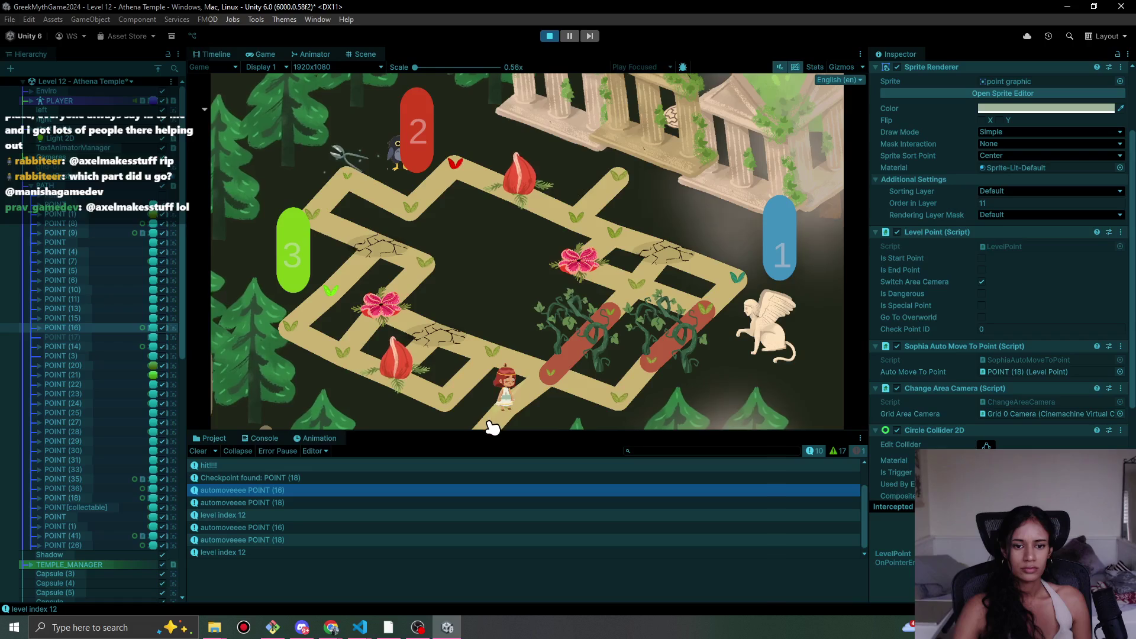
# - Walk Sophia back and forth along the temple paths, check POINT (16)/(18) automove logs, then stop
pyautogui.click(537, 399)
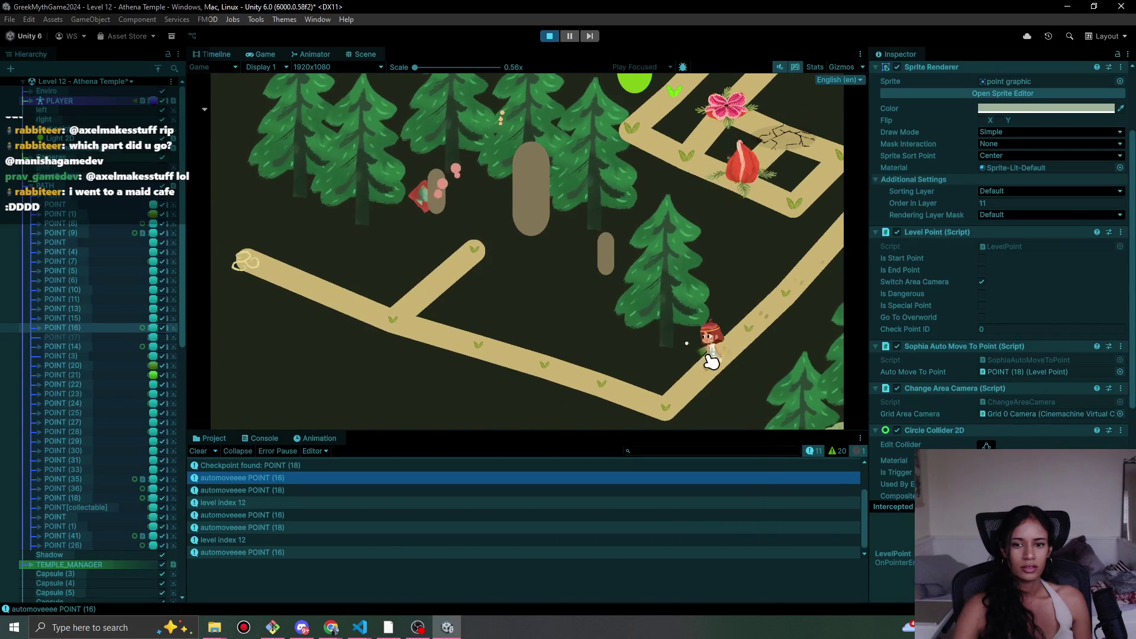
pyautogui.click(790, 284)
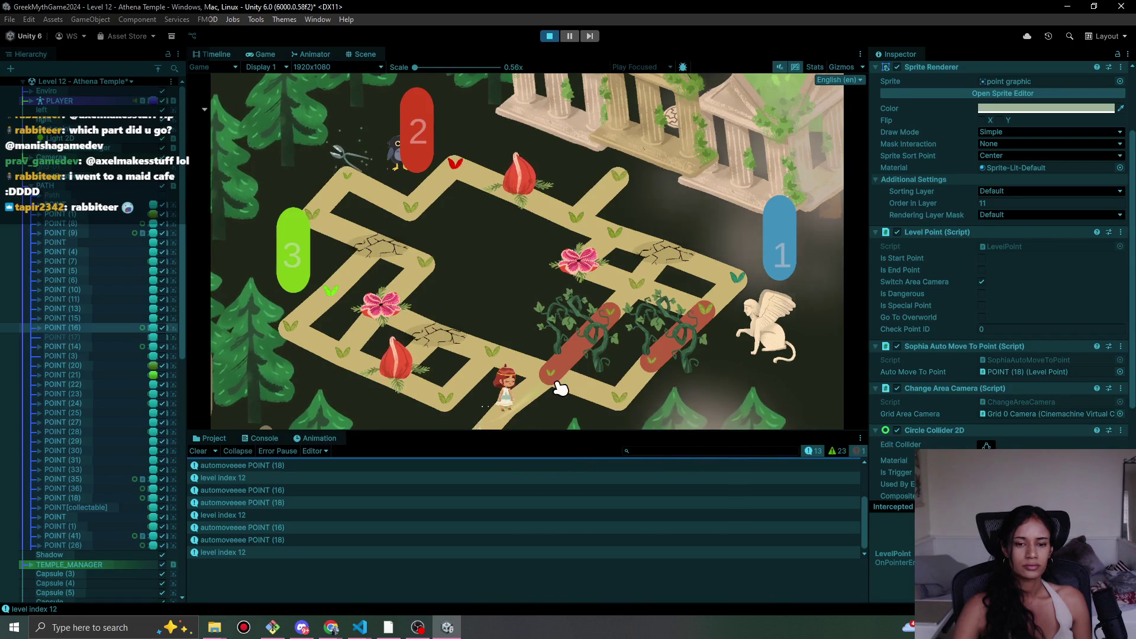
pyautogui.click(511, 408)
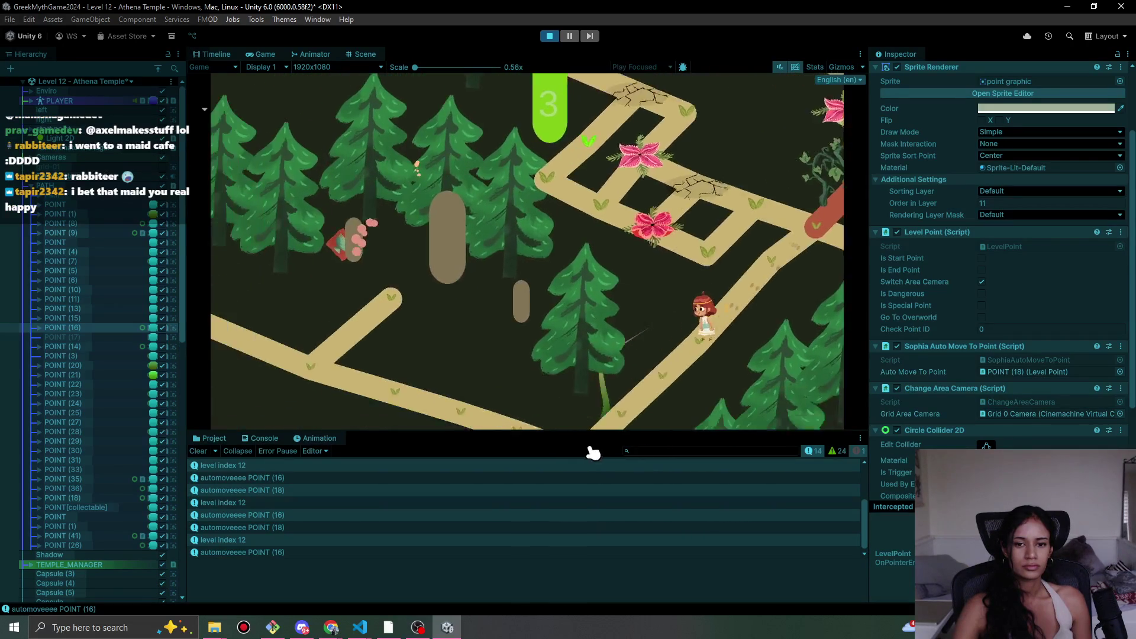
pyautogui.click(666, 412)
pyautogui.click(751, 337)
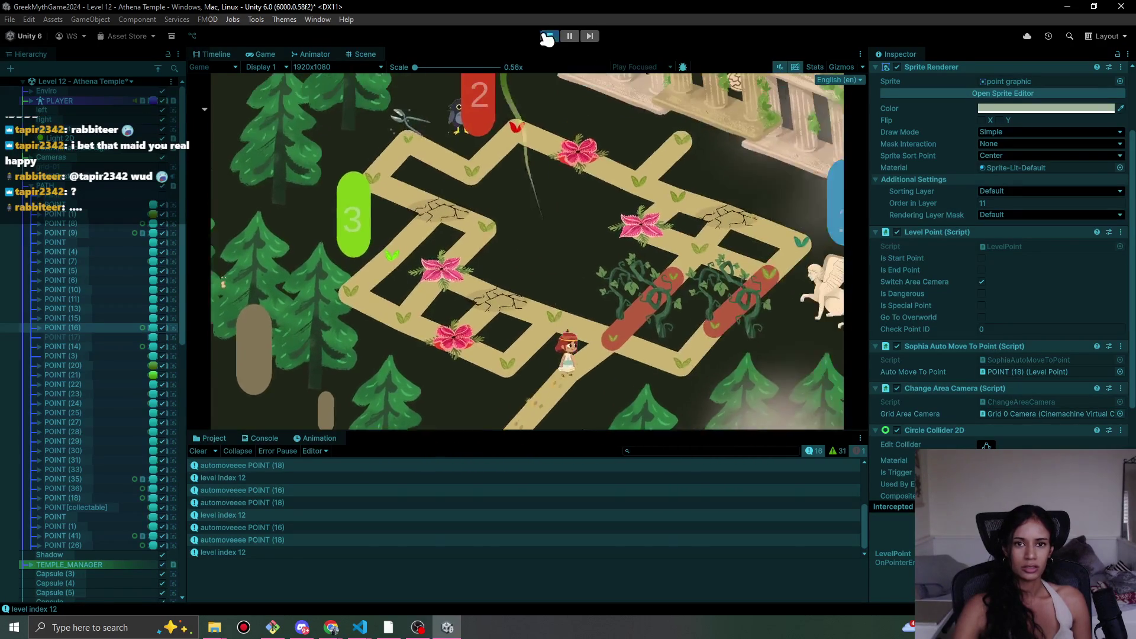
pyautogui.click(550, 35)
# - Switch to the Level 6 scene without saving Level 12's changes, and start play mode
pyautogui.click(82, 84)
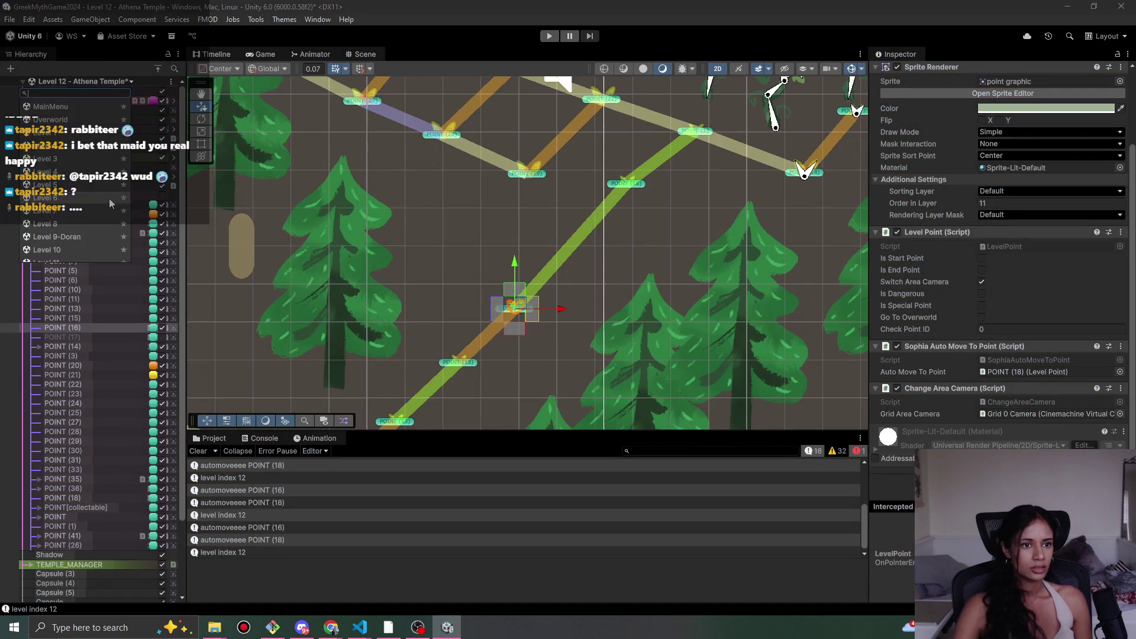
pyautogui.click(71, 198)
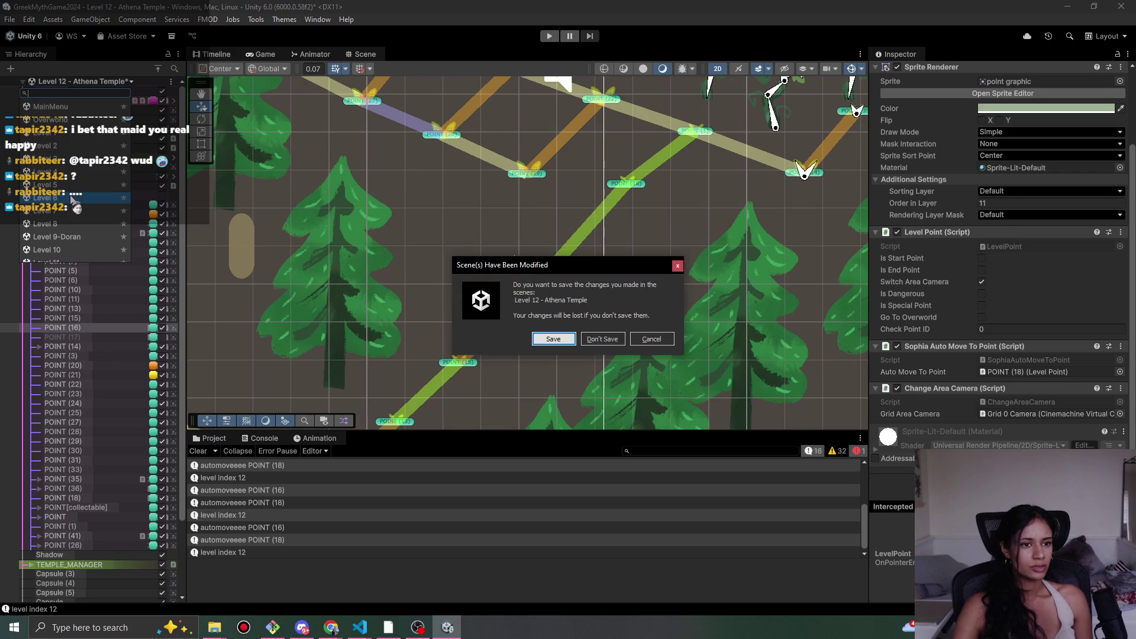
pyautogui.click(598, 340)
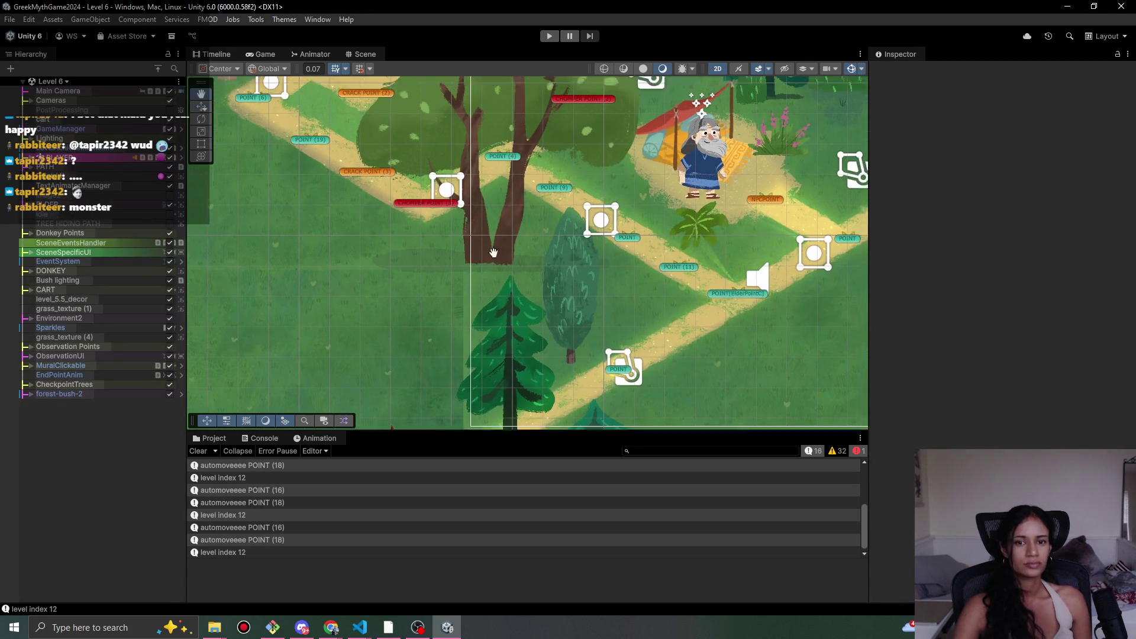
pyautogui.click(549, 36)
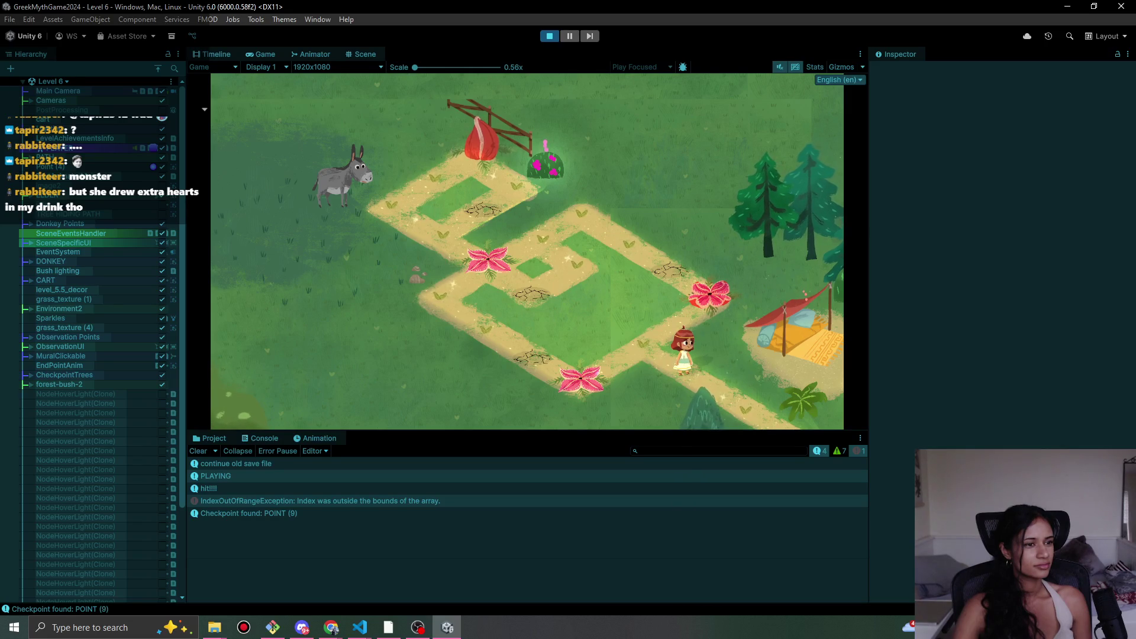
# - Briefly switch to another application, then walk Sophia down the path toward the tent
pyautogui.hotkey('alt', 'Tab')
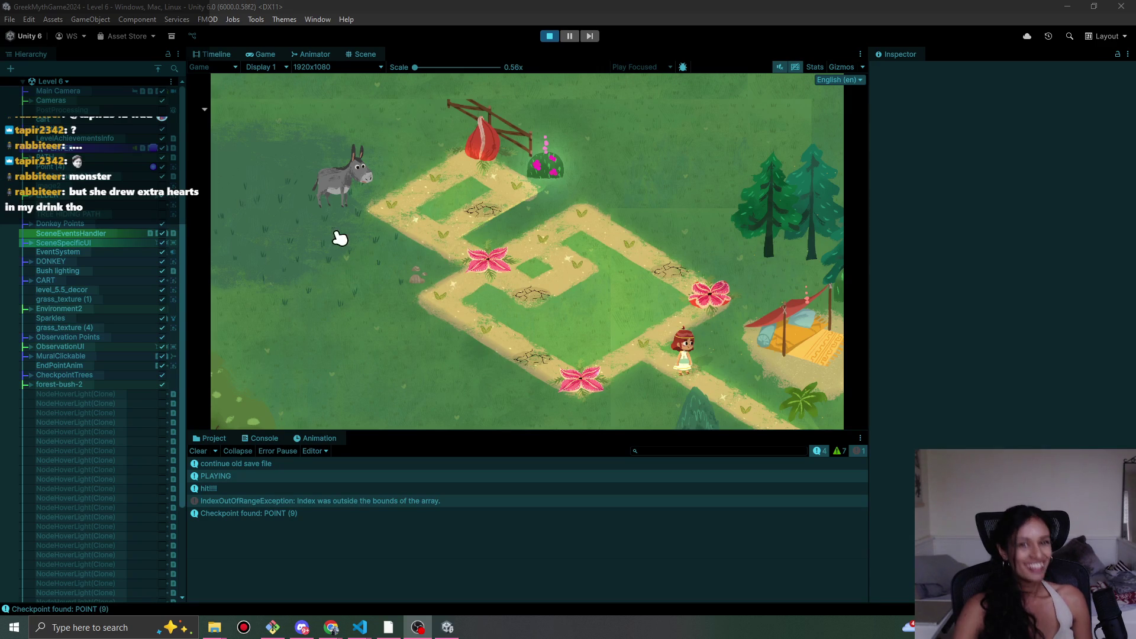
pyautogui.click(735, 397)
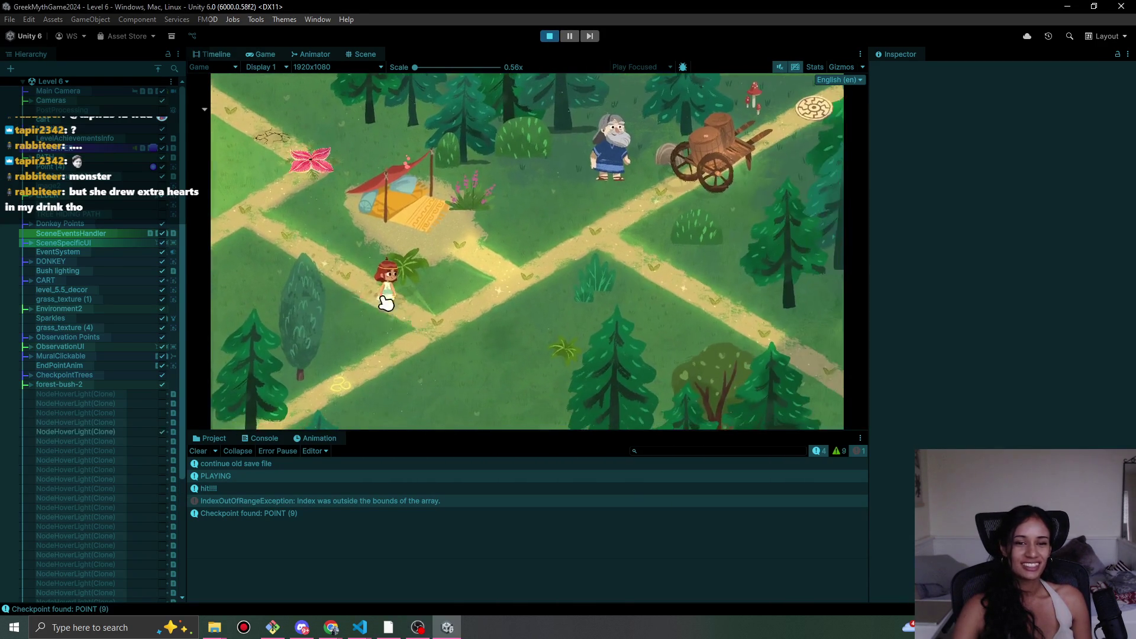
# - Walk Sophia back and forth along Level 6's paths between the maze and past the tent
pyautogui.click(337, 279)
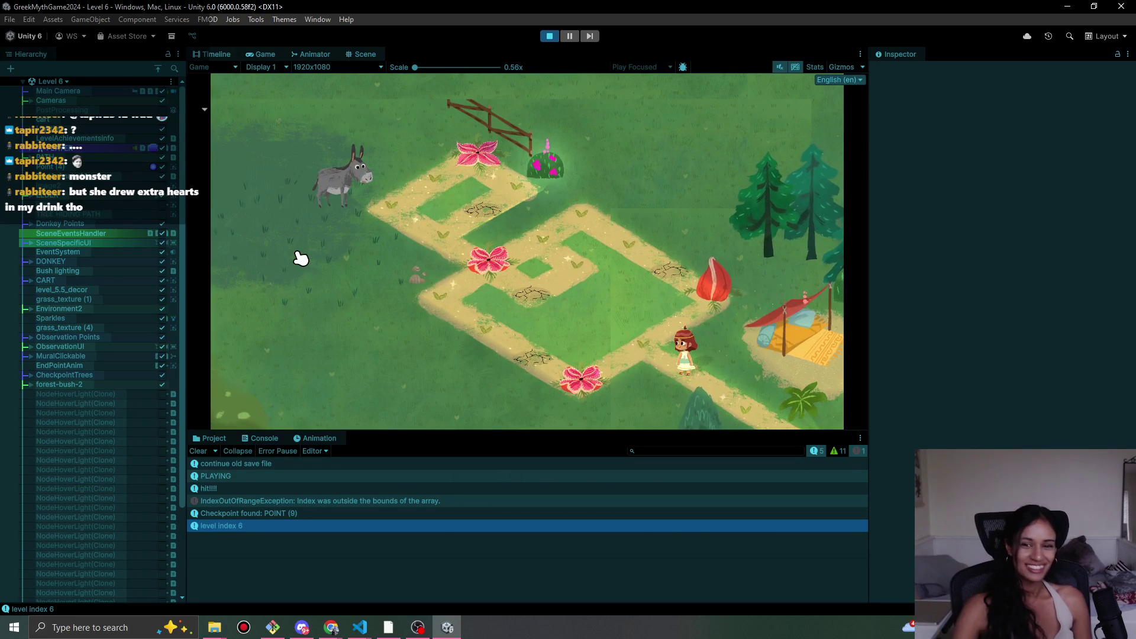
pyautogui.click(751, 398)
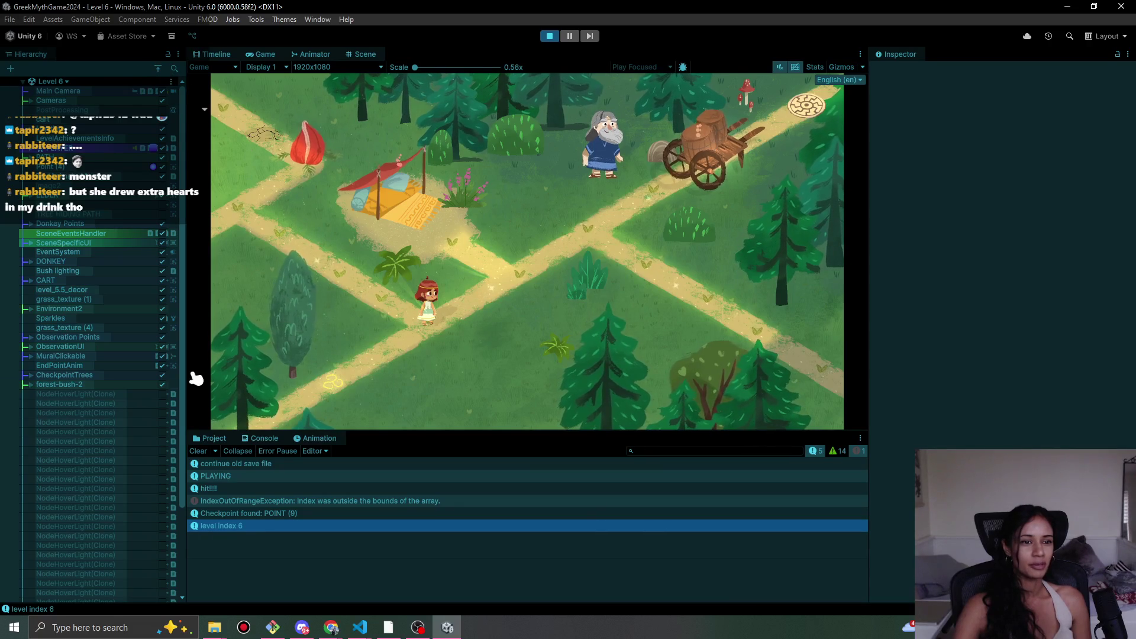
pyautogui.click(345, 278)
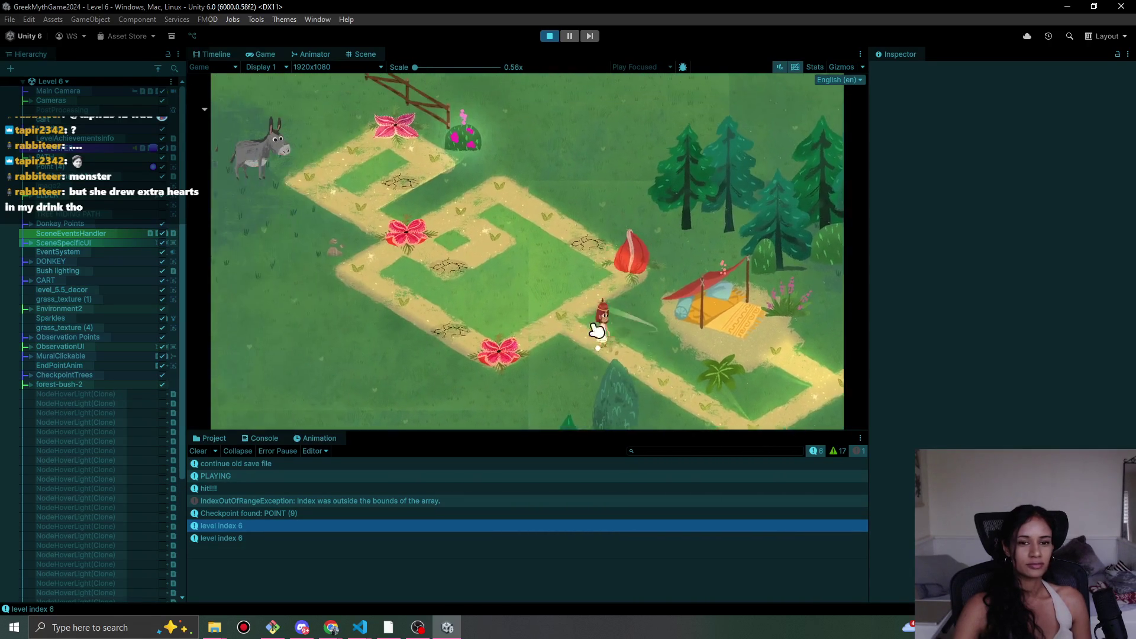
pyautogui.click(660, 367)
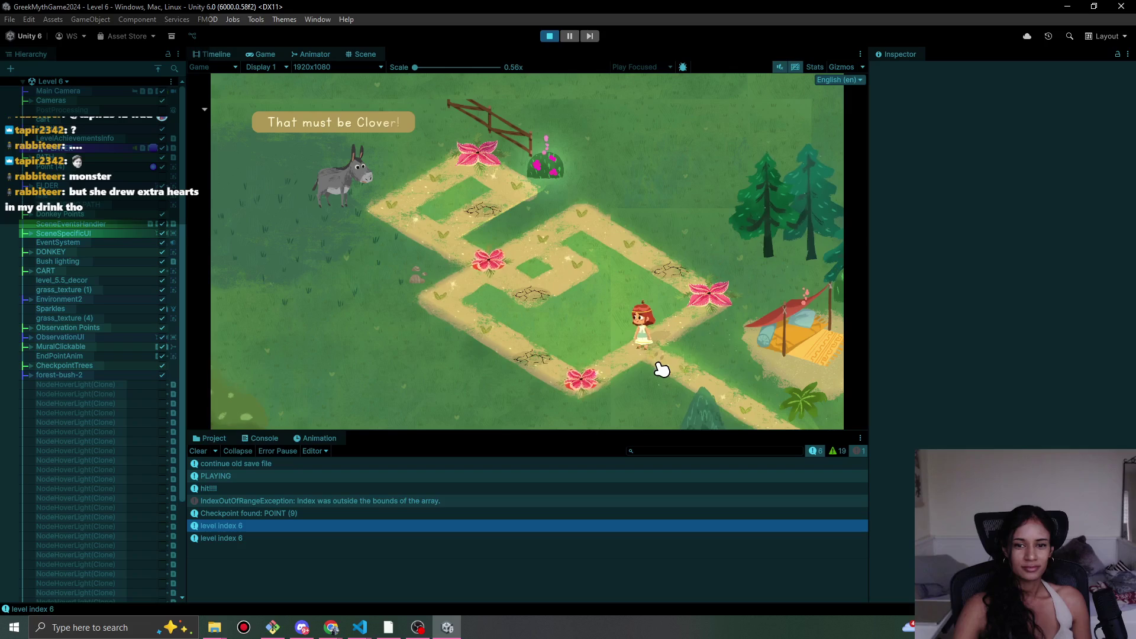
pyautogui.click(708, 389)
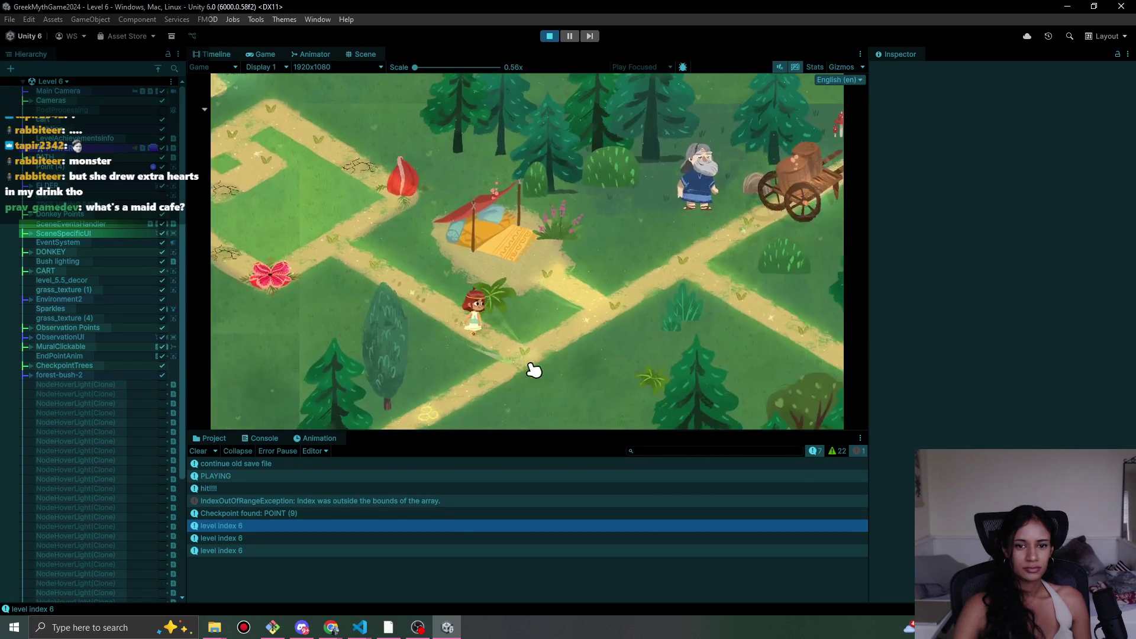
pyautogui.click(367, 302)
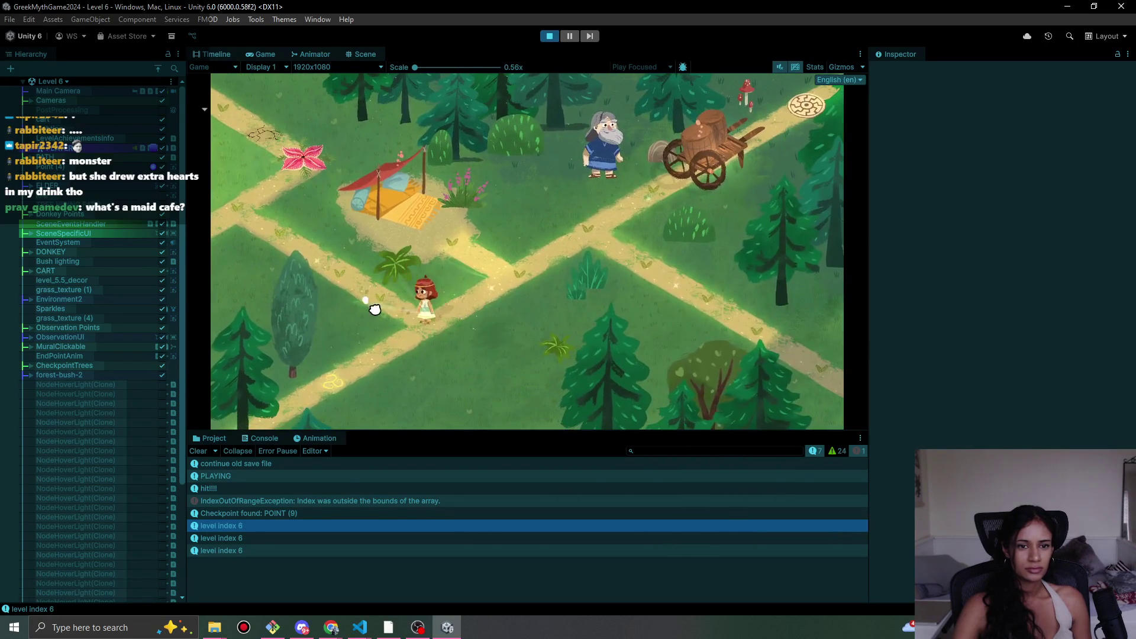
pyautogui.click(299, 253)
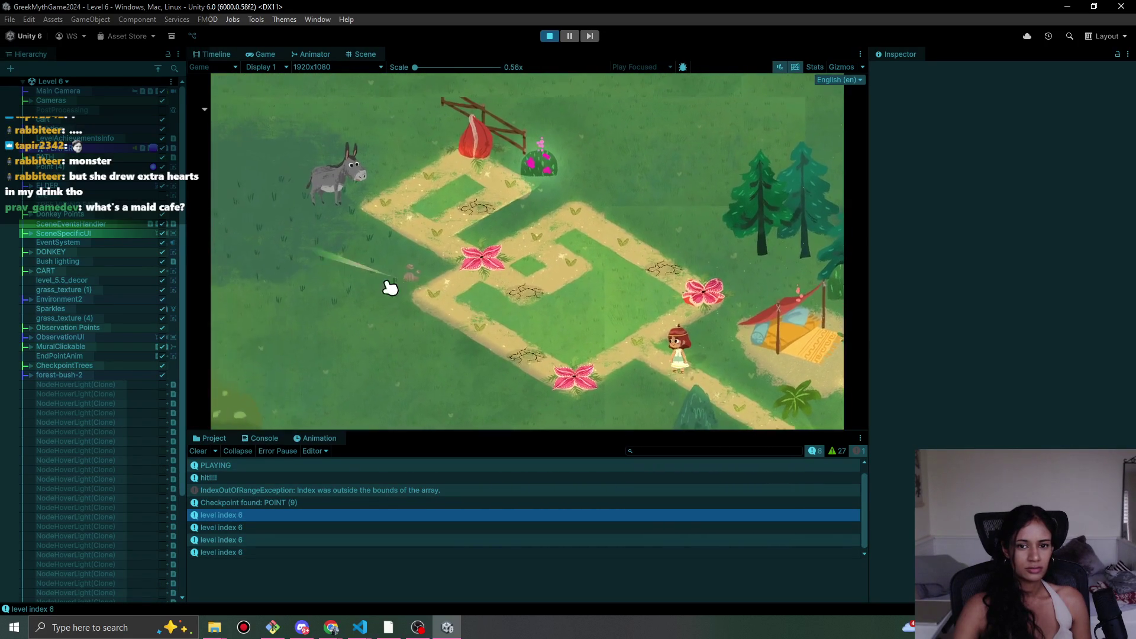
pyautogui.click(761, 408)
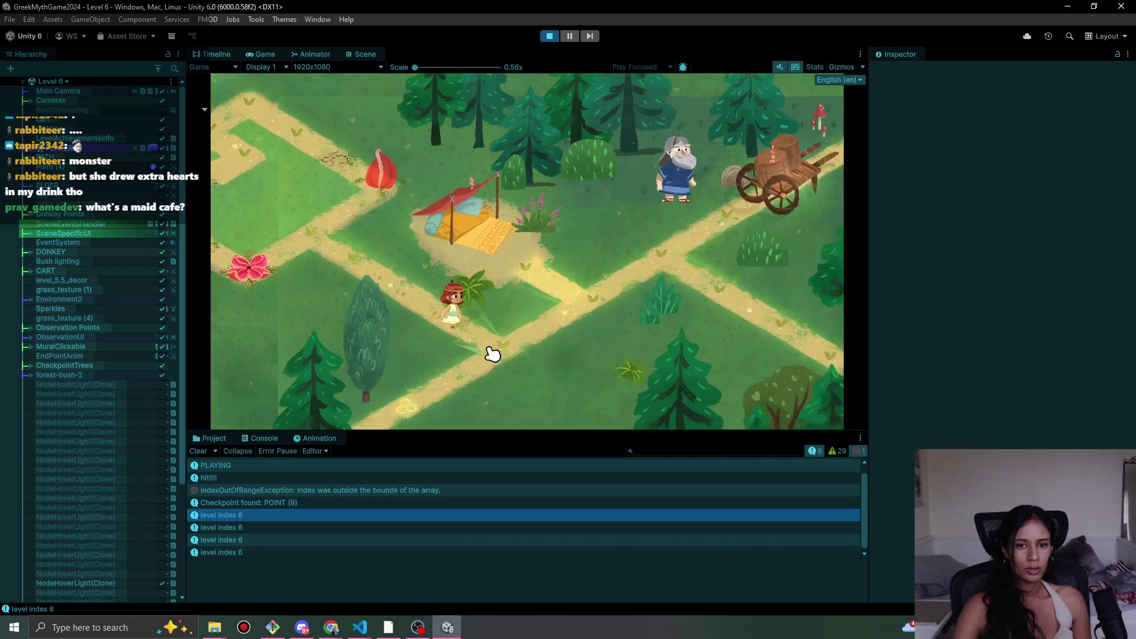
pyautogui.click(345, 284)
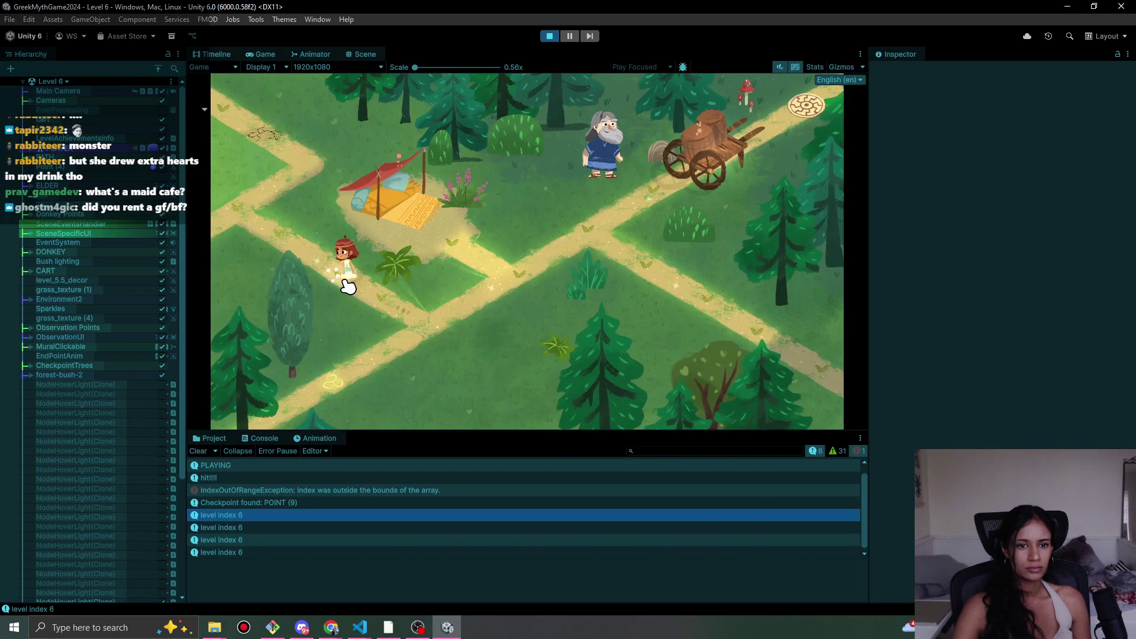
pyautogui.click(292, 256)
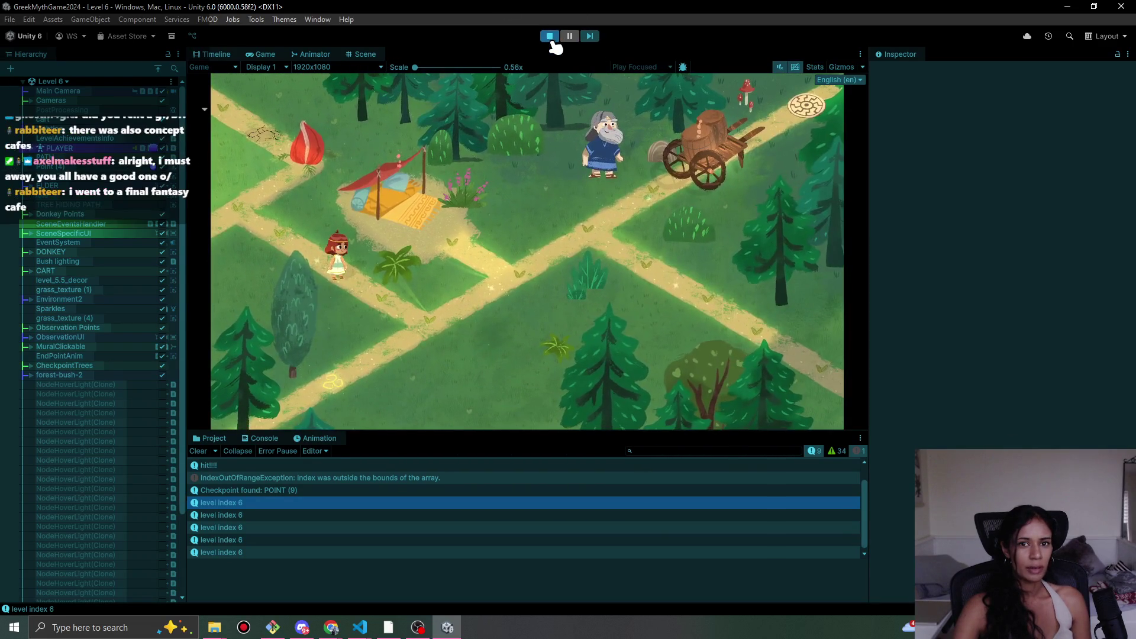
# - Restart the playtest, walk Sophia toward the elder and cart, then exit play mode
pyautogui.click(550, 37)
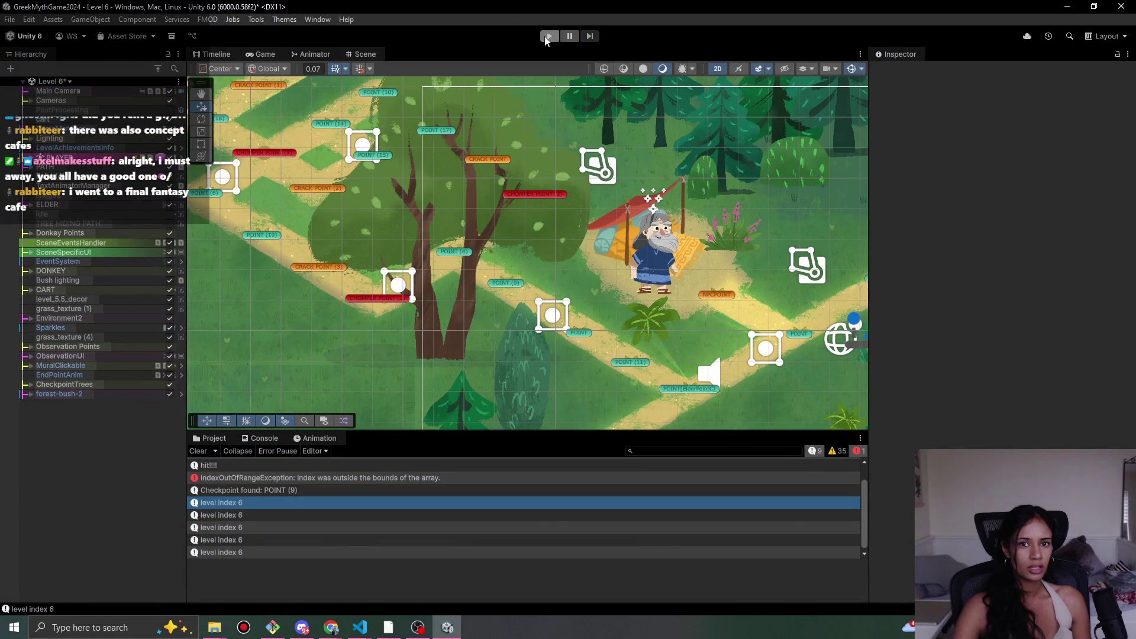
pyautogui.click(550, 36)
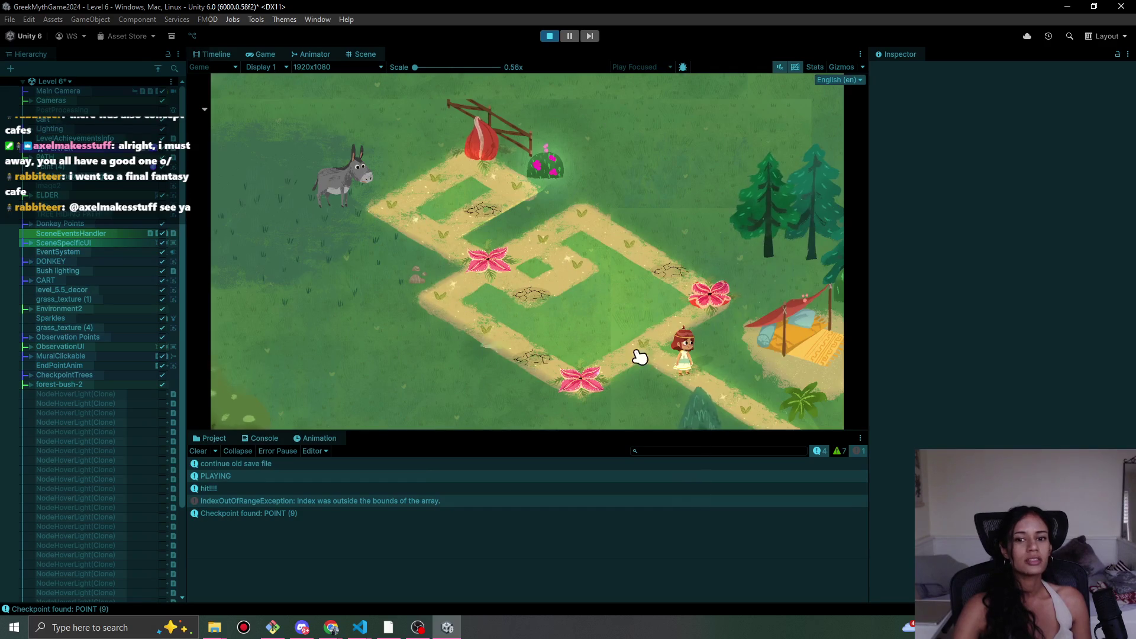
pyautogui.click(718, 393)
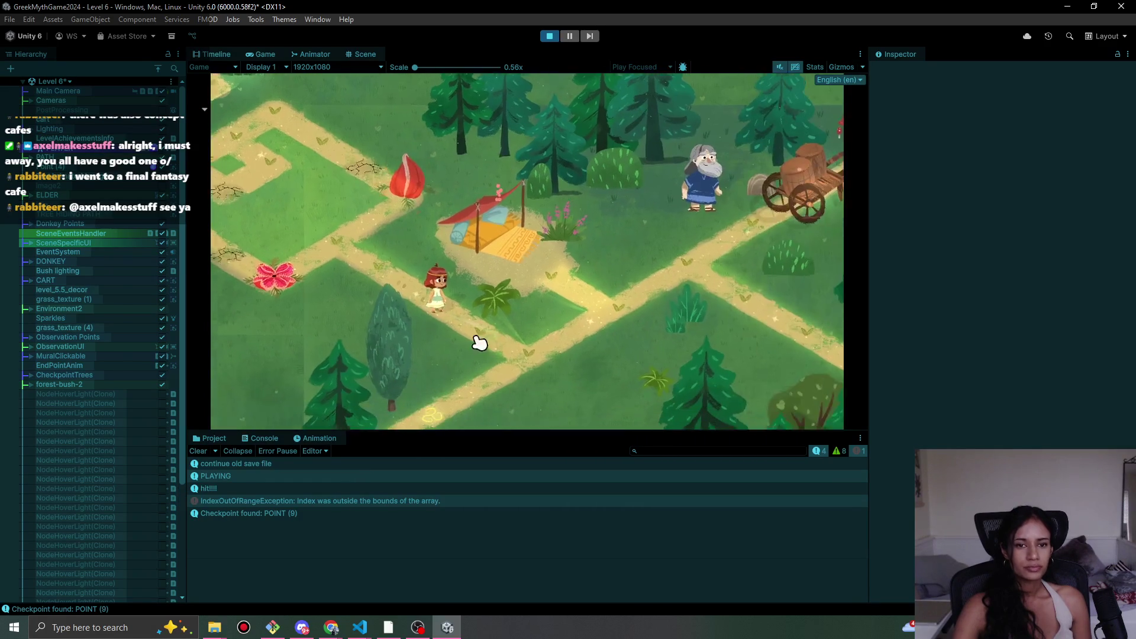
pyautogui.click(382, 300)
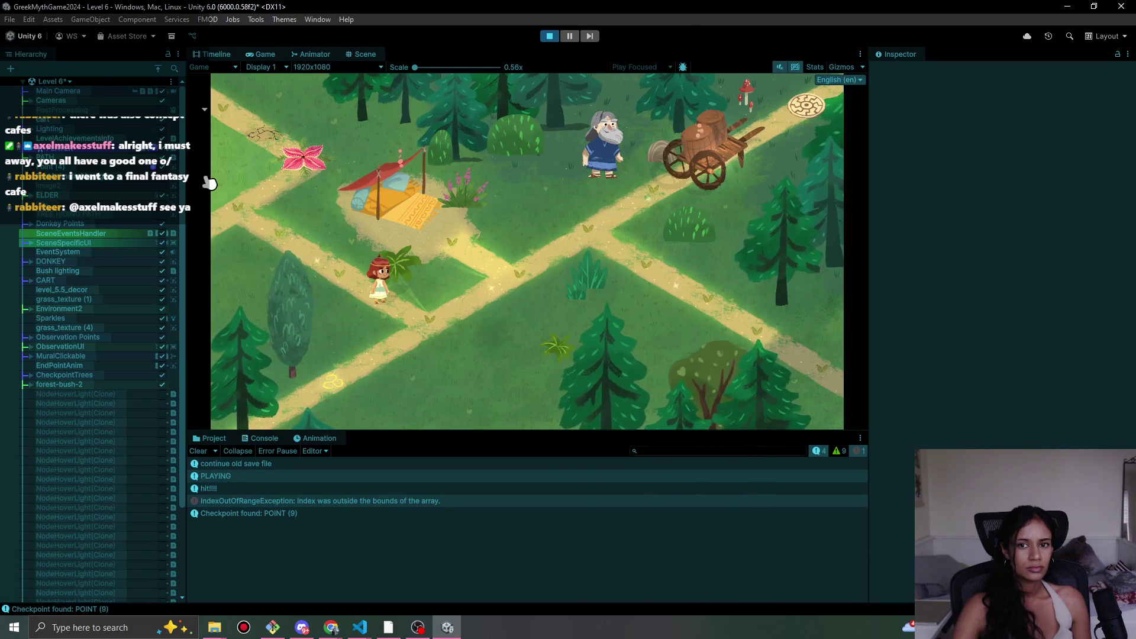
pyautogui.hotkey('ctrl', 'p')
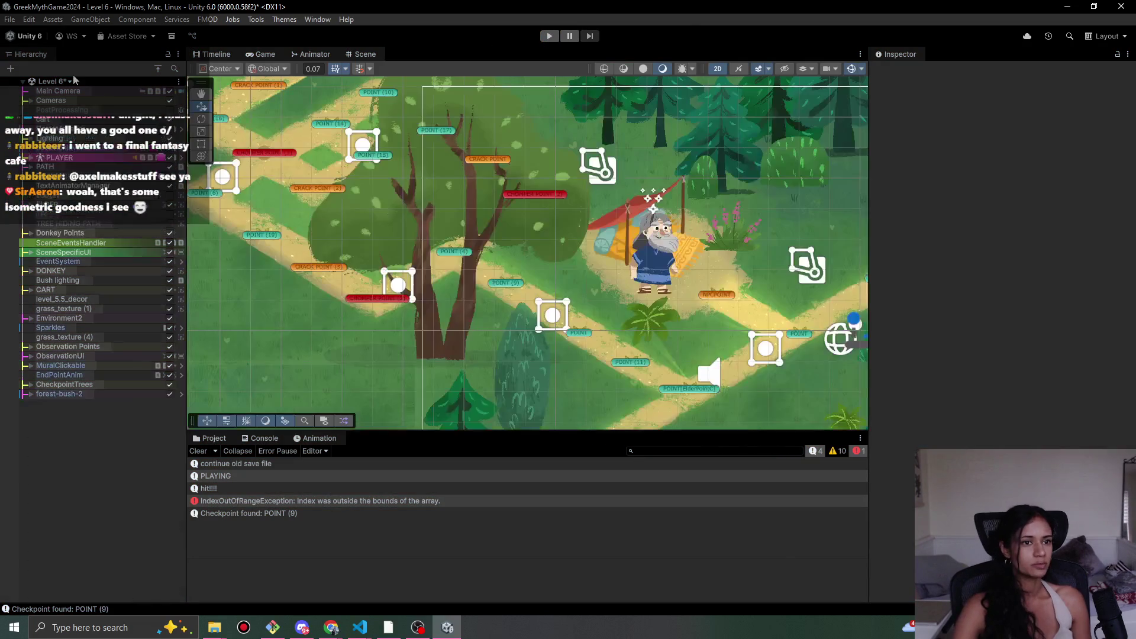
# - Switch from Level 6 to the Level 7 scene, saving Level 6's changes
pyautogui.click(69, 81)
pyautogui.click(76, 211)
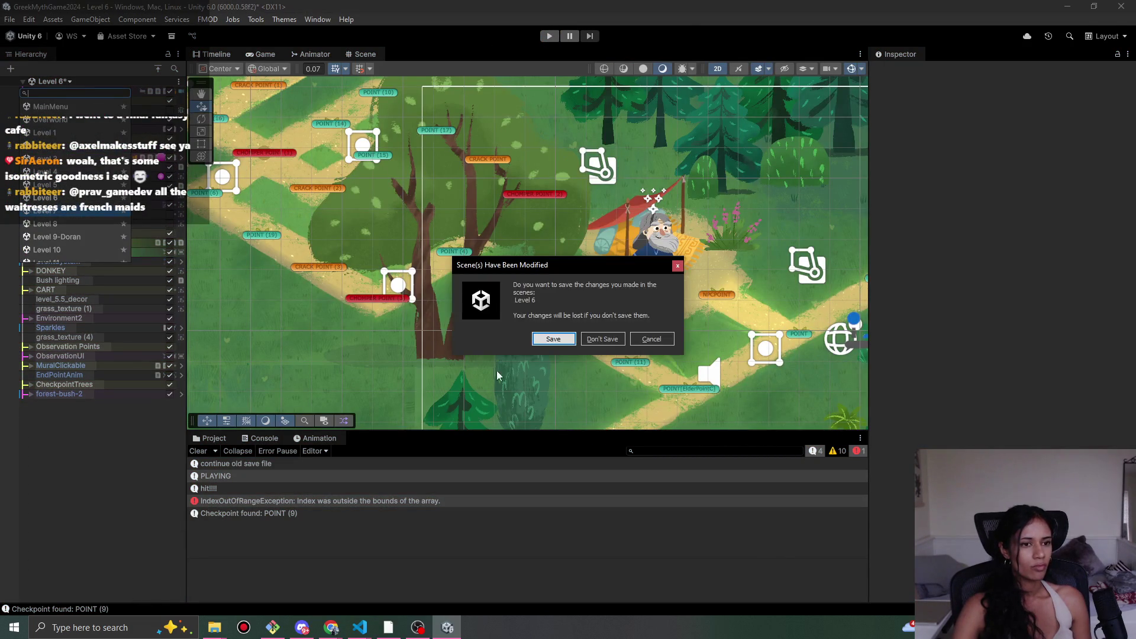
pyautogui.click(547, 337)
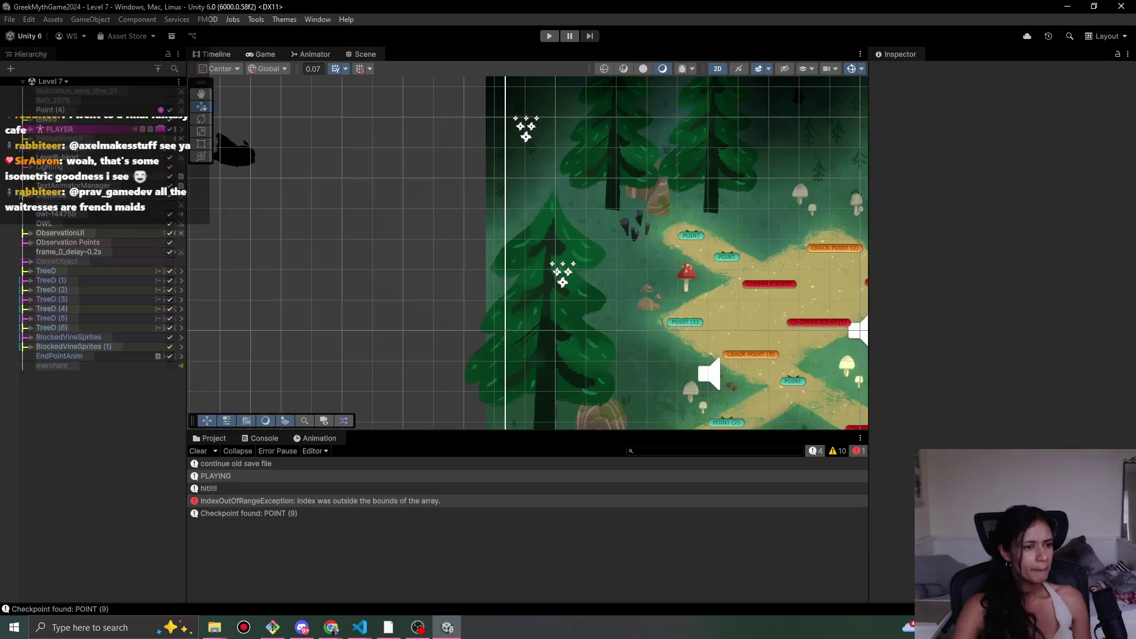
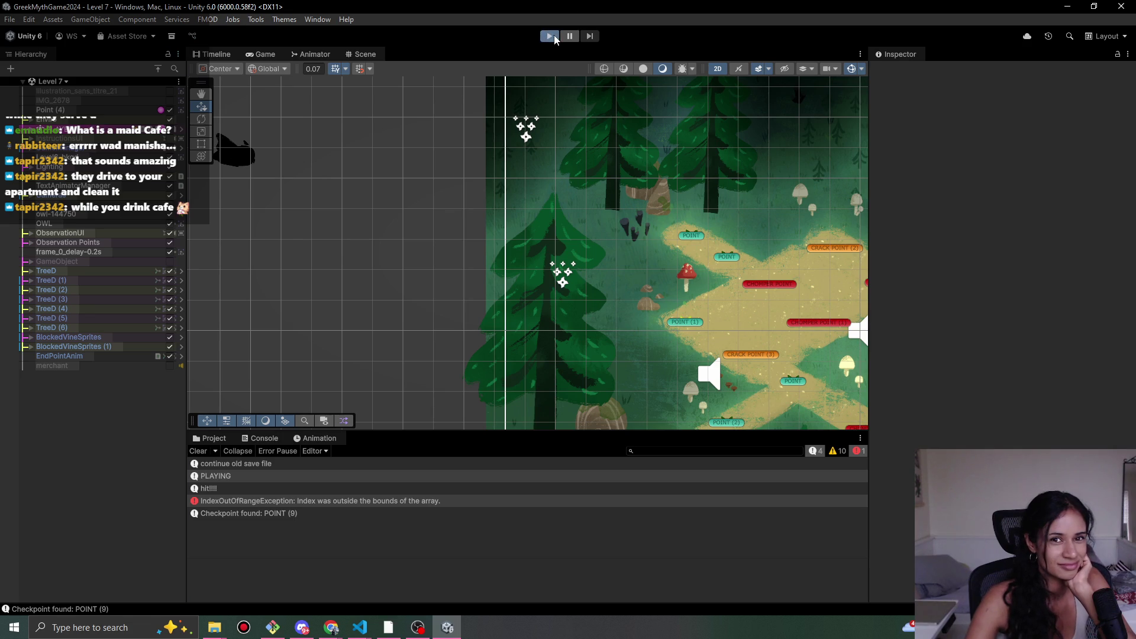
# - Playtest Level 7, walking to the urn for the Whispering Chalice, then walk back and stop
pyautogui.click(549, 36)
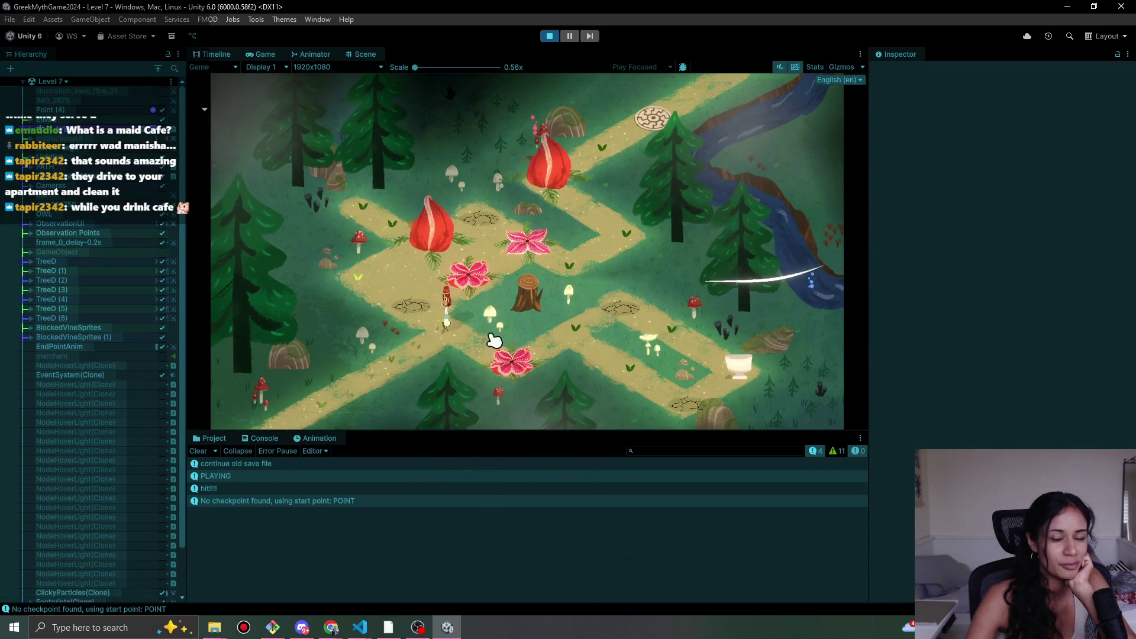
pyautogui.click(512, 360)
pyautogui.click(586, 338)
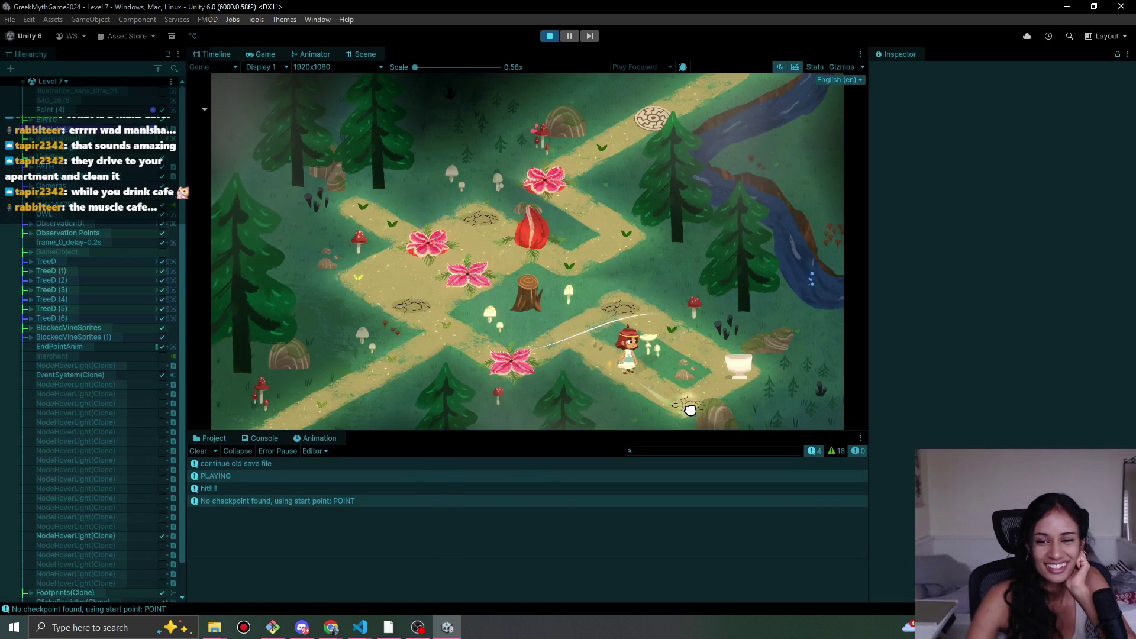
pyautogui.click(749, 384)
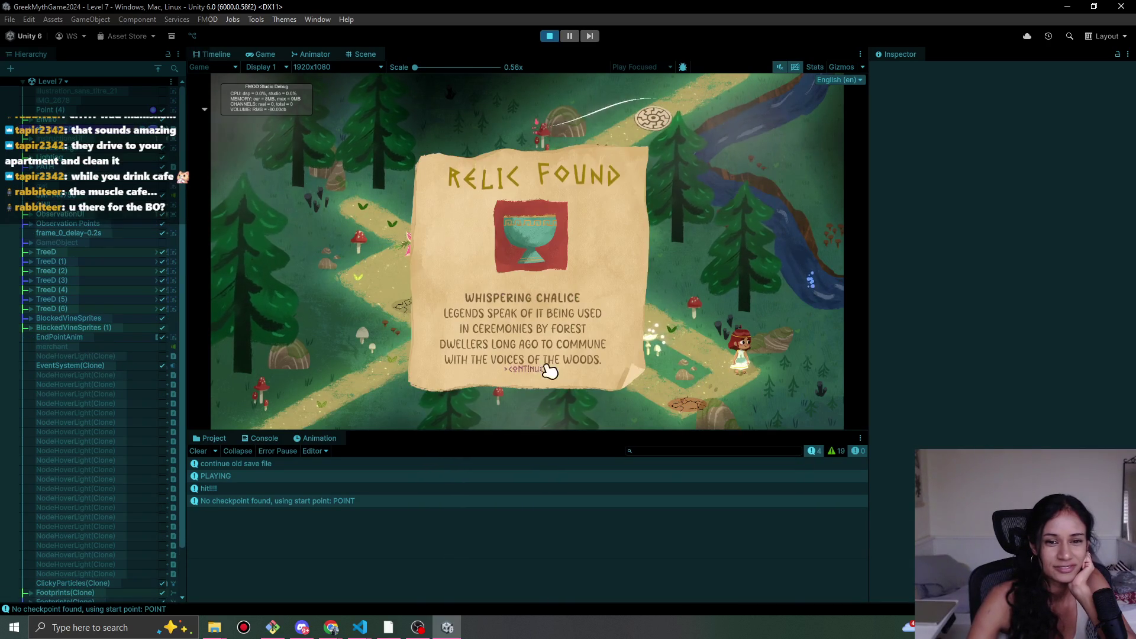
pyautogui.click(532, 368)
pyautogui.click(632, 314)
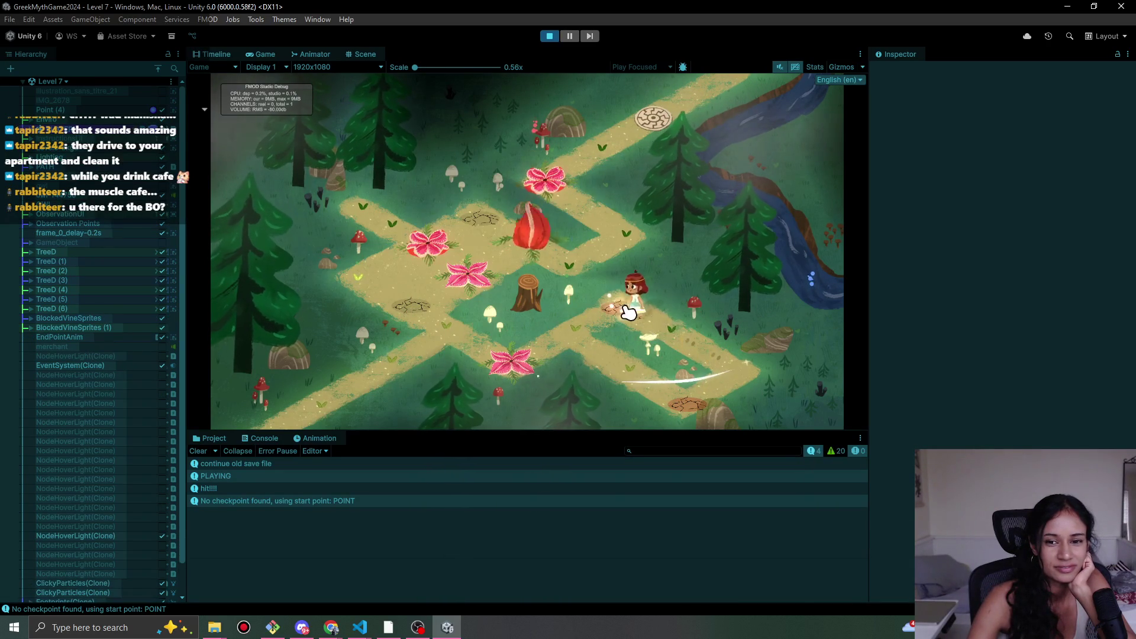
pyautogui.click(563, 348)
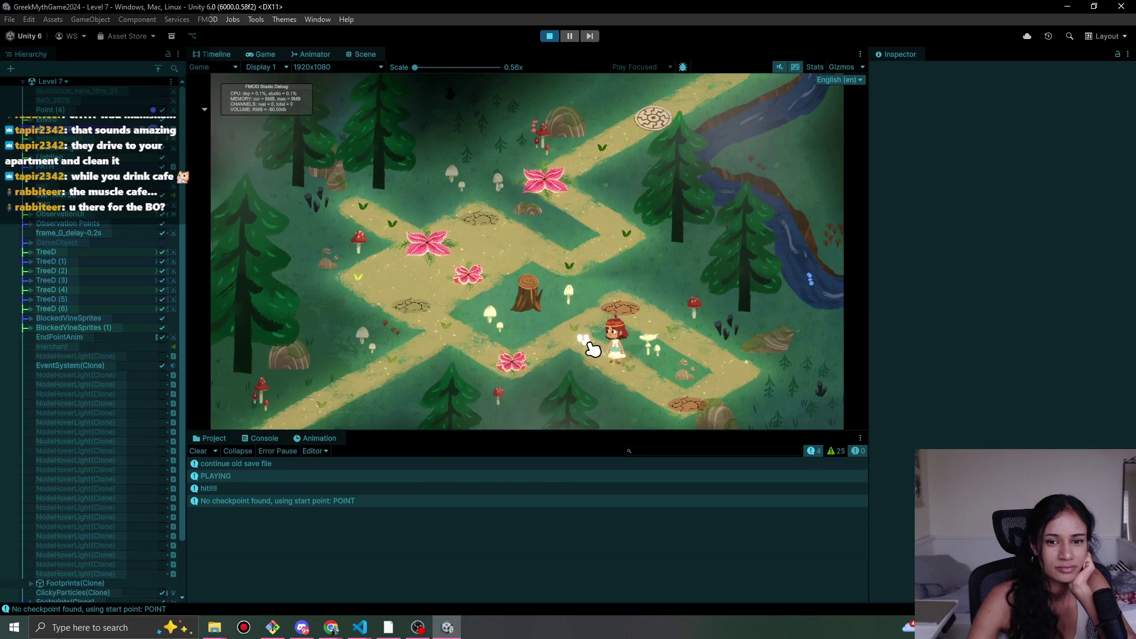
pyautogui.hotkey('ctrl', 'p')
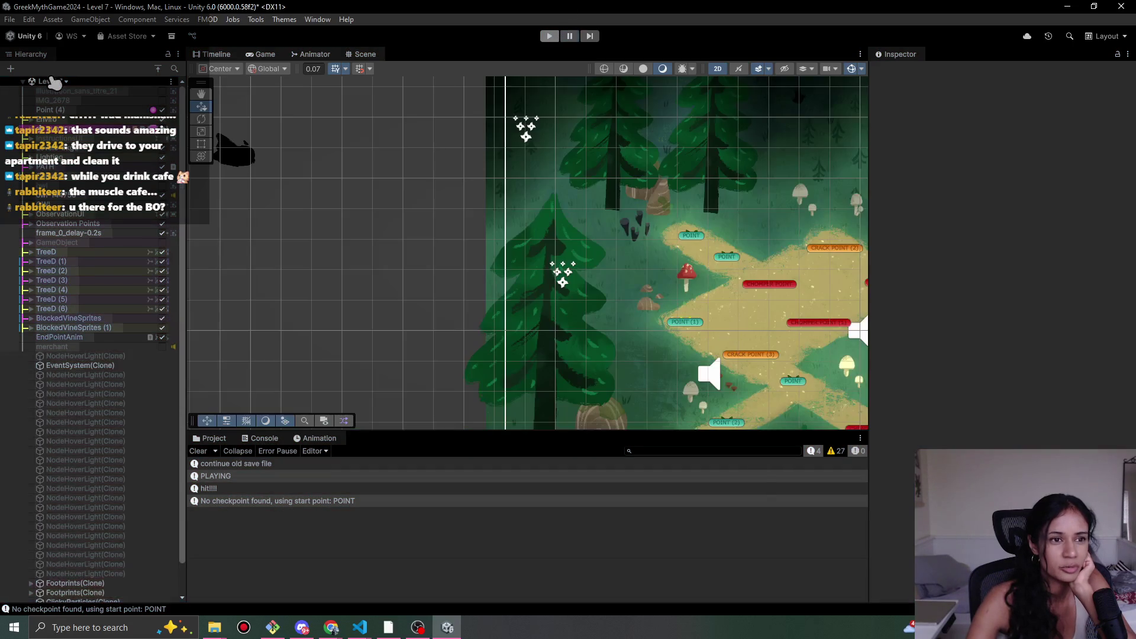
# - Switch to the Level 8 scene, saving the modified Level 7 first
pyautogui.click(50, 81)
pyautogui.click(45, 223)
pyautogui.click(543, 339)
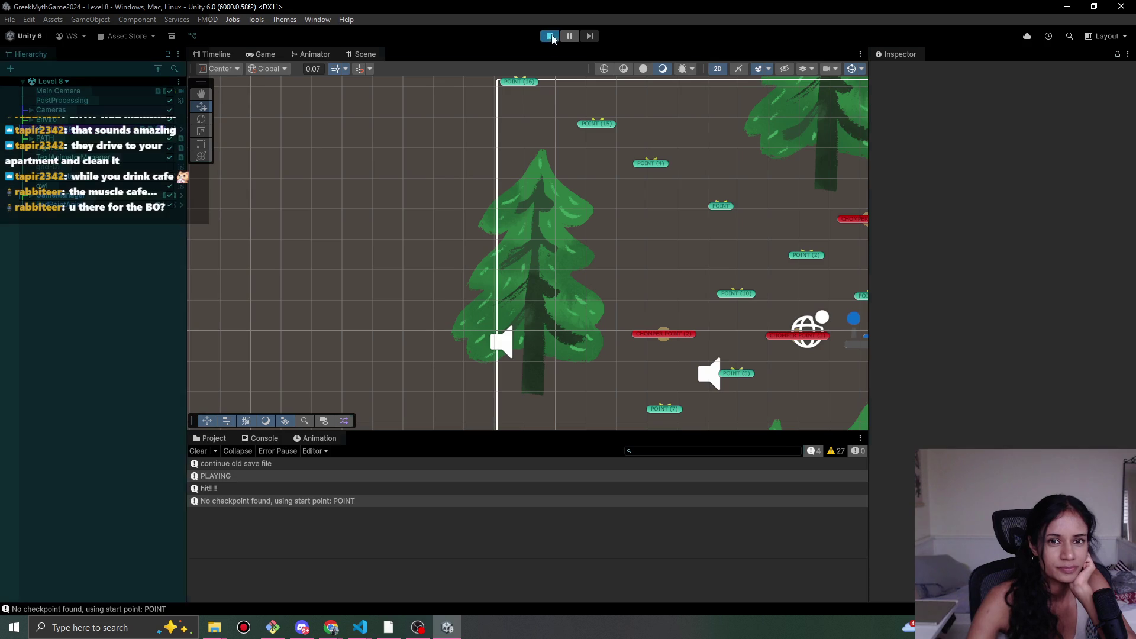
# - Run a brief Level 8 playtest, then select POINT (4)
pyautogui.click(550, 36)
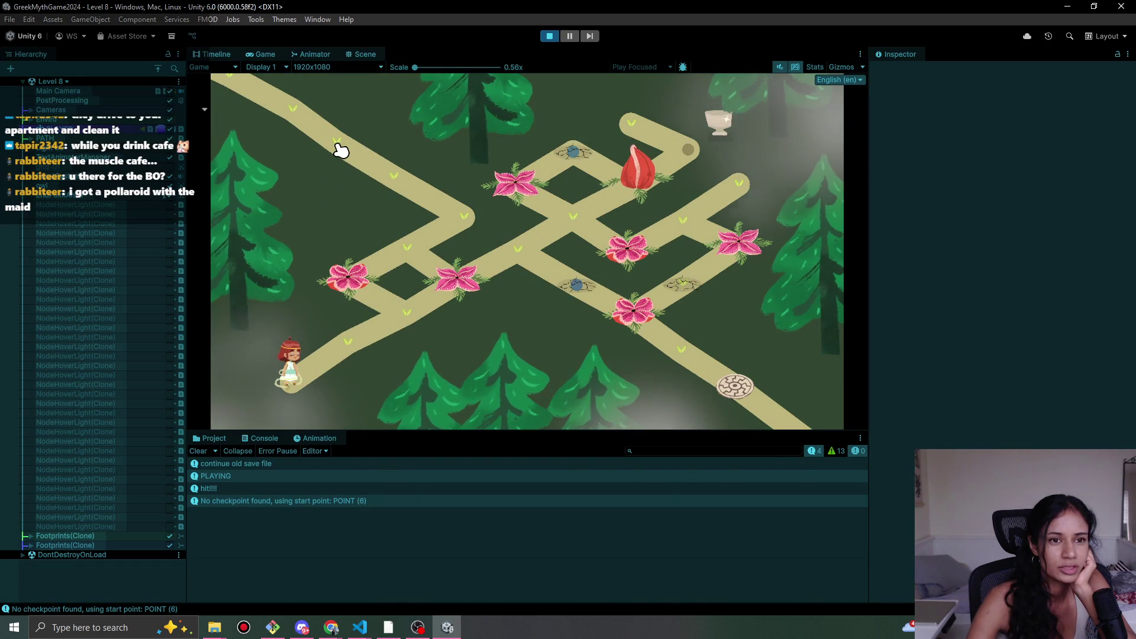
pyautogui.click(550, 36)
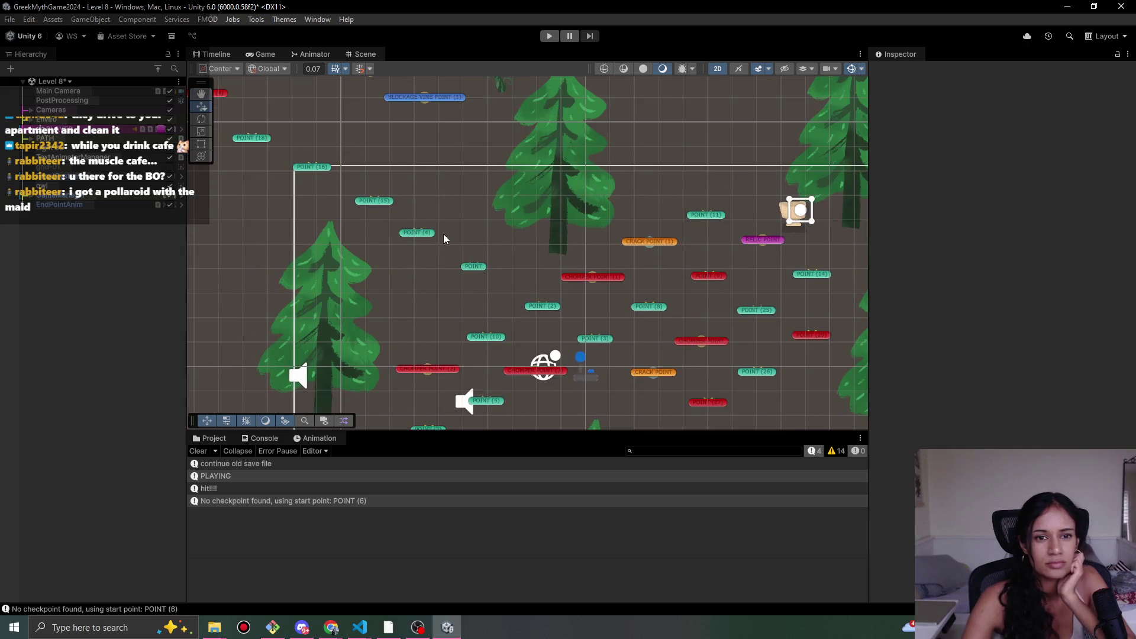
pyautogui.click(429, 233)
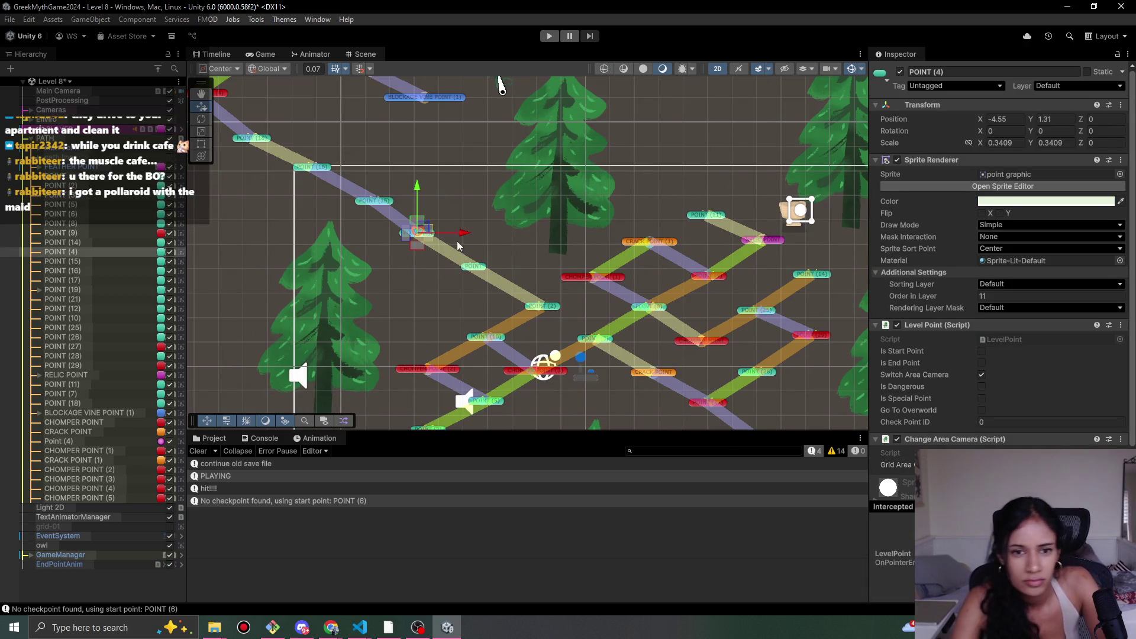
# - Delete the extra POINT object and drag POINT (4) down-right into its spot
pyautogui.click(471, 270)
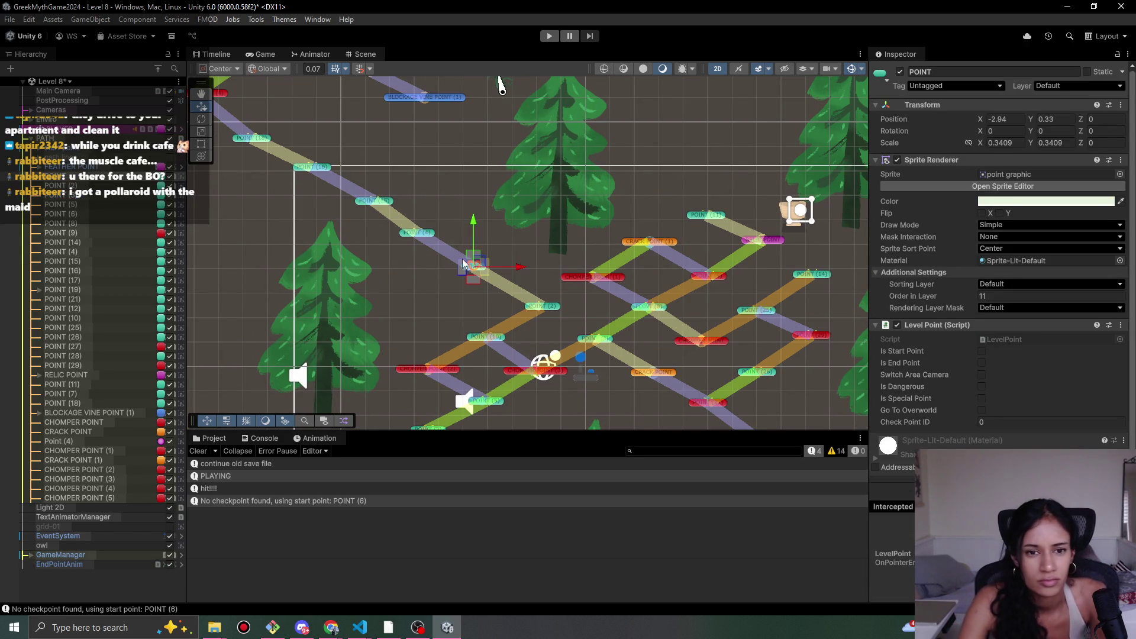
pyautogui.press('Delete')
pyautogui.click(420, 235)
pyautogui.moveTo(438, 243); pyautogui.dragTo(530, 307)
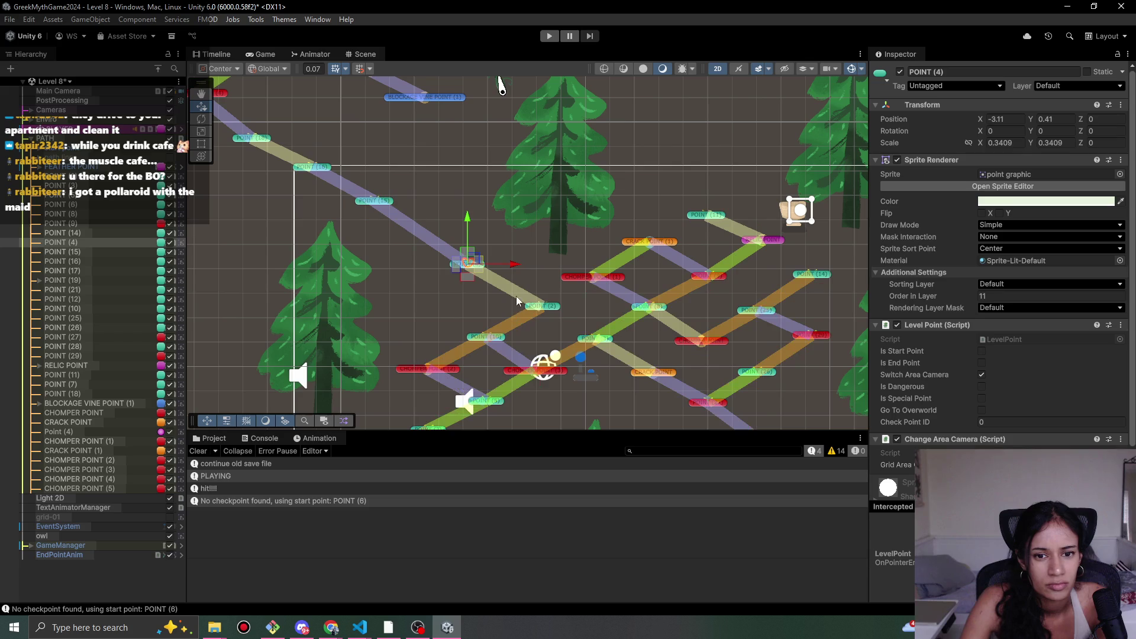
# - Add a Sophia Auto Move To Point component to POINT (4)
pyautogui.moveTo(459, 267); pyautogui.dragTo(456, 268)
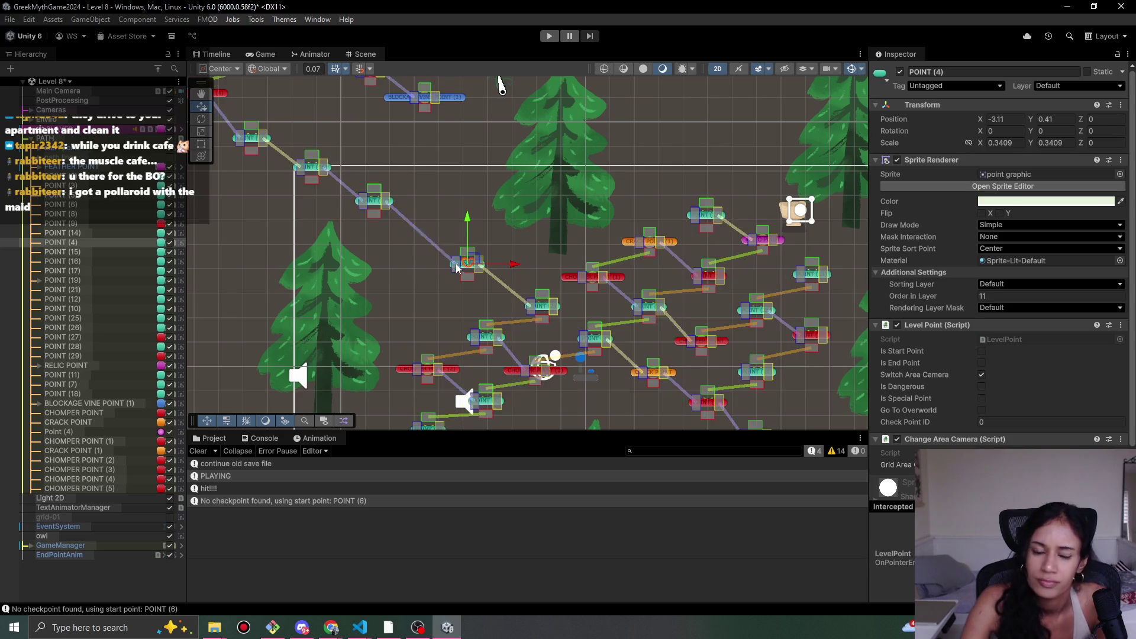
pyautogui.click(381, 206)
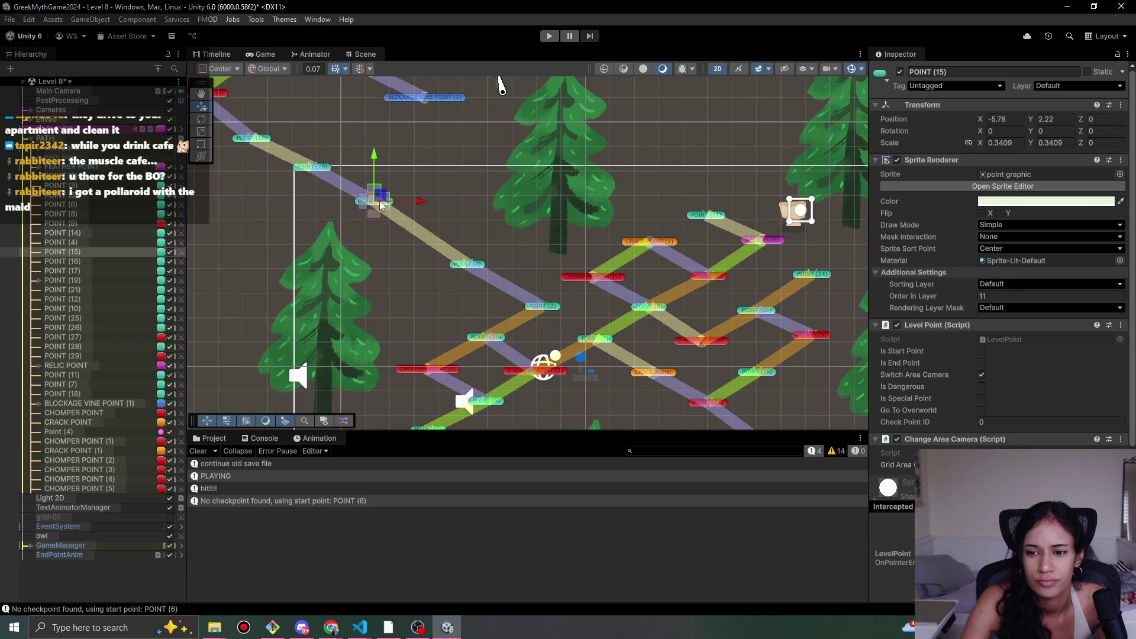
pyautogui.moveTo(380, 206)
pyautogui.mouseDown()
pyautogui.moveTo(527, 254)
pyautogui.moveTo(547, 273)
pyautogui.mouseUp()
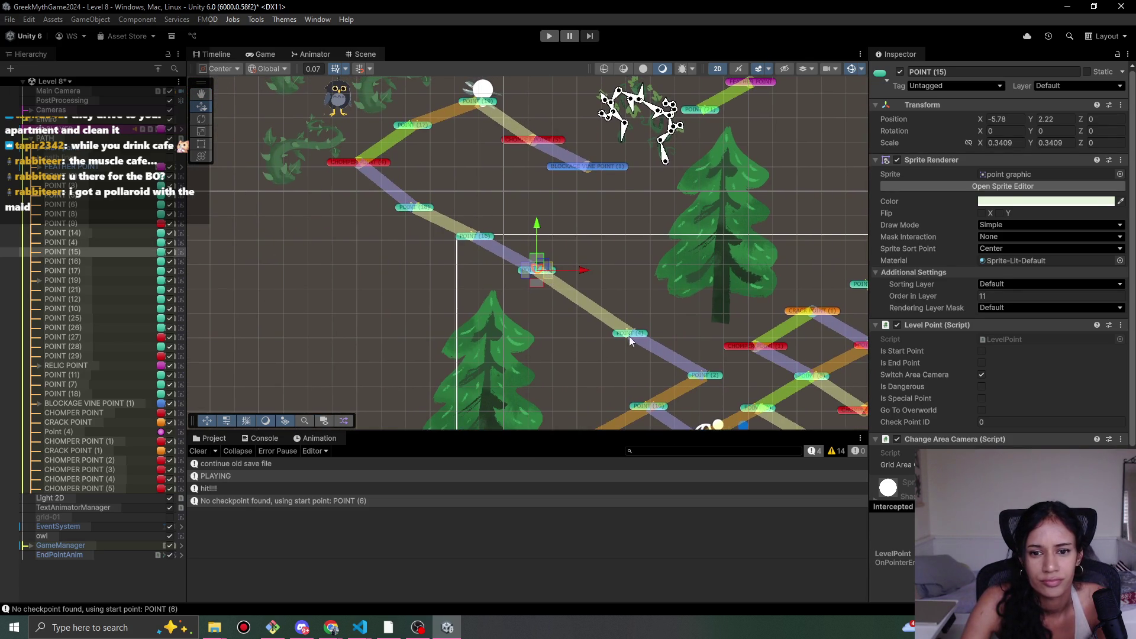
pyautogui.moveTo(635, 337); pyautogui.dragTo(461, 285)
pyautogui.click(502, 289)
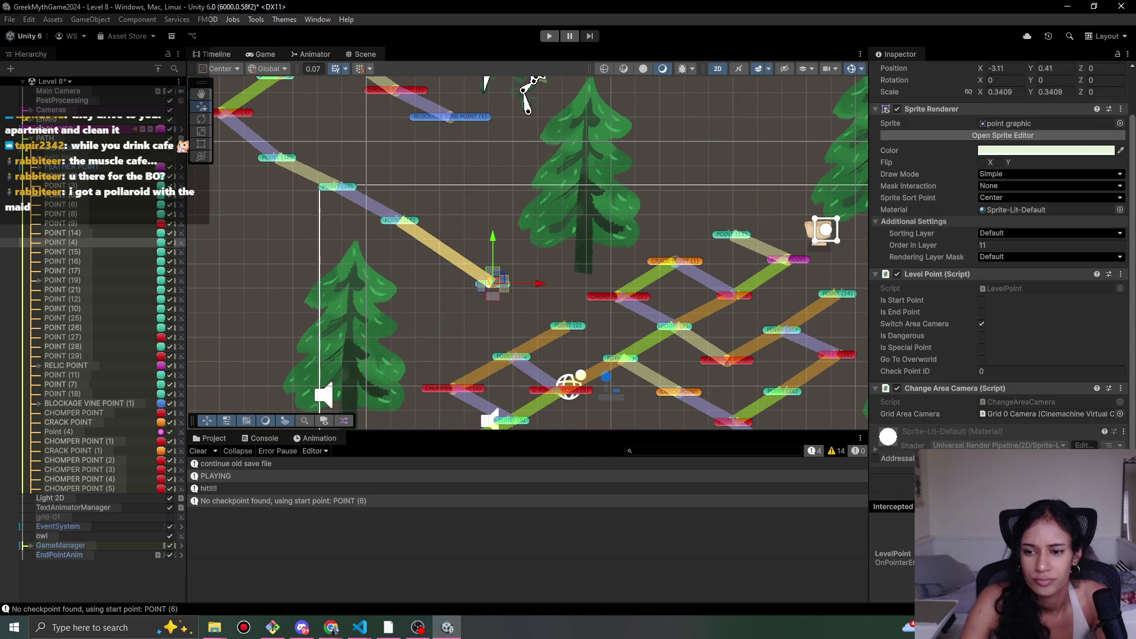
pyautogui.click(1000, 477)
pyautogui.write('aut')
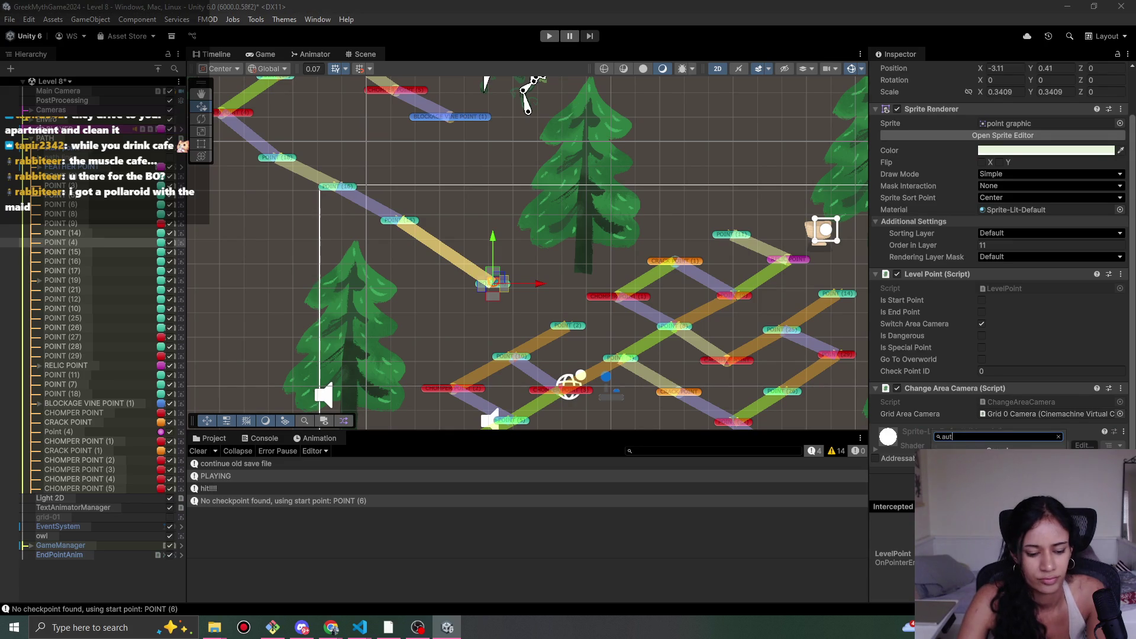
pyautogui.press('Return')
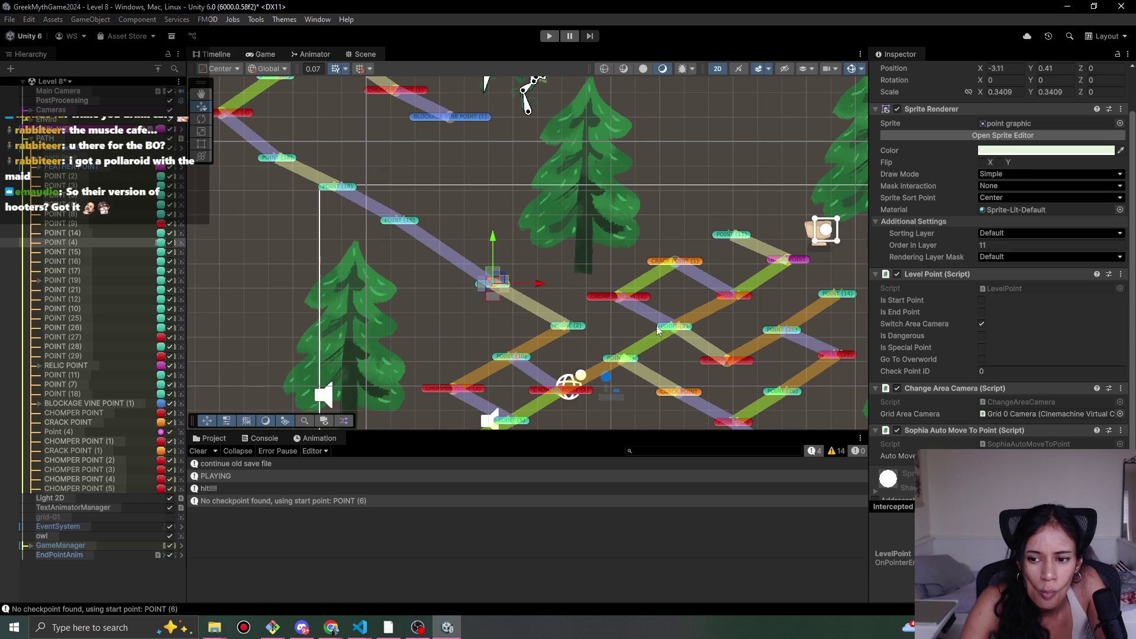
pyautogui.click(1120, 455)
pyautogui.write('point')
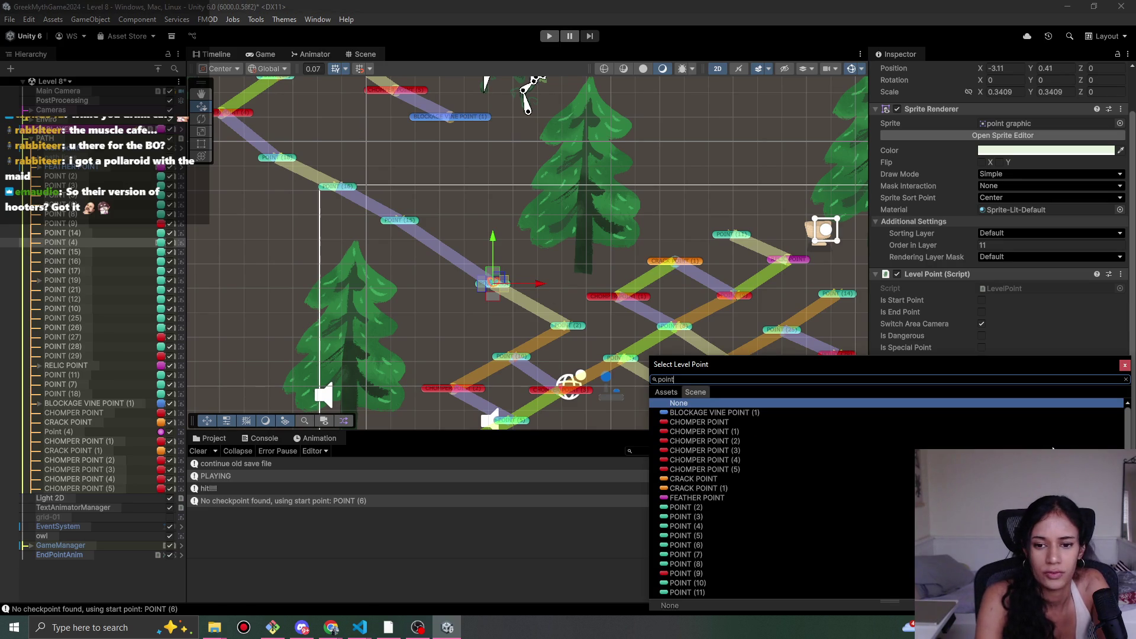
# - Set POINT (4)'s auto-move target to POINT (15)
pyautogui.write('1')
pyautogui.press('BackSpace')
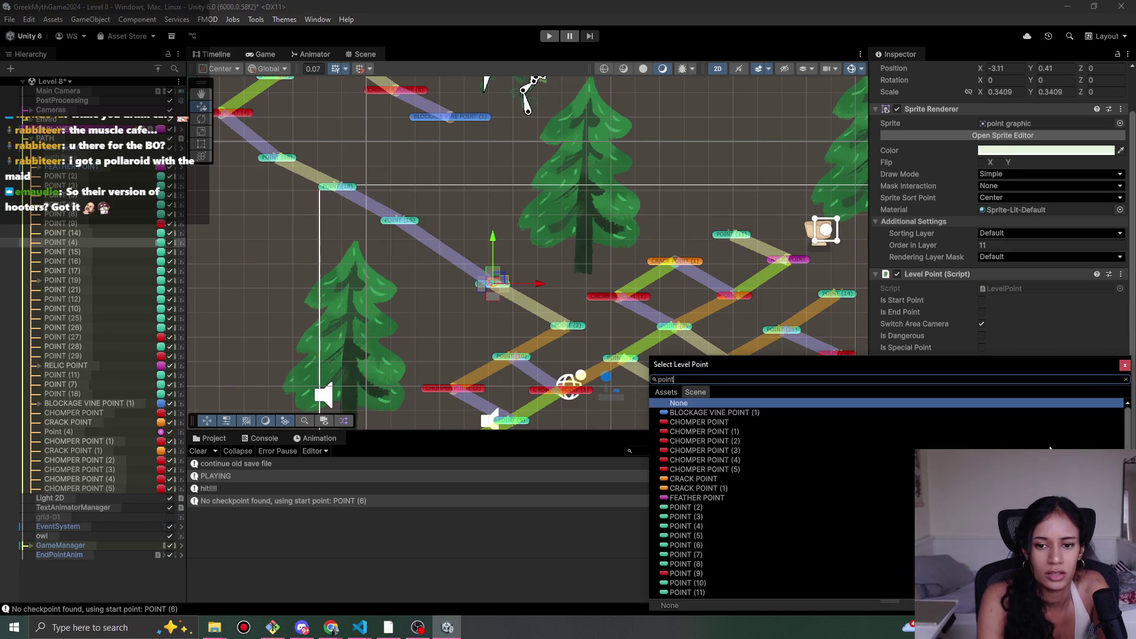
pyautogui.write(' 15')
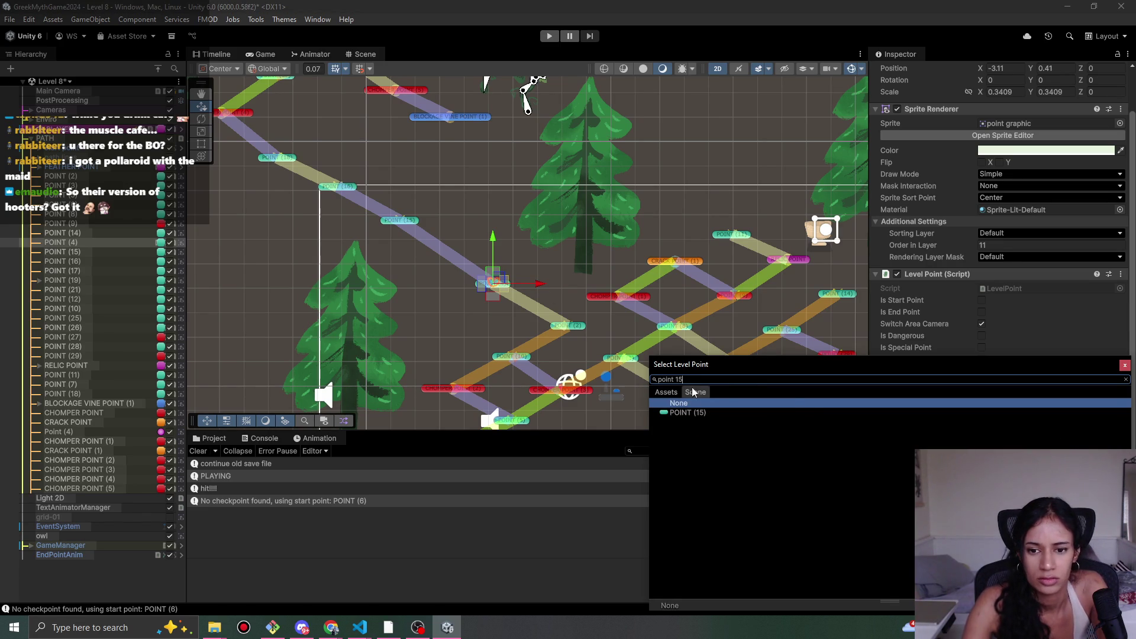
pyautogui.doubleClick(687, 413)
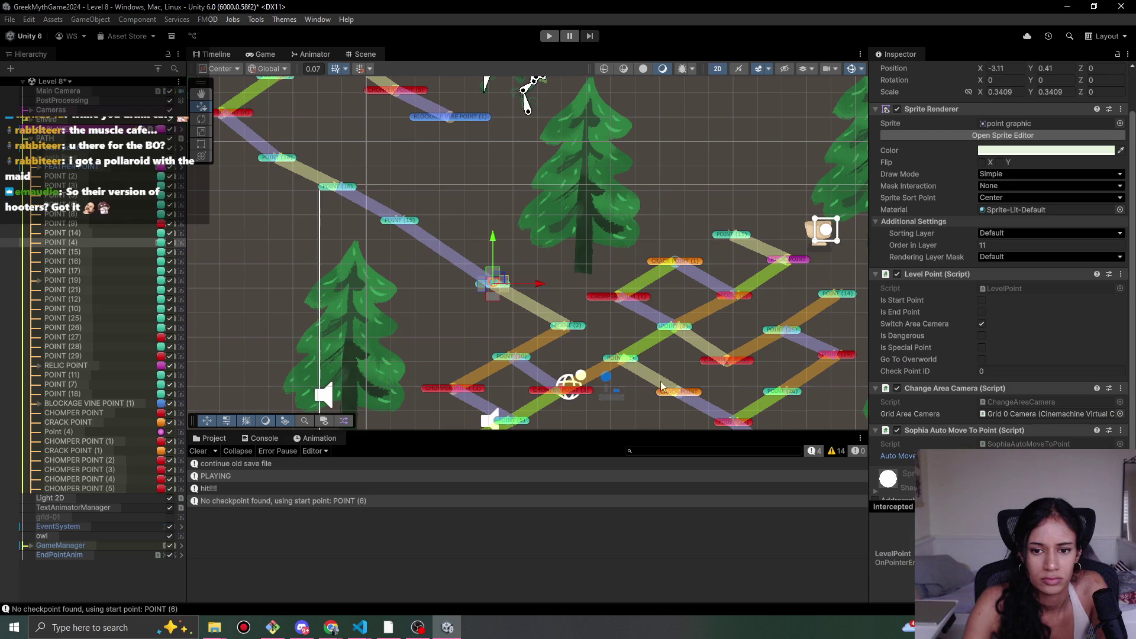
# - Give POINT (15) a Sophia Auto Move To Point component targeting POINT (4)
pyautogui.click(390, 216)
pyautogui.hotkey('ctrl', 'shift', 'a')
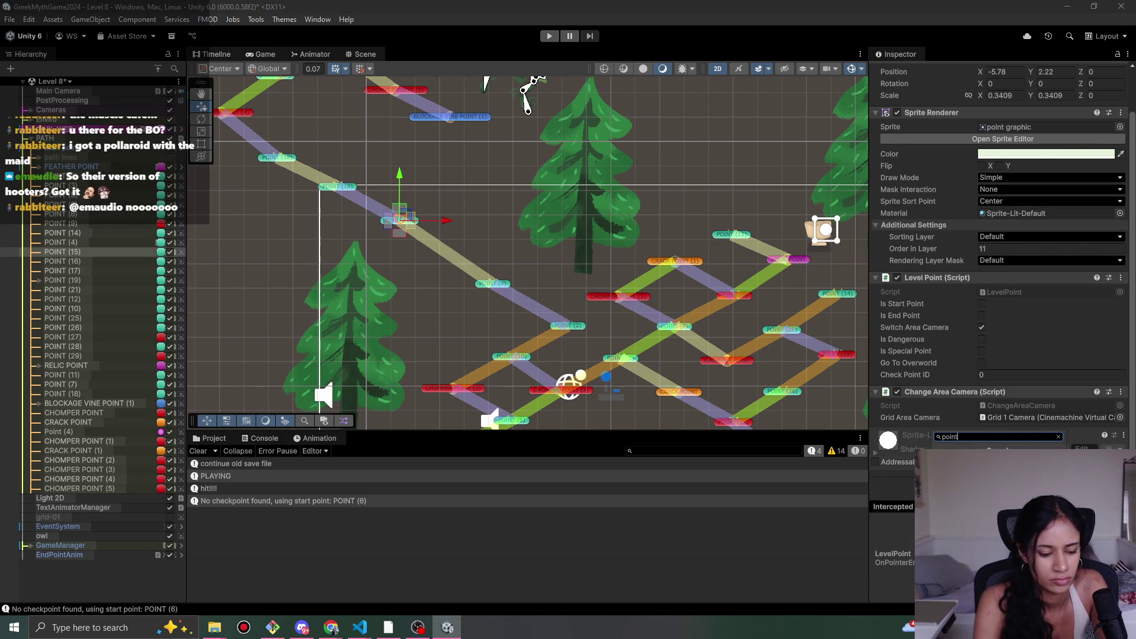
pyautogui.hotkey('ctrl', 'a')
pyautogui.write('au')
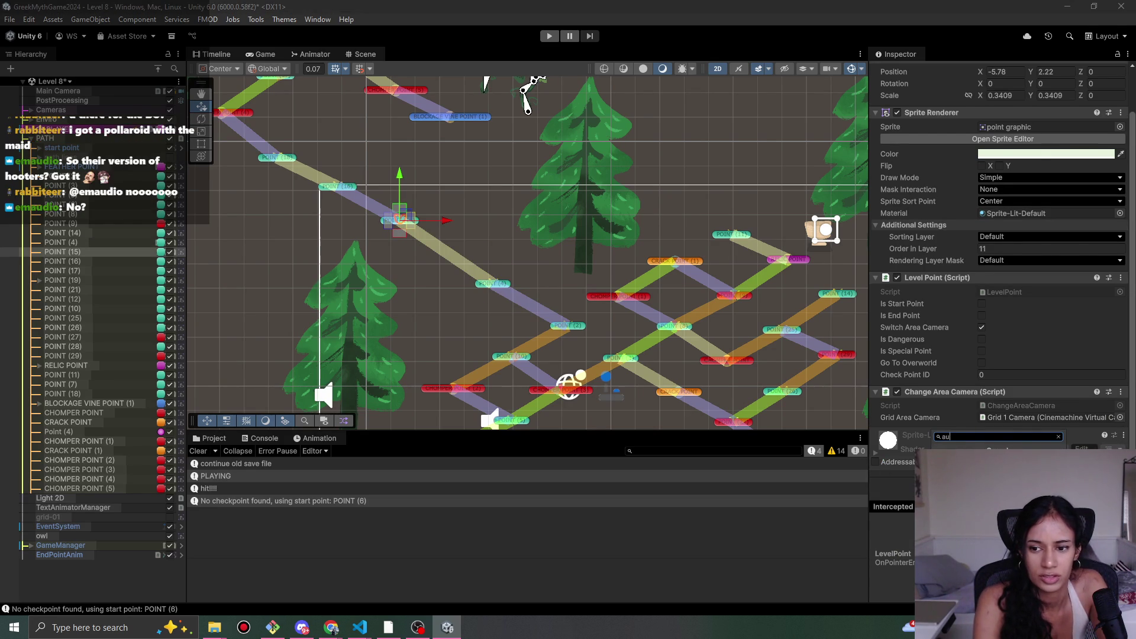
pyautogui.press('Return')
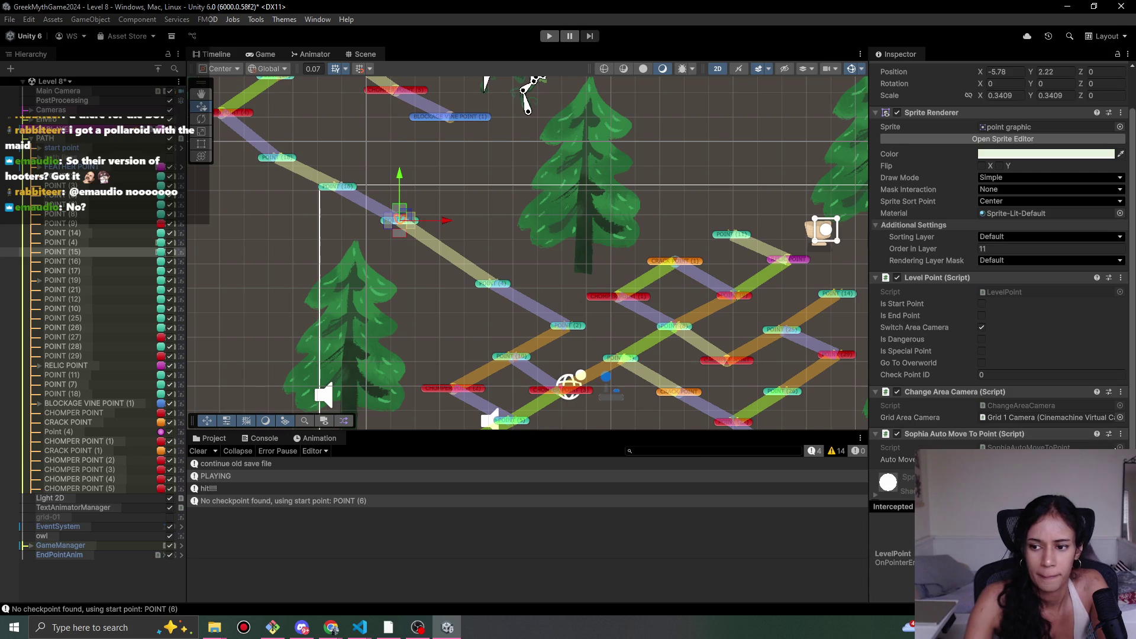
pyautogui.click(1120, 460)
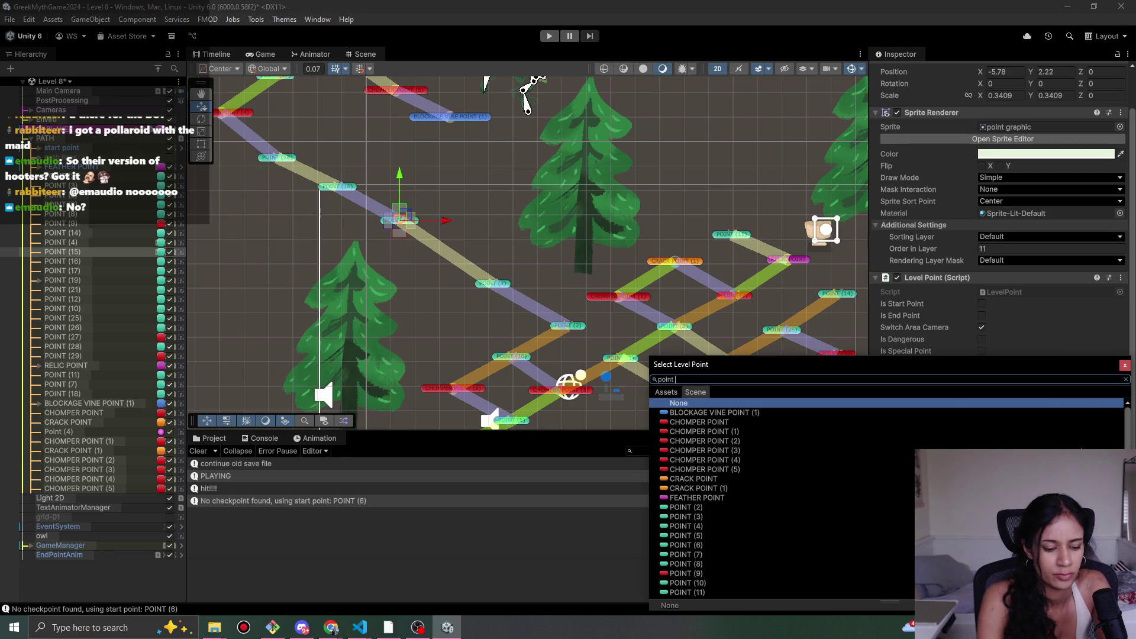
pyautogui.write('4')
pyautogui.click(693, 423)
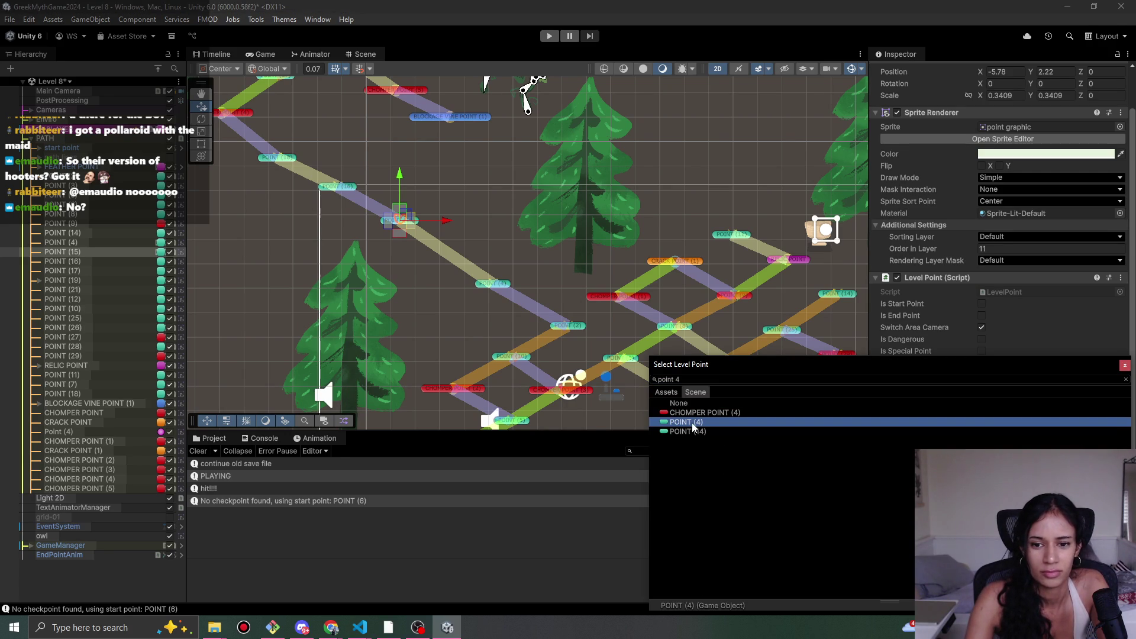
pyautogui.doubleClick(691, 423)
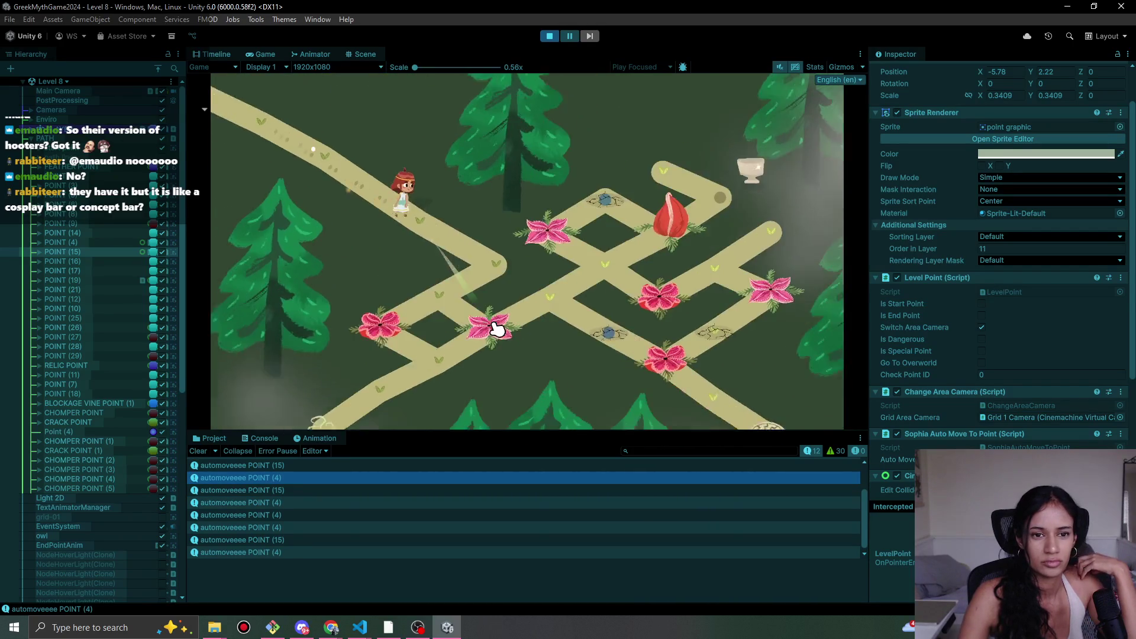
# - Delete POINT (16), move POINT (15) up-left along the path, and replay Level 8
pyautogui.click(545, 36)
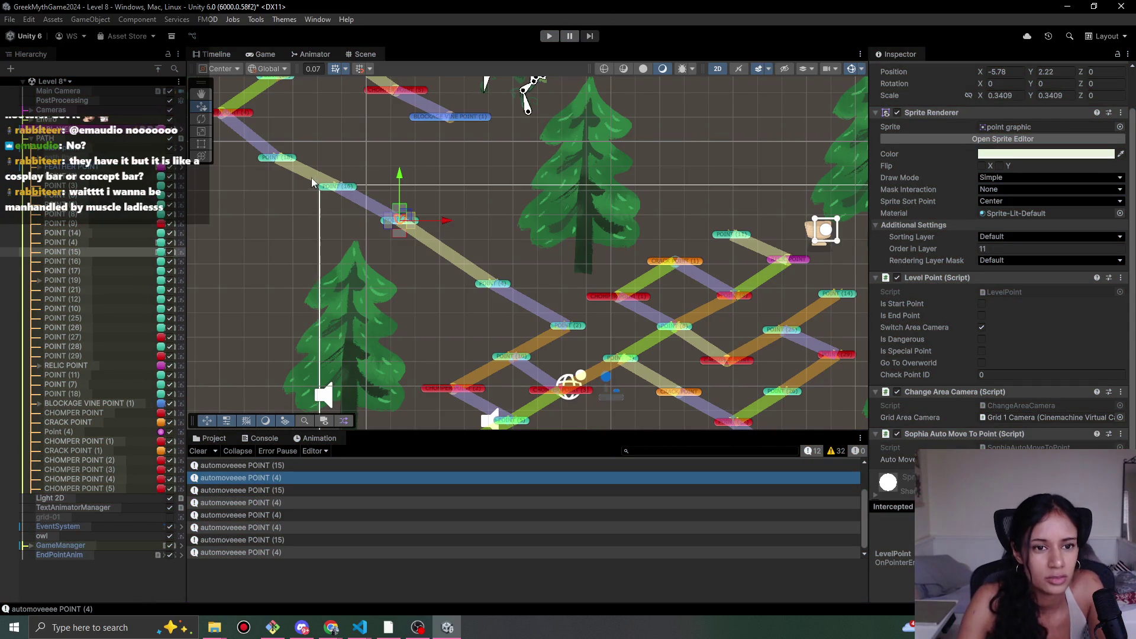
pyautogui.hotkey('ctrl', 'z')
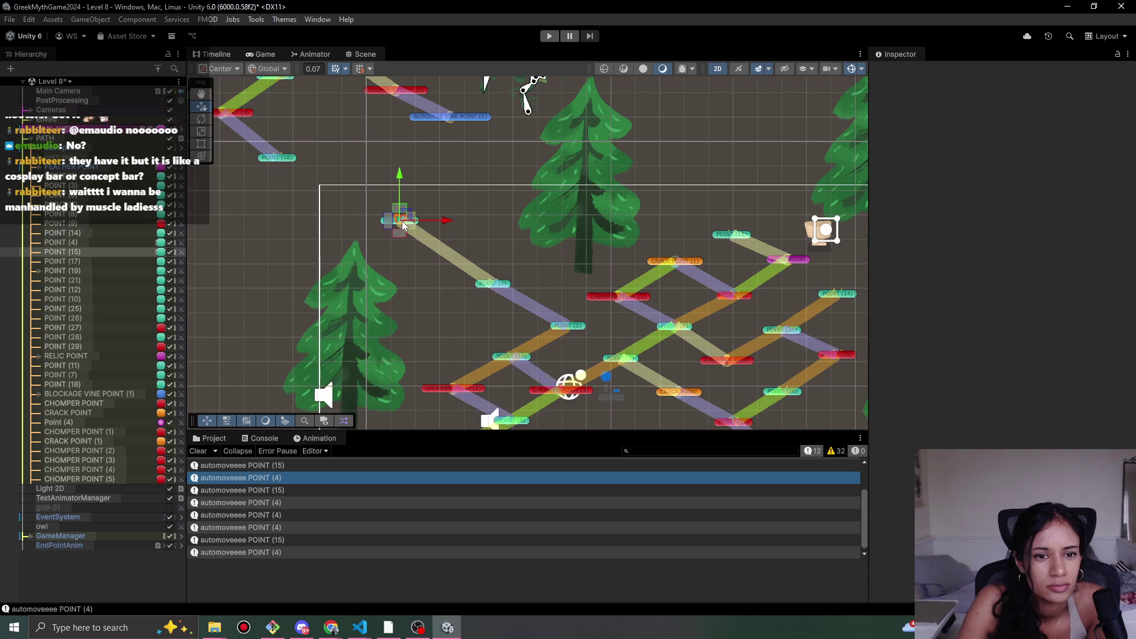
pyautogui.click(403, 224)
pyautogui.moveTo(404, 223)
pyautogui.mouseDown()
pyautogui.moveTo(343, 207)
pyautogui.moveTo(490, 285)
pyautogui.mouseUp()
pyautogui.click(549, 36)
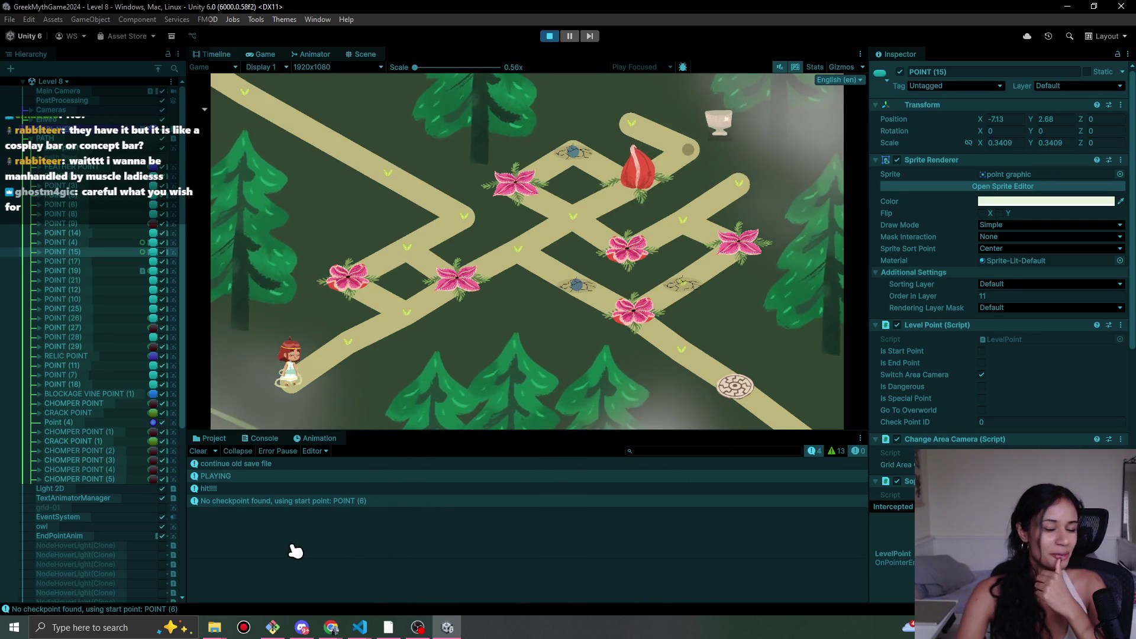
pyautogui.click(331, 627)
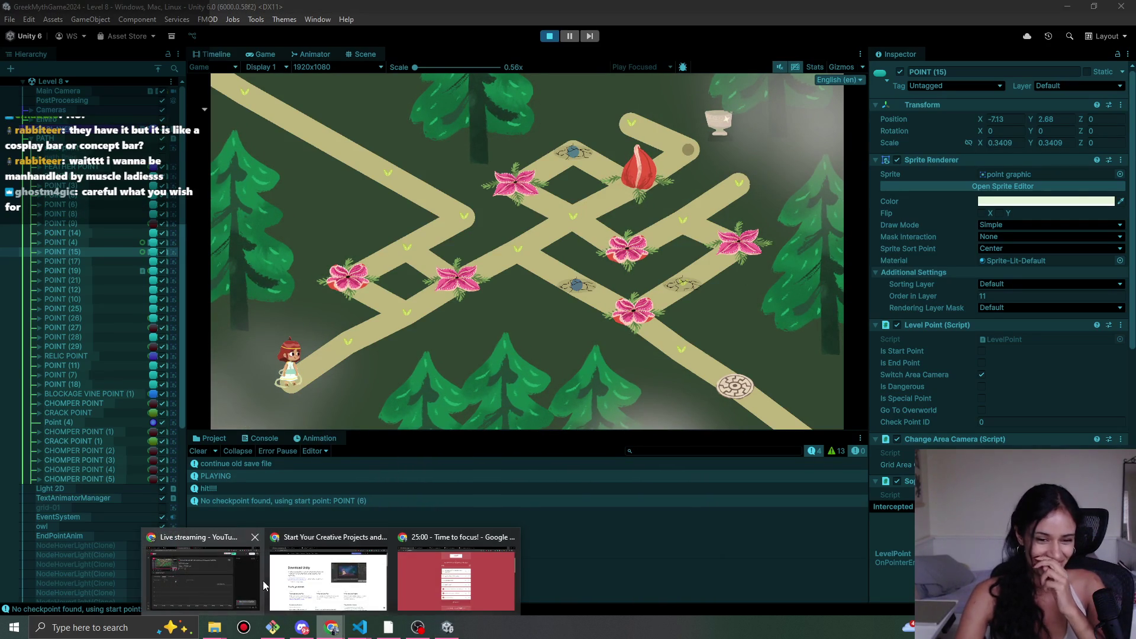
pyautogui.click(456, 577)
pyautogui.hotkey('ctrl', 't')
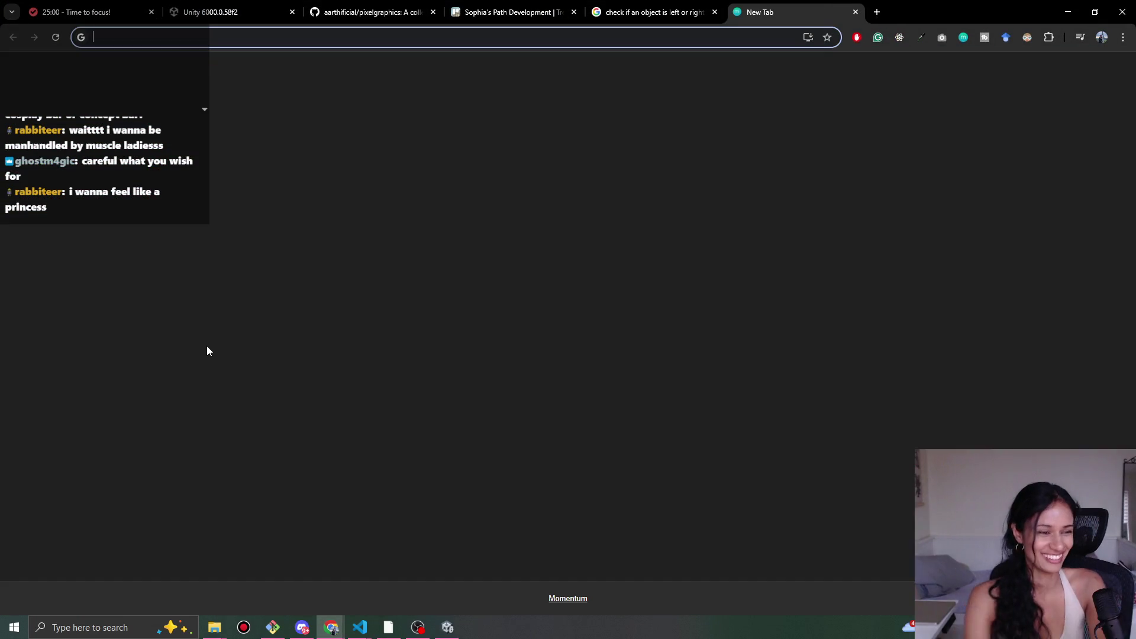
pyautogui.write('muscle lady bar japan')
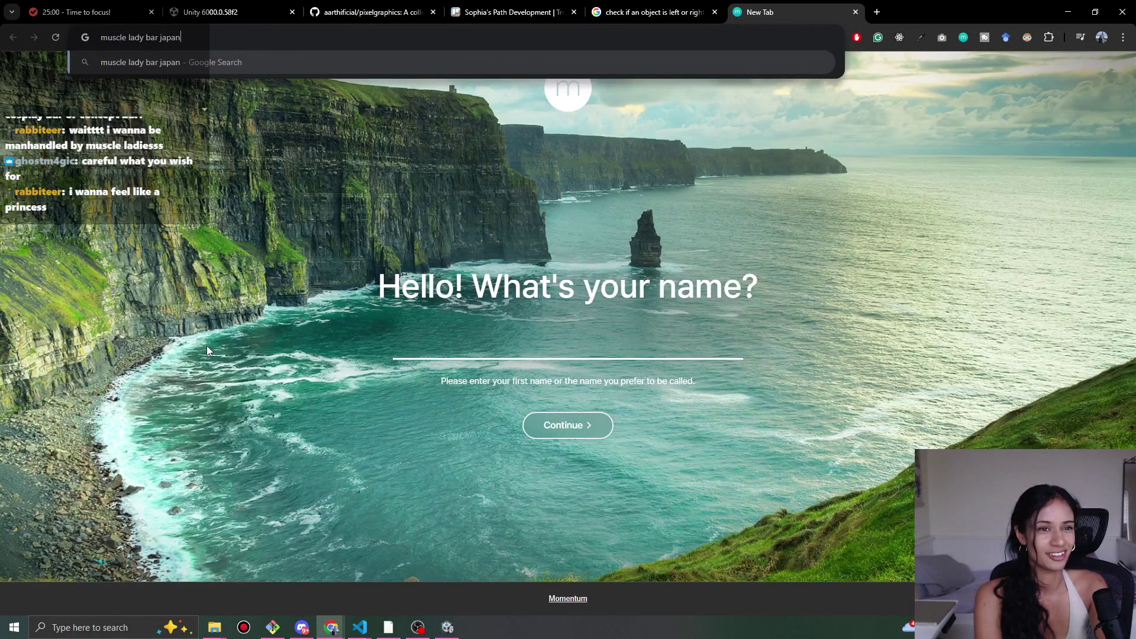
pyautogui.press('Return')
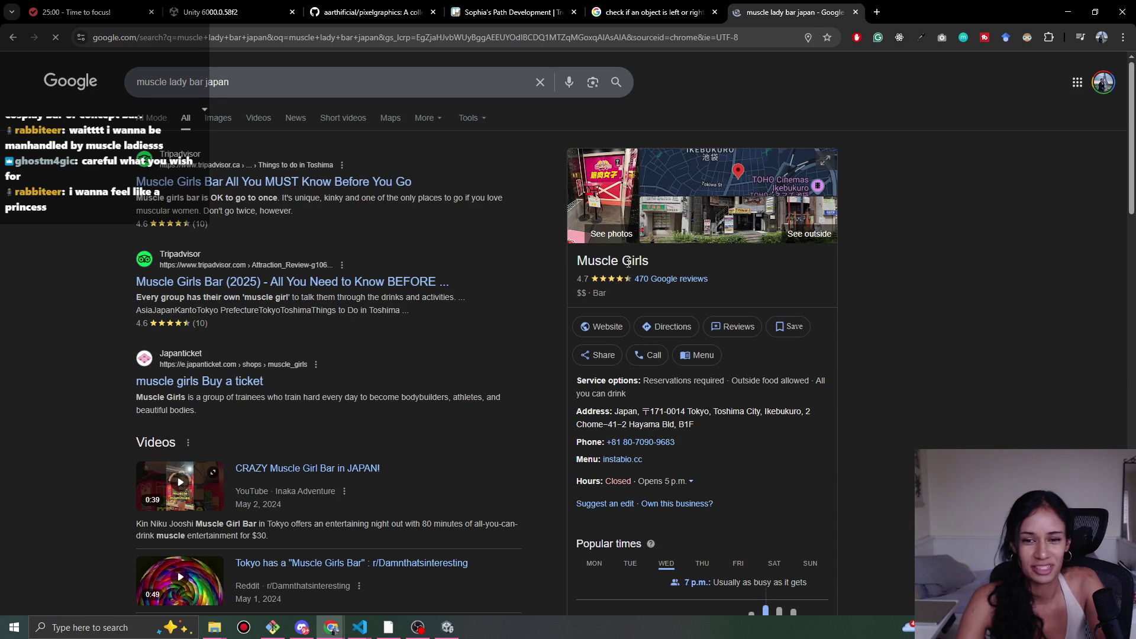
pyautogui.click(214, 119)
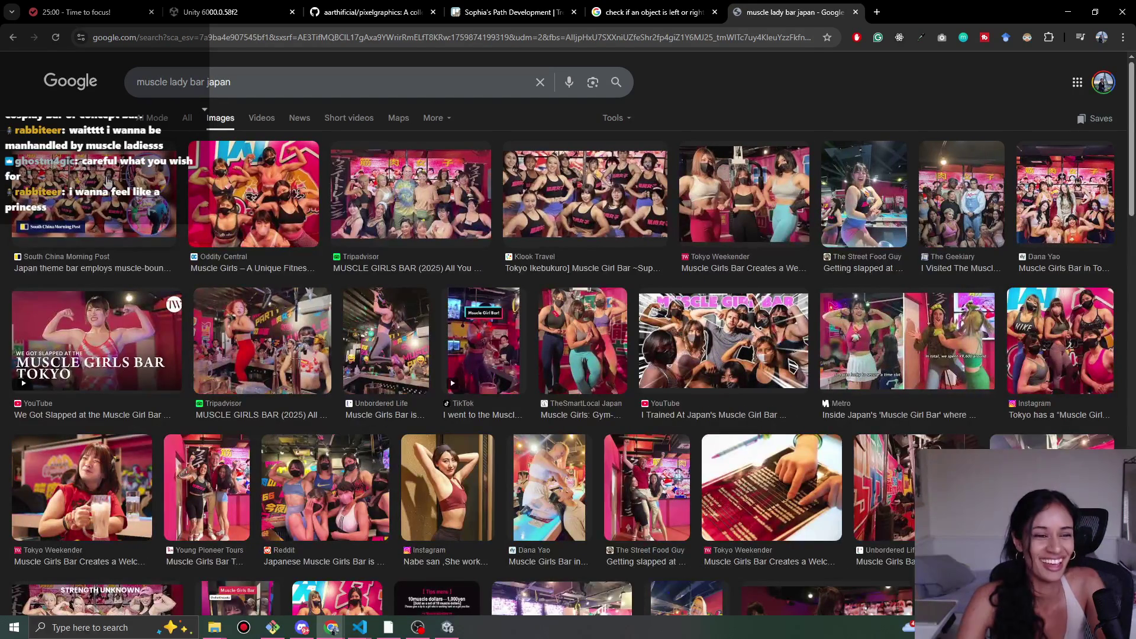
pyautogui.scroll(-1, 405, 312)
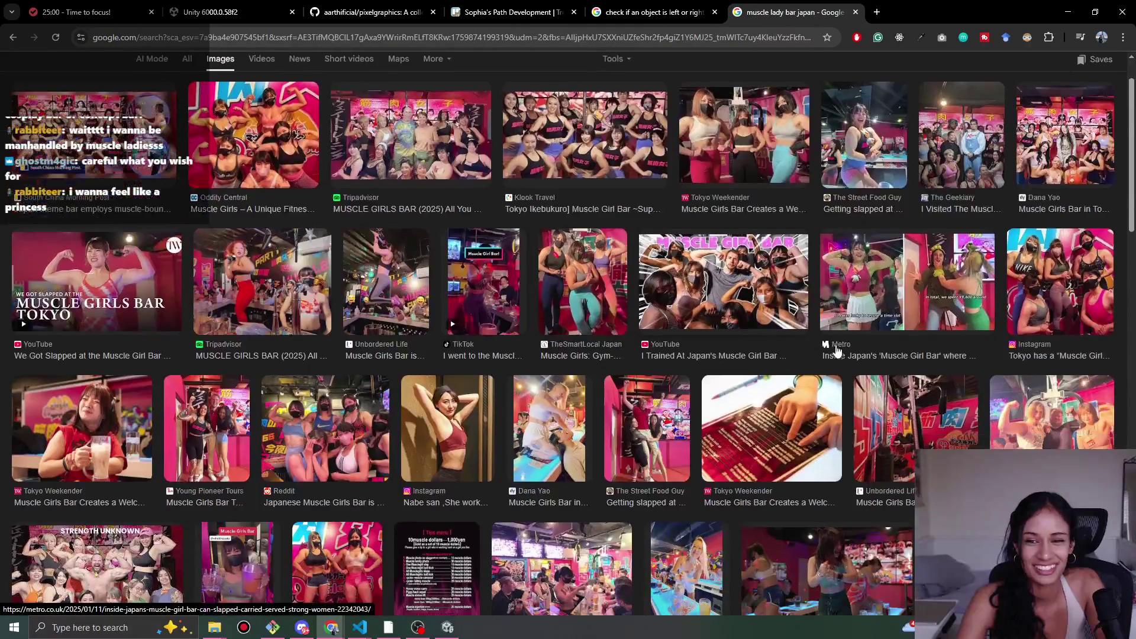
pyautogui.scroll(-2, 605, 312)
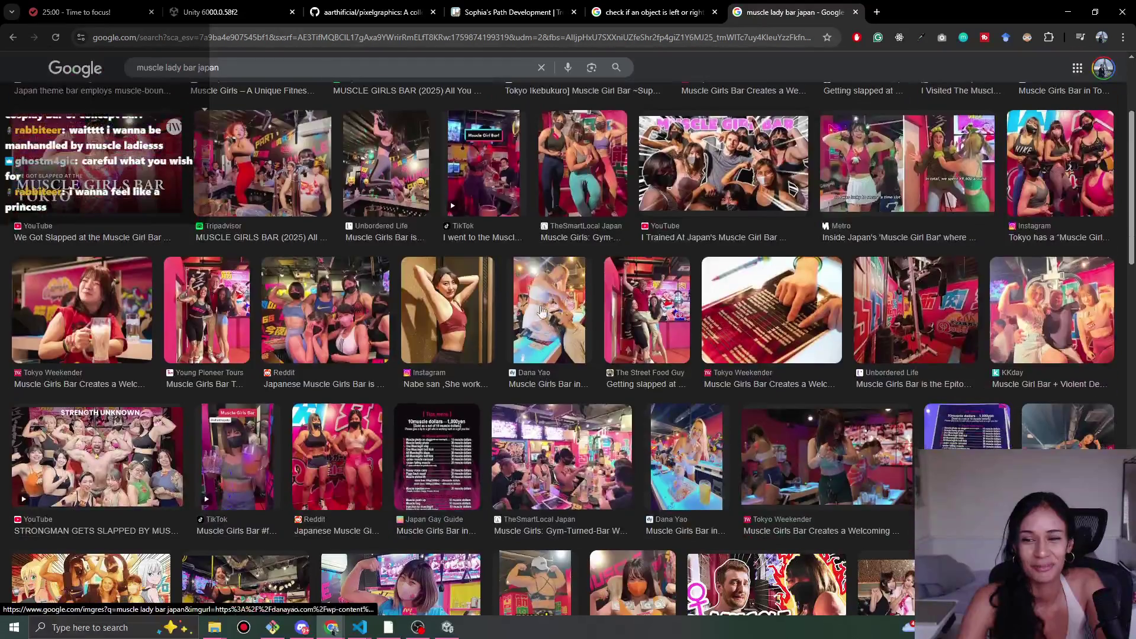
pyautogui.scroll(3, 136, 329)
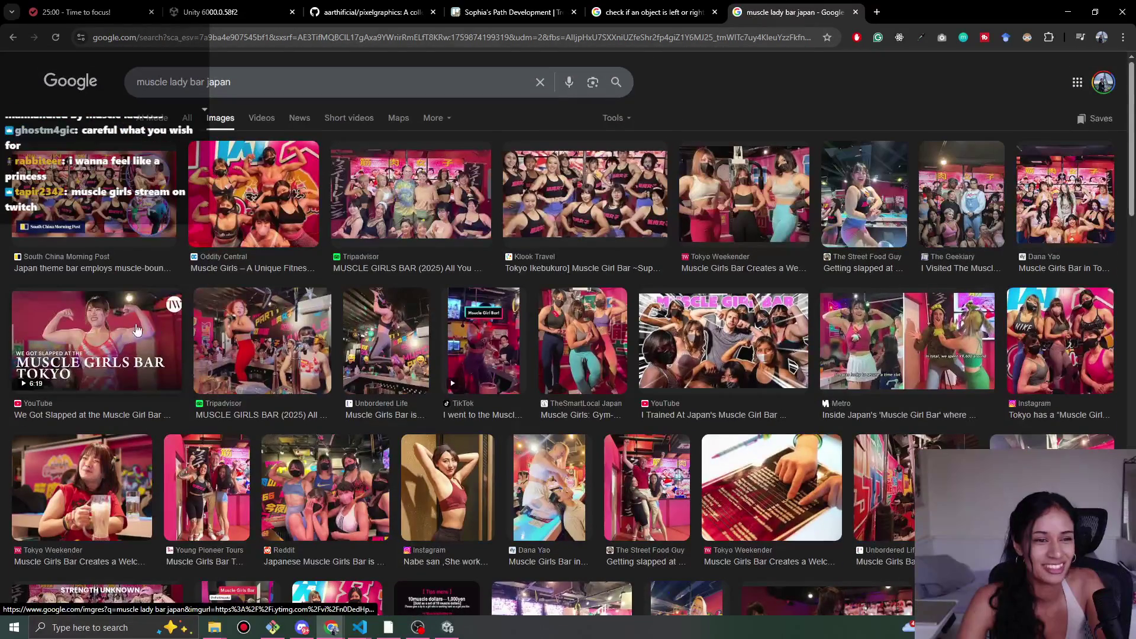
pyautogui.middleClick(839, 86)
pyautogui.click(837, 81)
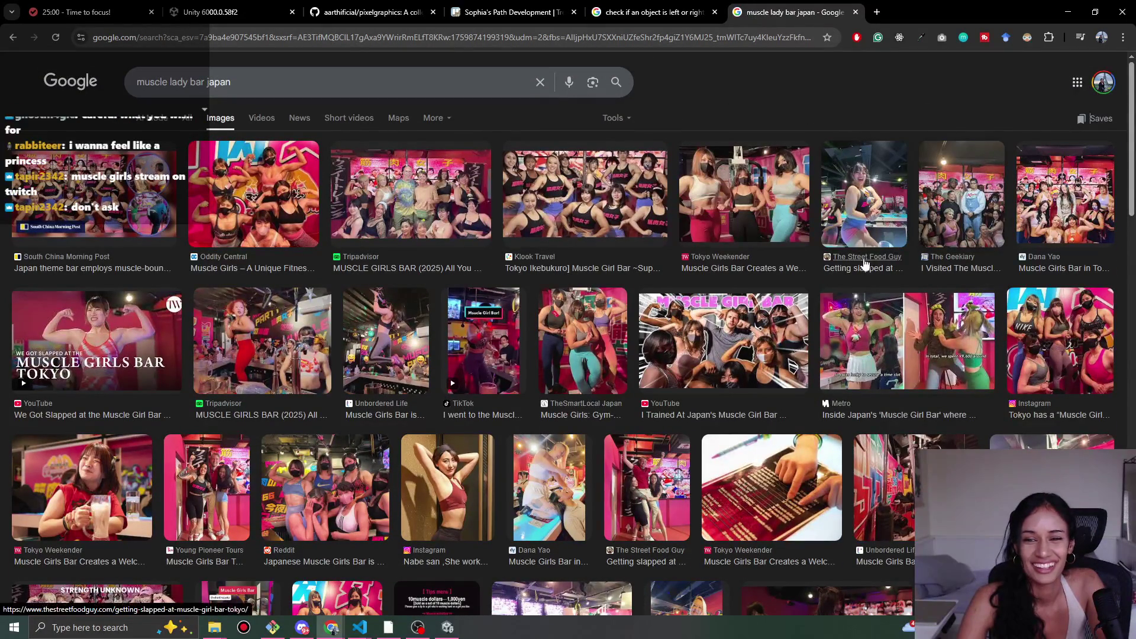
pyautogui.scroll(-3, 953, 202)
pyautogui.scroll(-2, 952, 212)
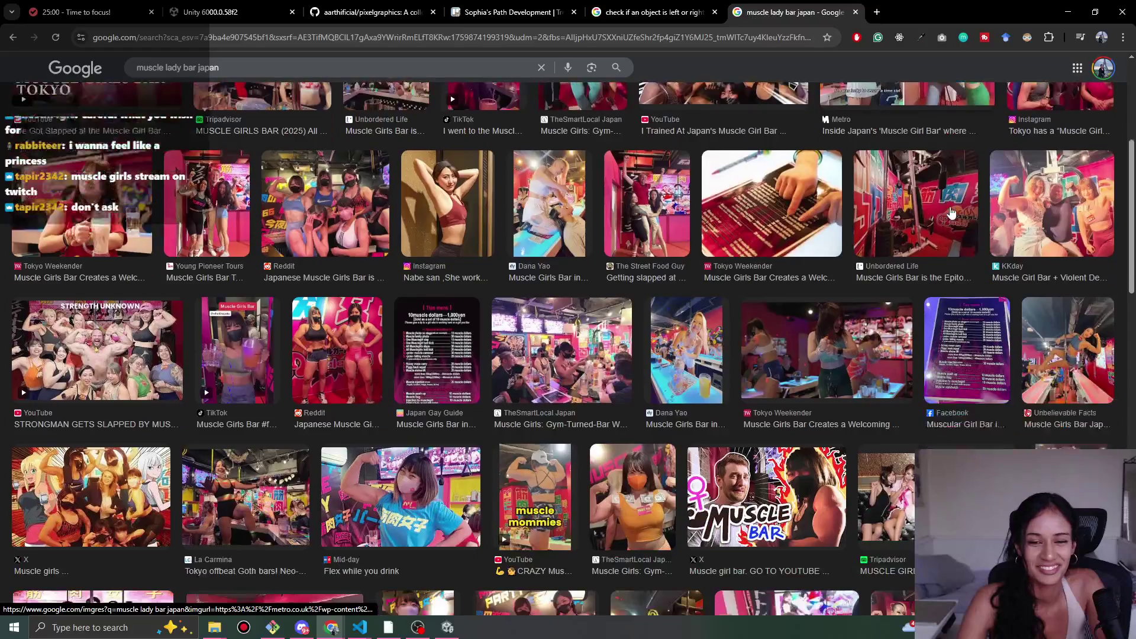
pyautogui.scroll(-3, 951, 212)
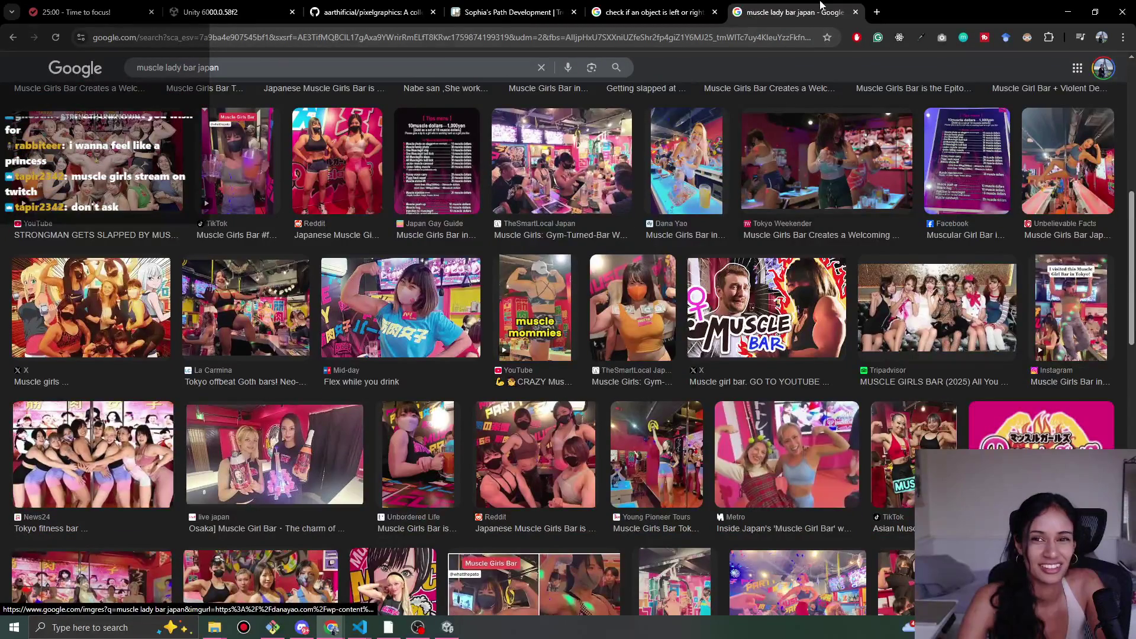
pyautogui.middleClick(821, 6)
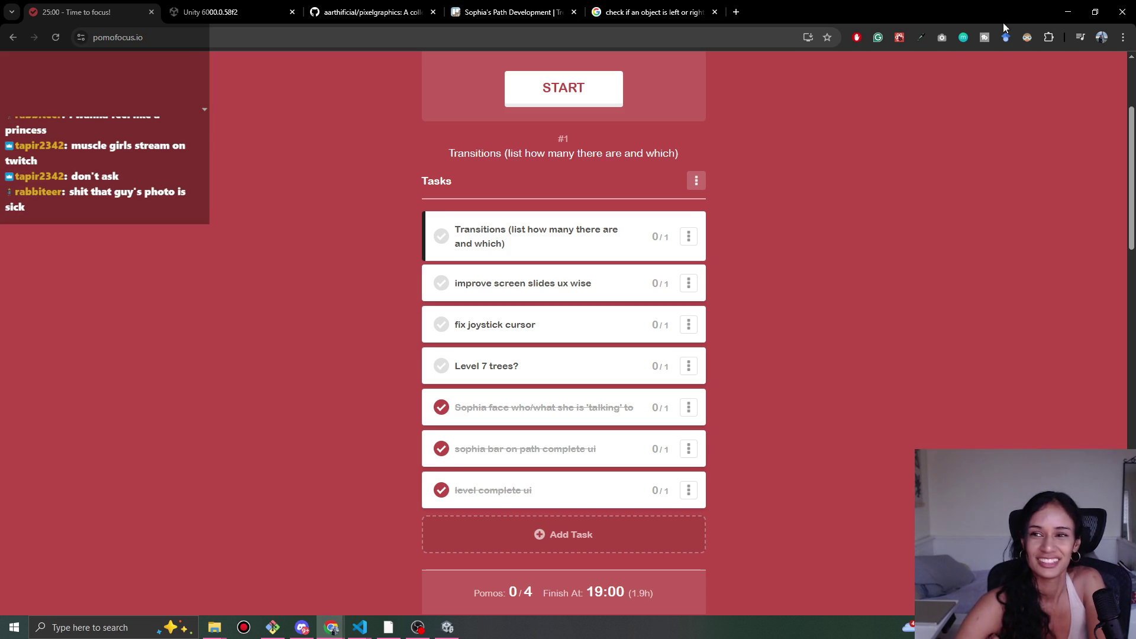
pyautogui.click(1069, 7)
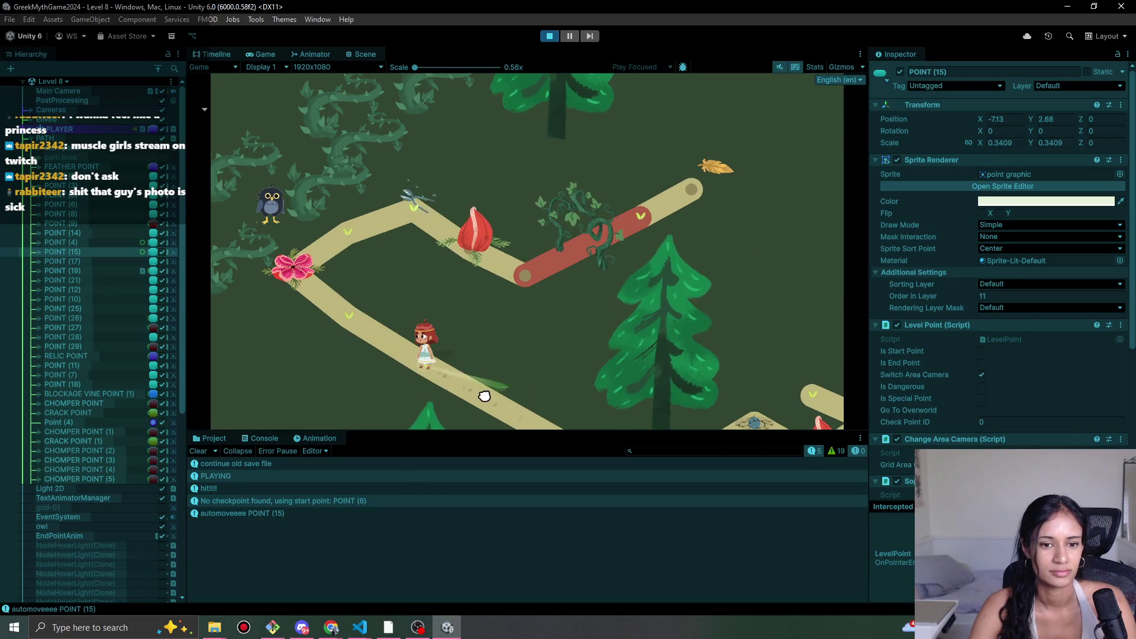
# - Walk the character up-left to the next path point, then bring up Chrome's windows
pyautogui.click(366, 324)
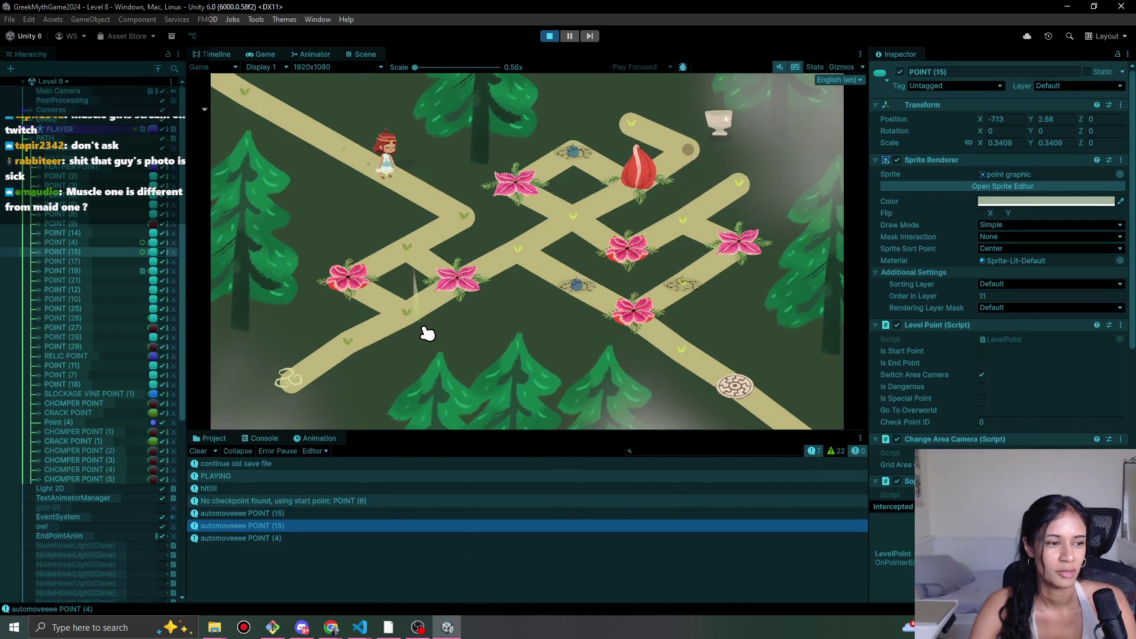
pyautogui.click(332, 626)
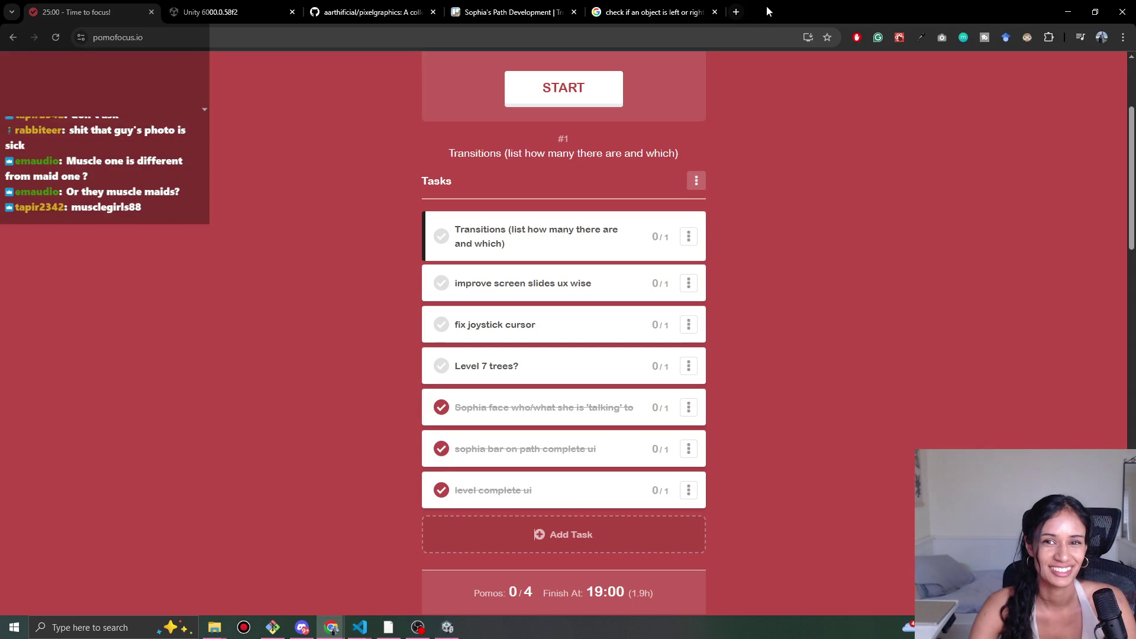
# - Bring back the Pomofocus window and merge the 'maid cafe japan' results window into it
pyautogui.click(738, 13)
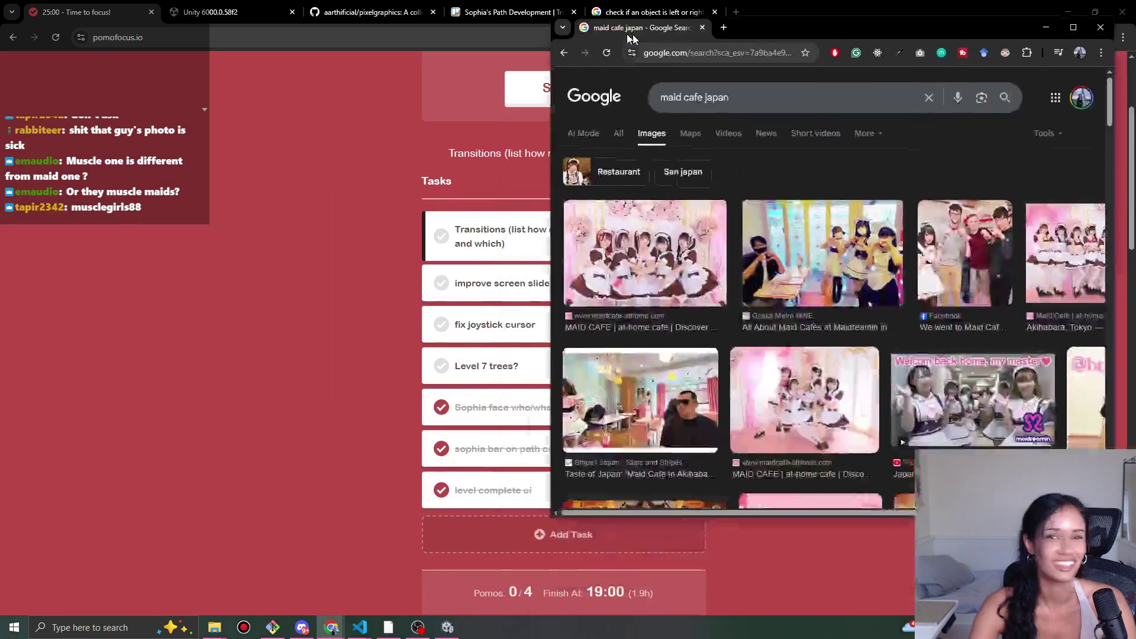
pyautogui.moveTo(633, 34); pyautogui.dragTo(655, 5)
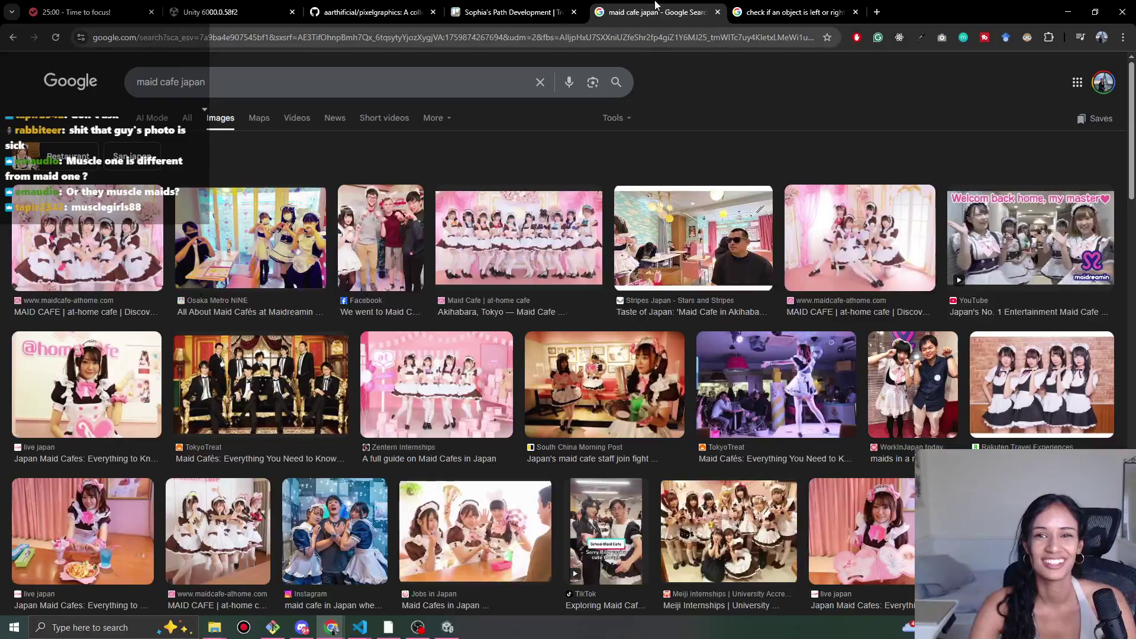
pyautogui.scroll(-1, 761, 99)
pyautogui.scroll(1, 791, 108)
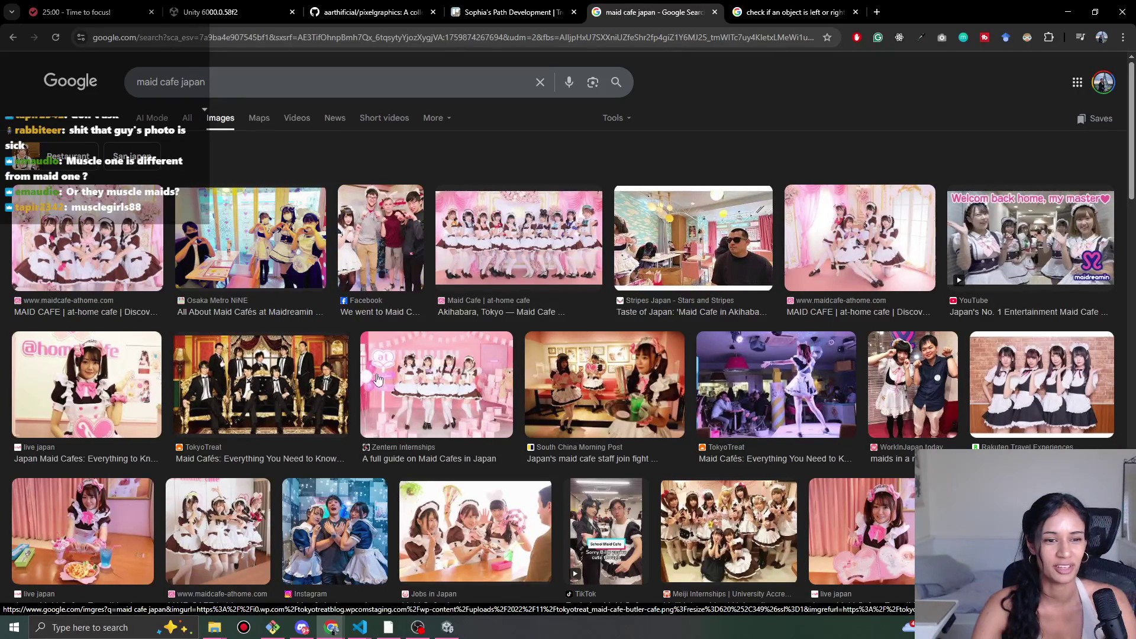
# - Scroll through the maid cafe images, close that tab, and minimize Chrome
pyautogui.scroll(-7, 1076, 407)
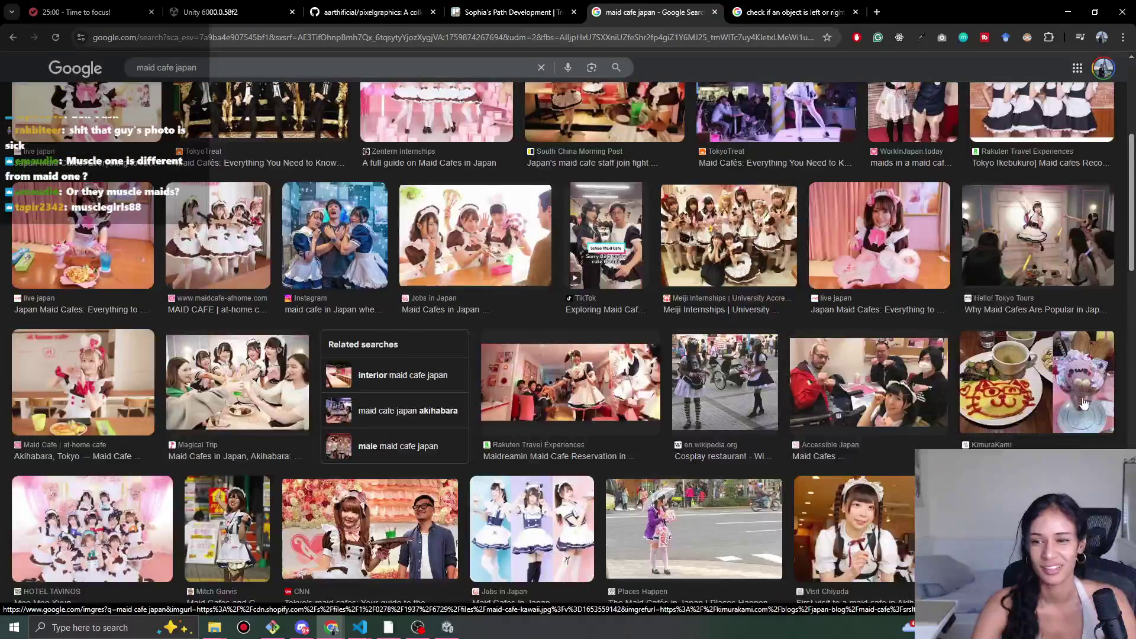
pyautogui.scroll(-6, 1076, 407)
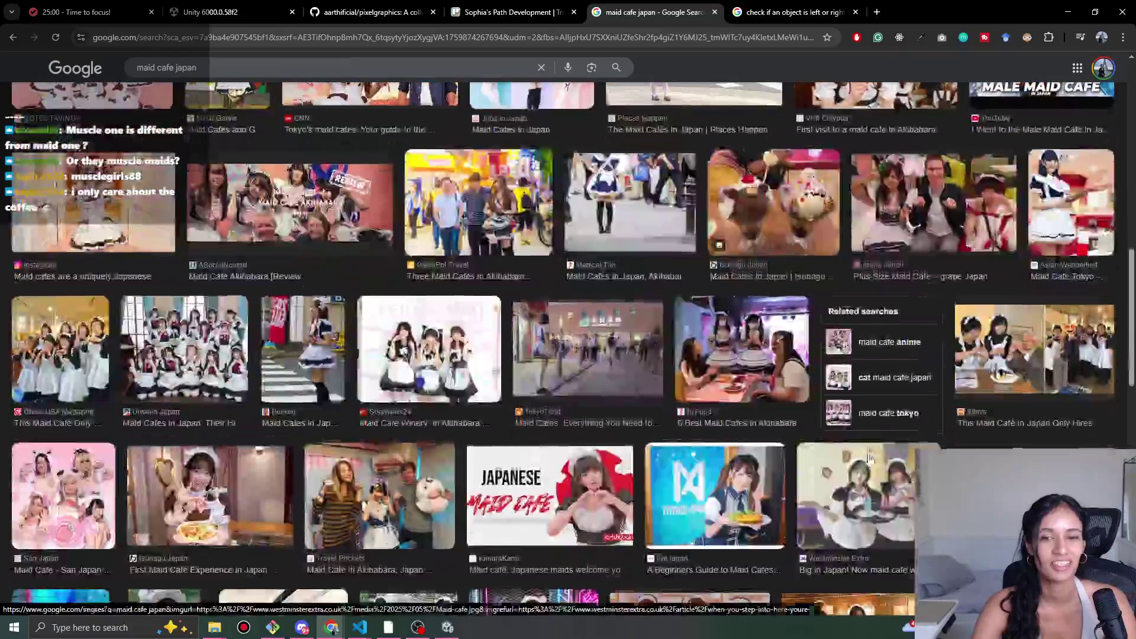
pyautogui.scroll(-1, 431, 410)
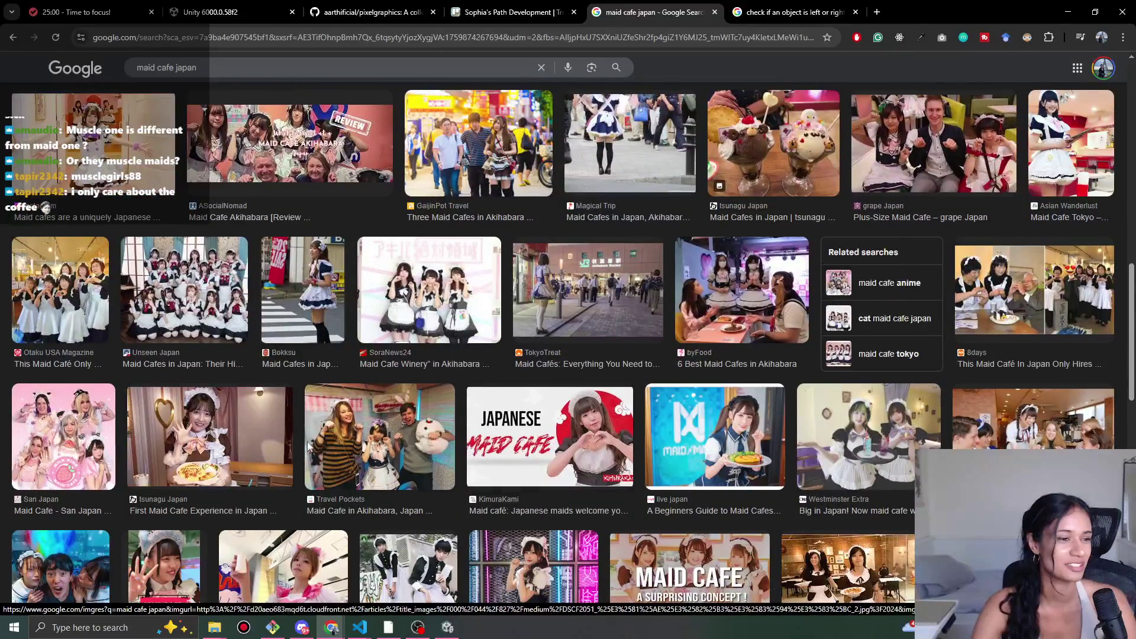
pyautogui.scroll(-2, 318, 450)
pyautogui.scroll(-3, 317, 450)
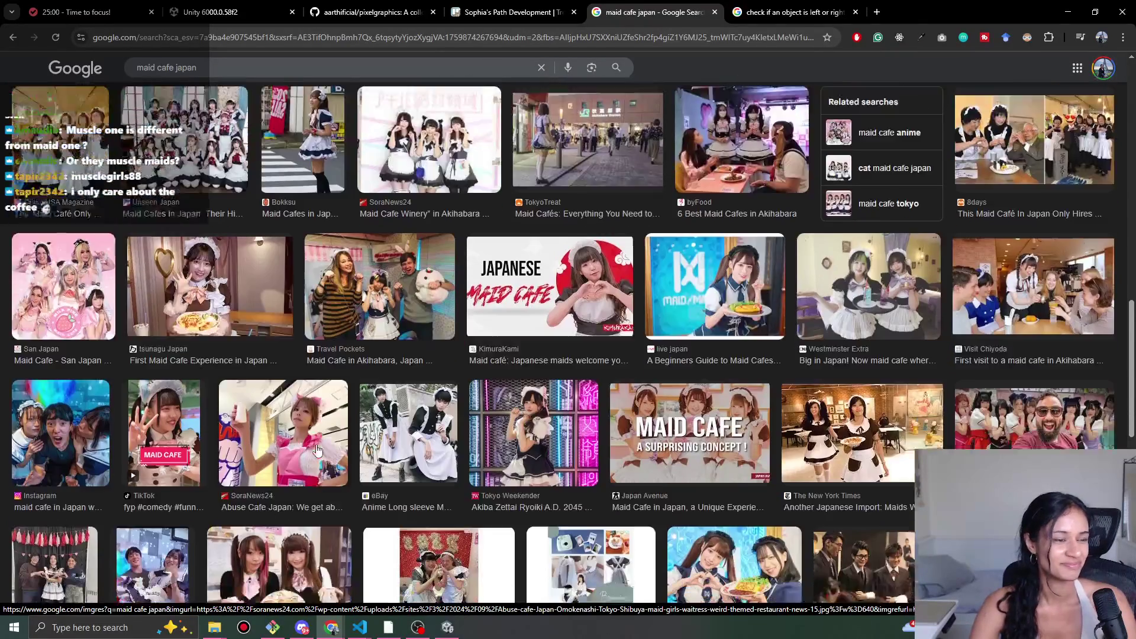
pyautogui.scroll(-5, 210, 439)
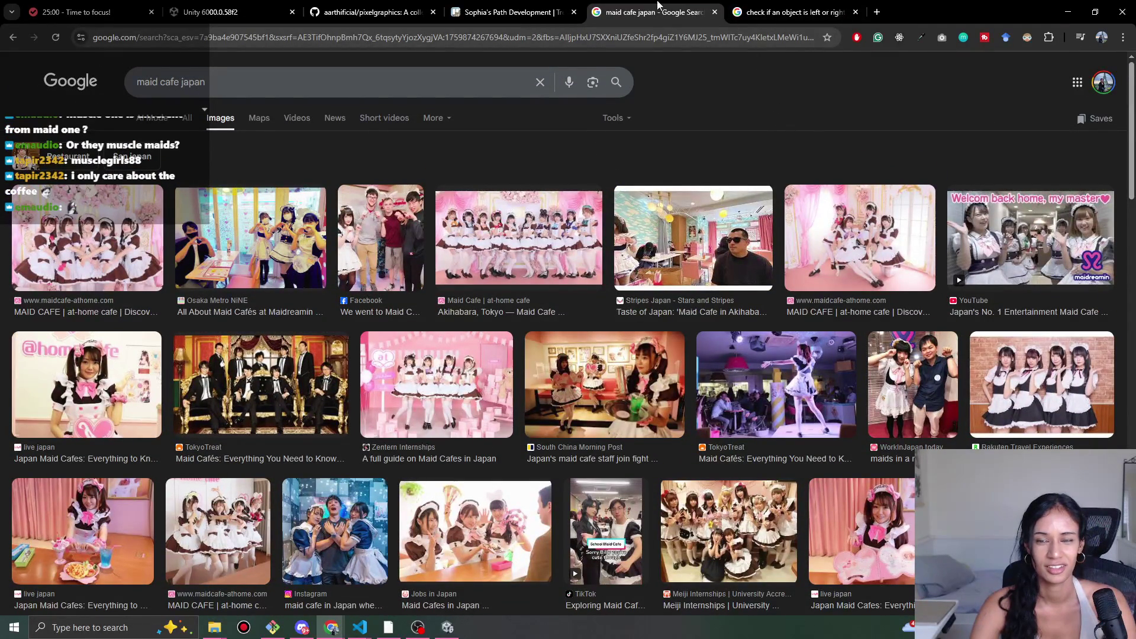
pyautogui.middleClick(677, 5)
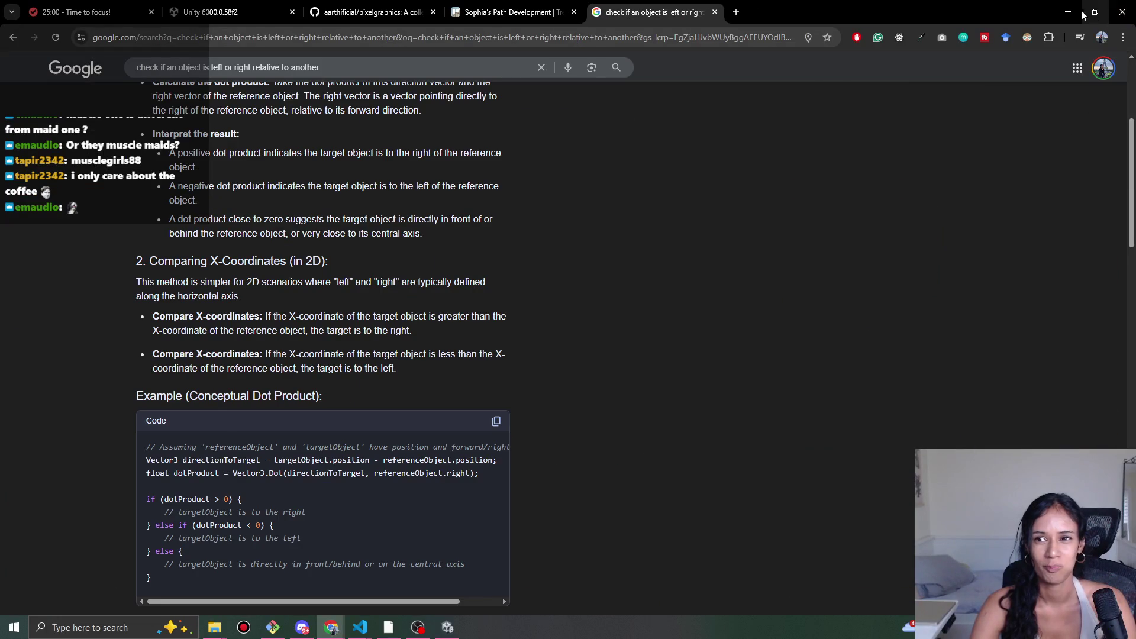
pyautogui.click(1068, 12)
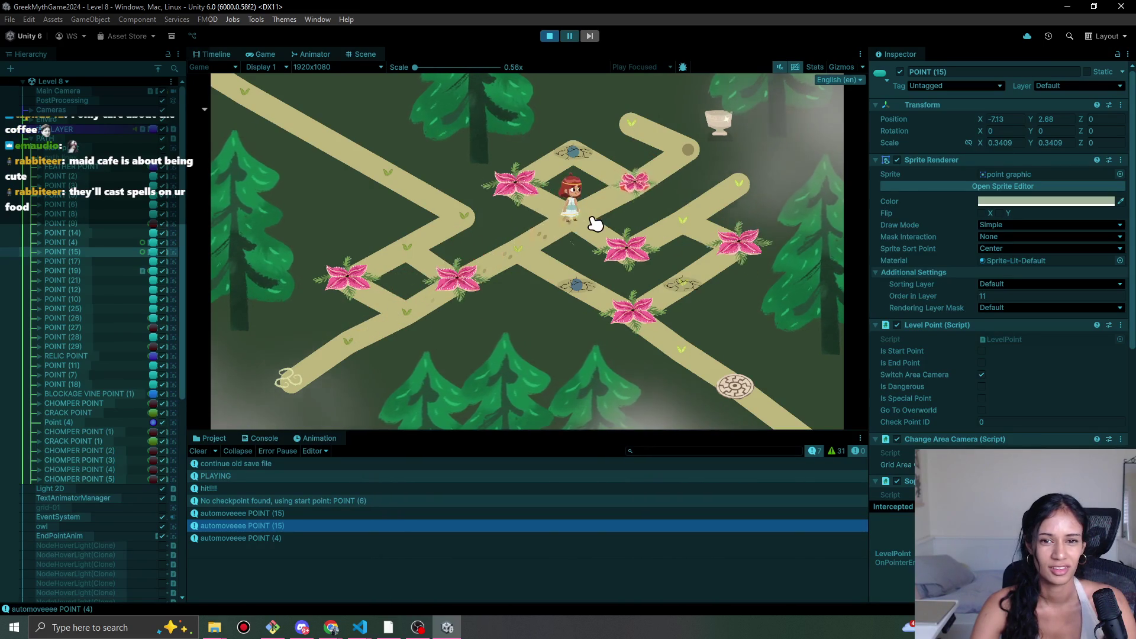
# - Stop the playtest and load Level 10, passing through Level 9-Doran
pyautogui.click(549, 36)
pyautogui.click(67, 81)
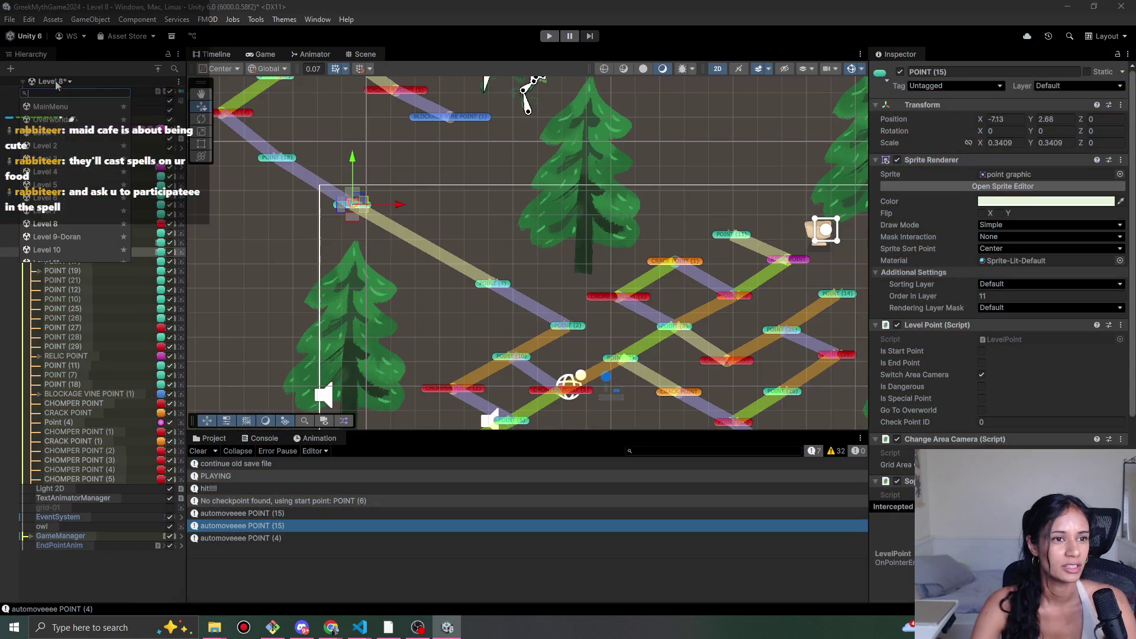
pyautogui.click(59, 237)
pyautogui.click(569, 341)
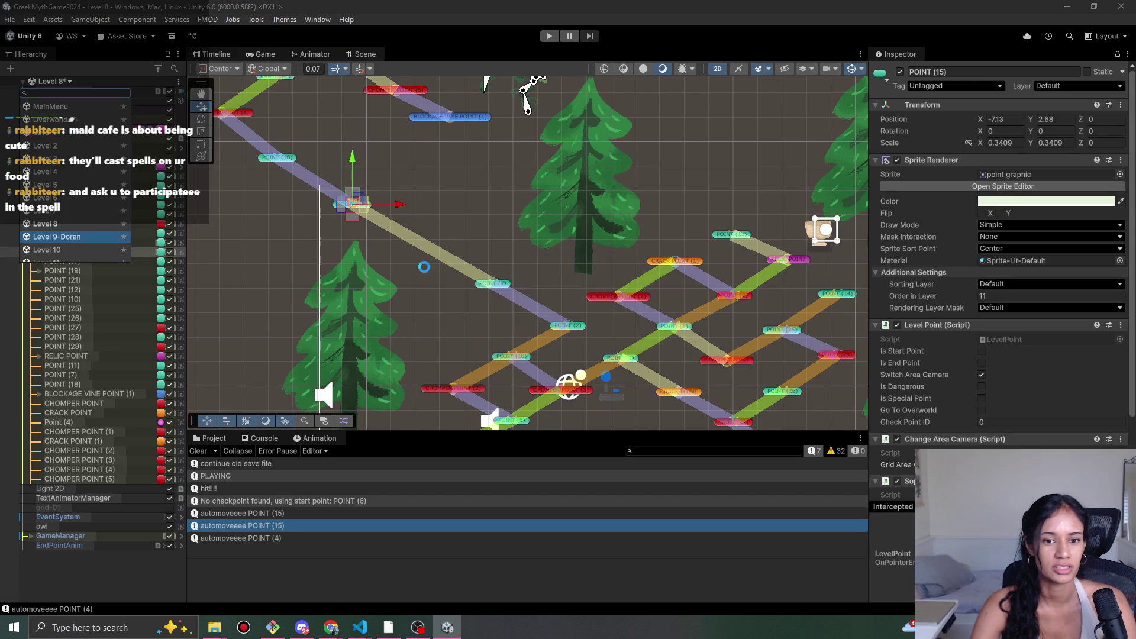
pyautogui.click(59, 83)
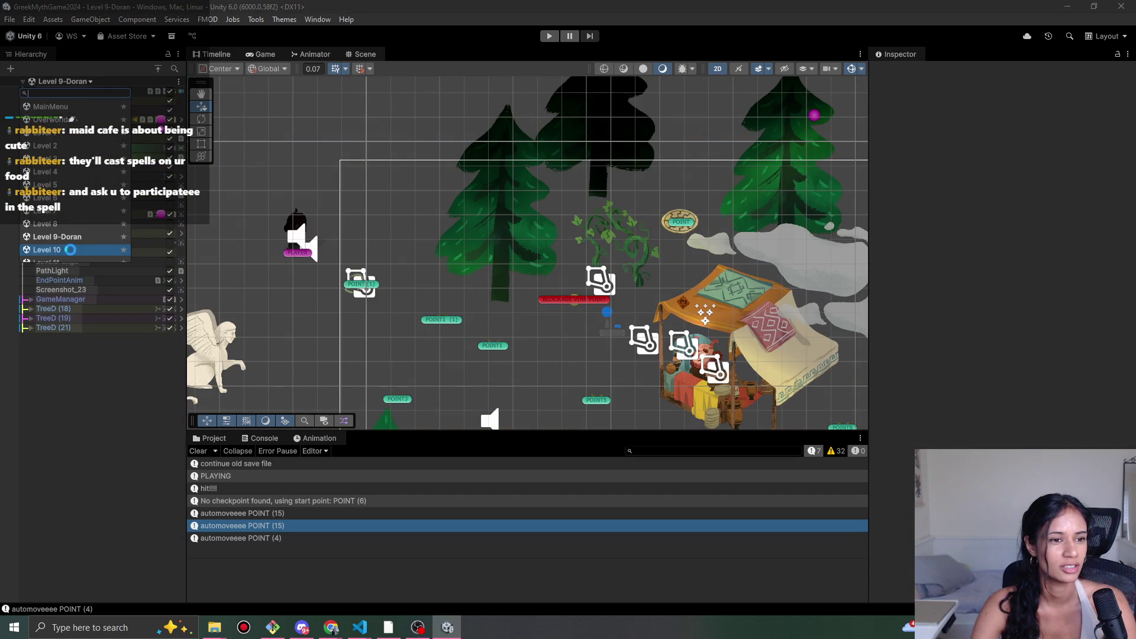
pyautogui.click(71, 254)
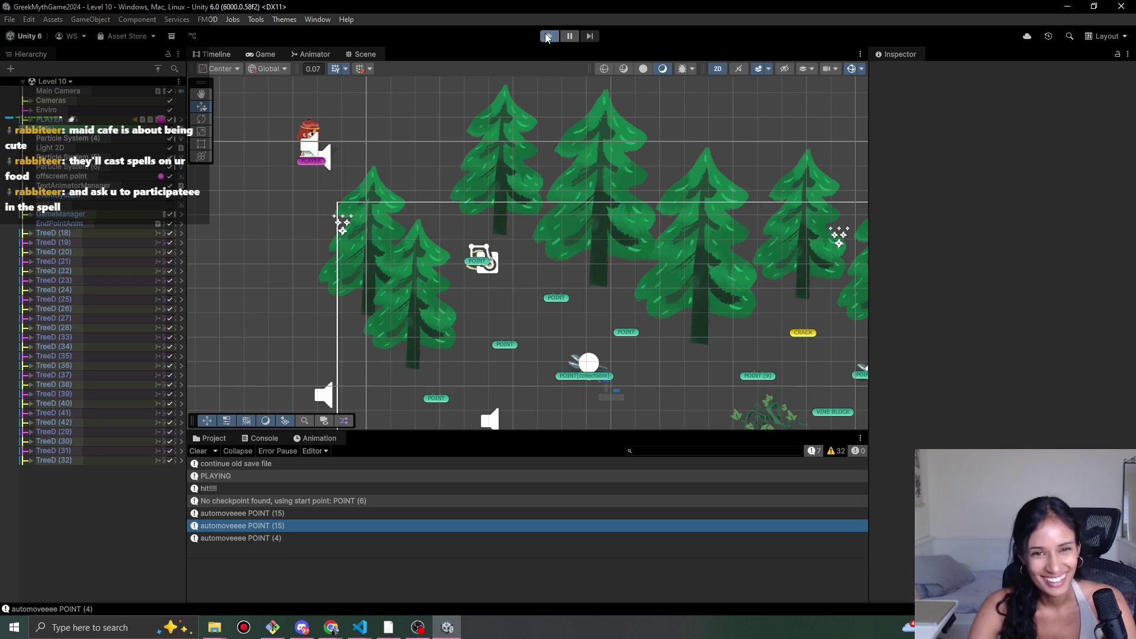
# - Playtest Level 10, walking to the upper-right node and then the left corner node
pyautogui.click(548, 36)
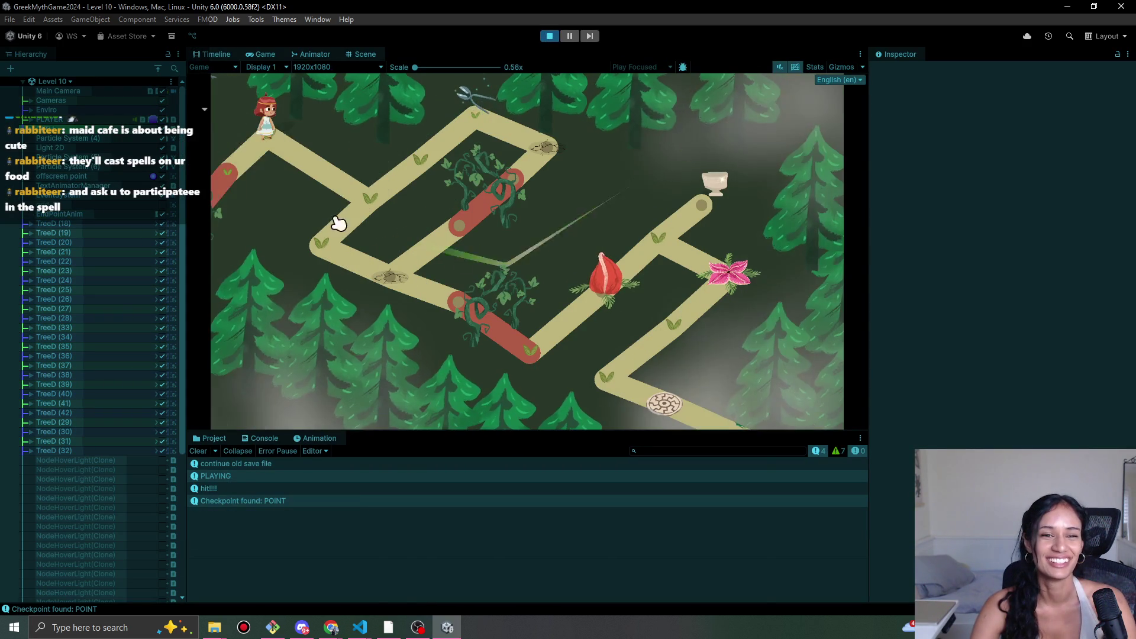
pyautogui.click(439, 175)
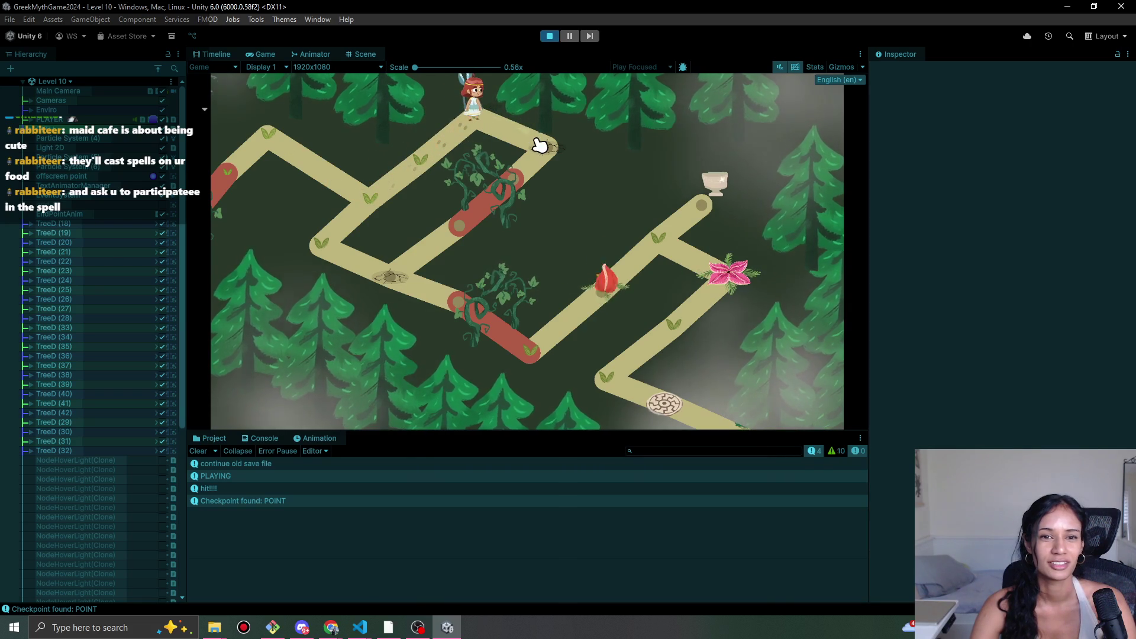
pyautogui.click(407, 181)
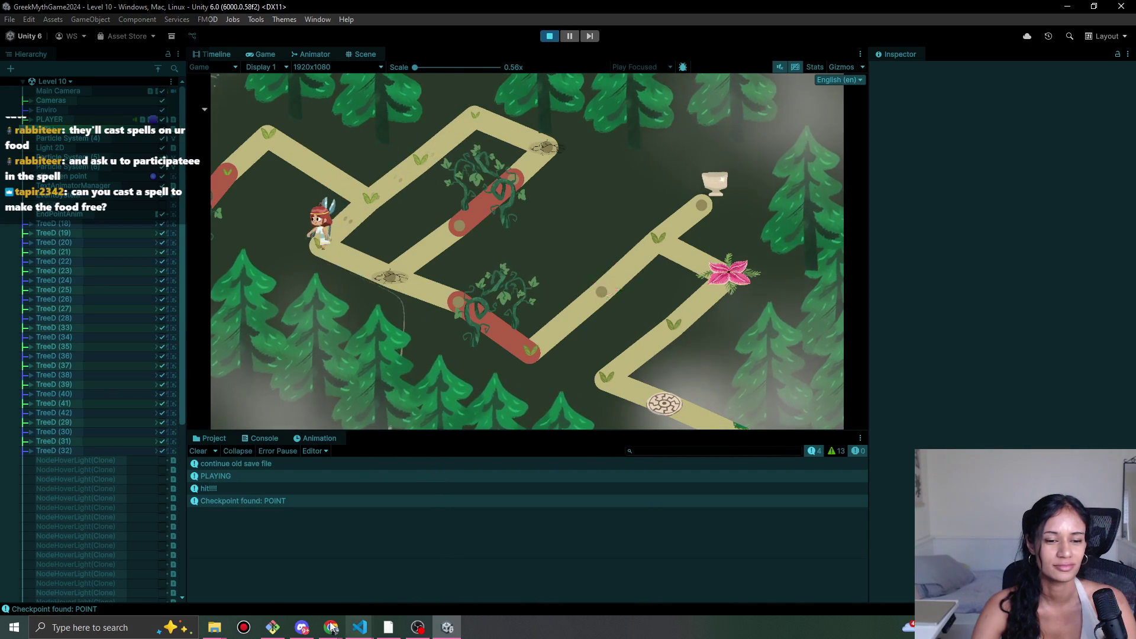
pyautogui.click(331, 628)
pyautogui.click(323, 586)
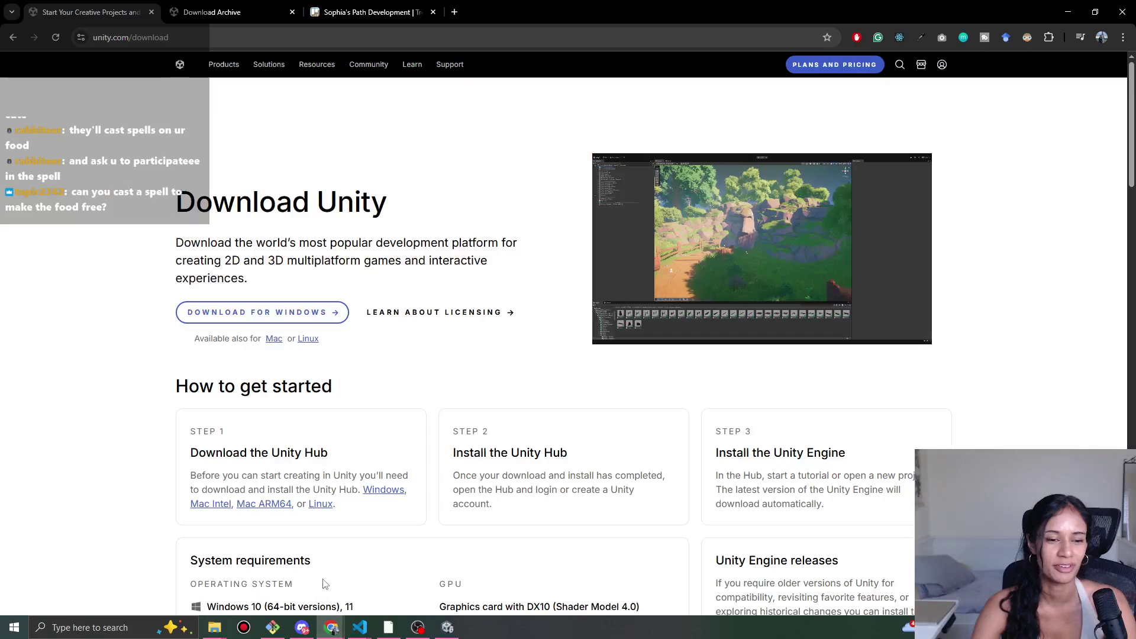
# - Search for 'maid sama', skim the results, close the tab and return to Unity
pyautogui.hotkey('ctrl', 't')
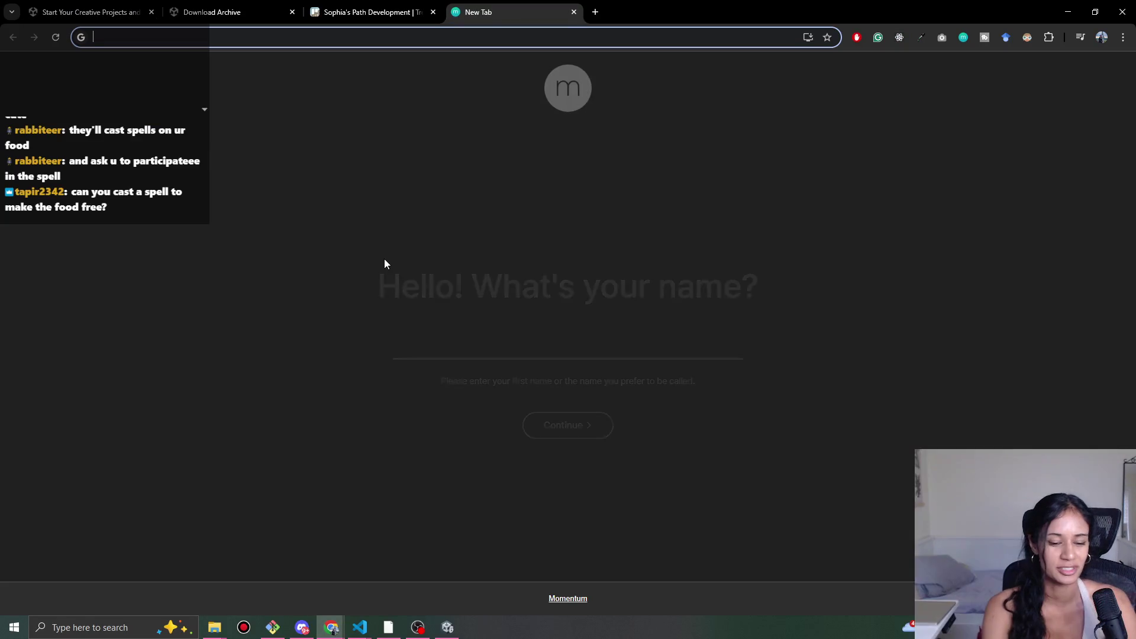
pyautogui.write('mai')
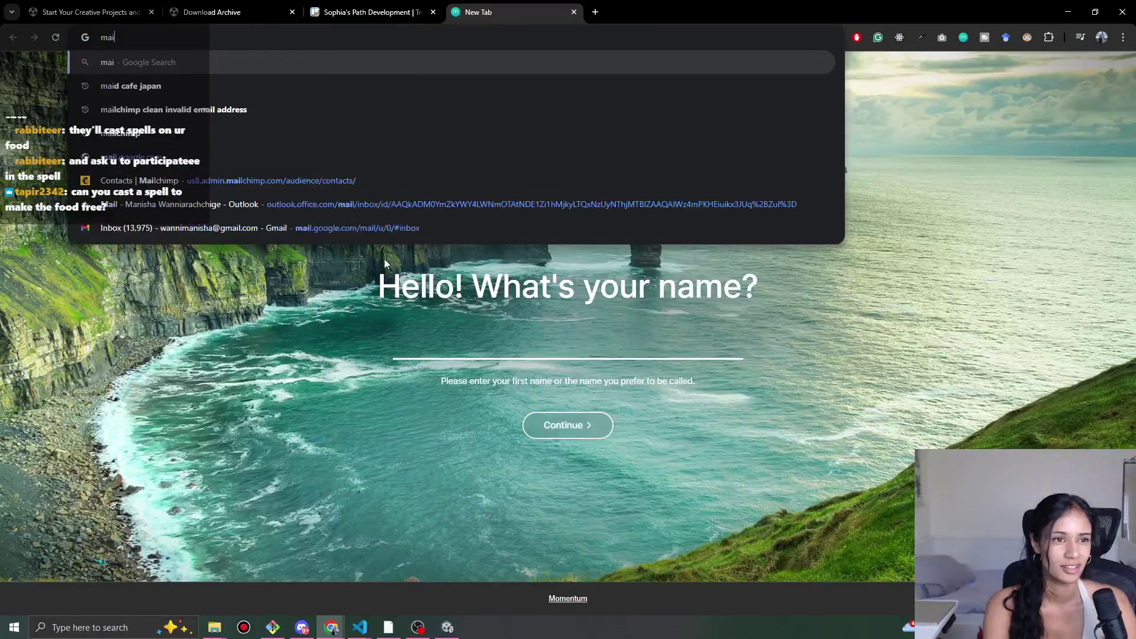
pyautogui.write('d sama')
pyautogui.press('Return')
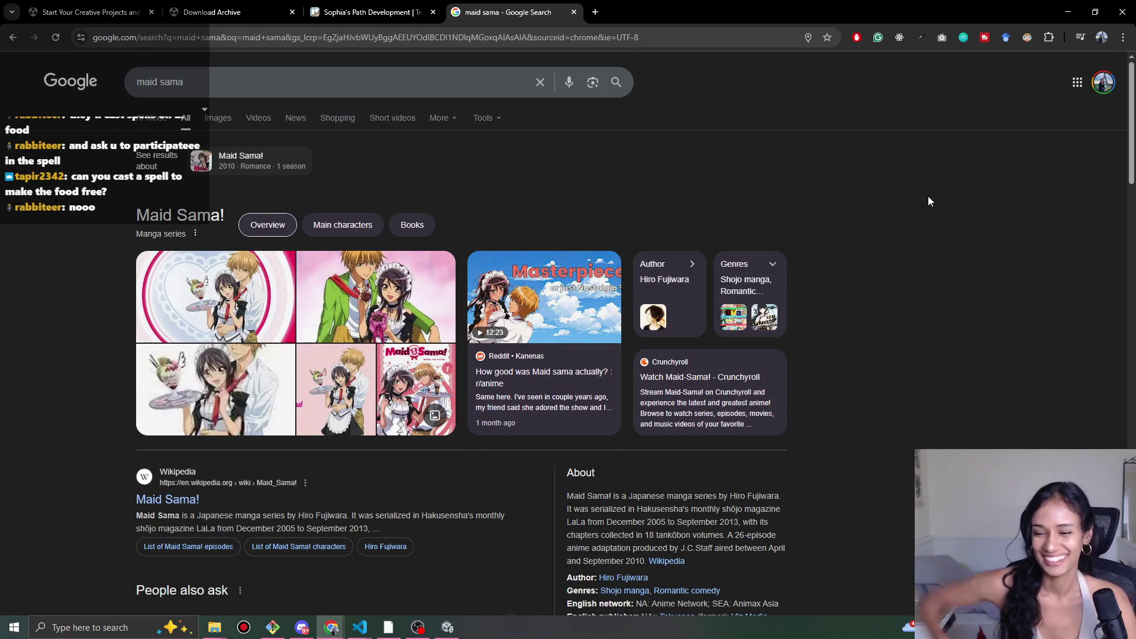
pyautogui.scroll(-1, 847, 452)
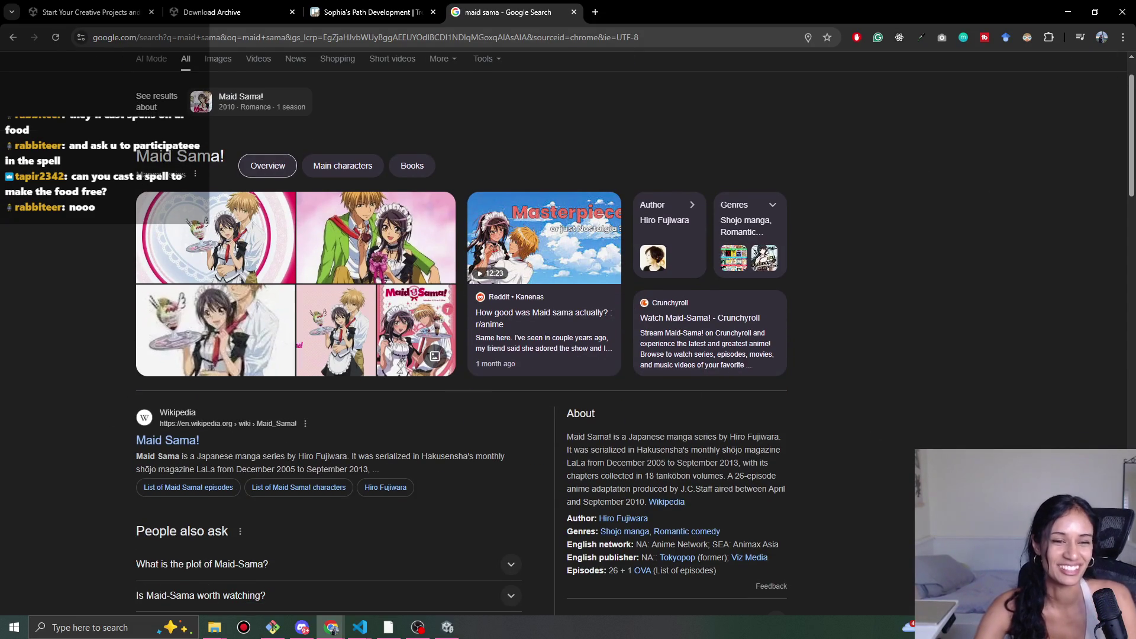
pyautogui.scroll(1, 118, 379)
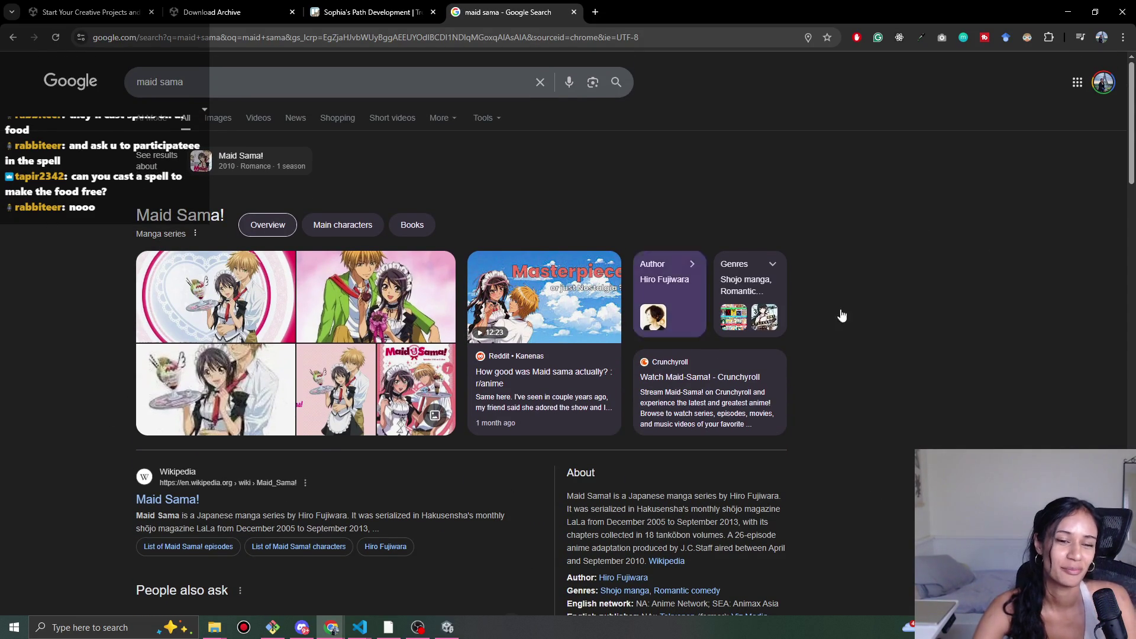
pyautogui.scroll(-5, 612, 446)
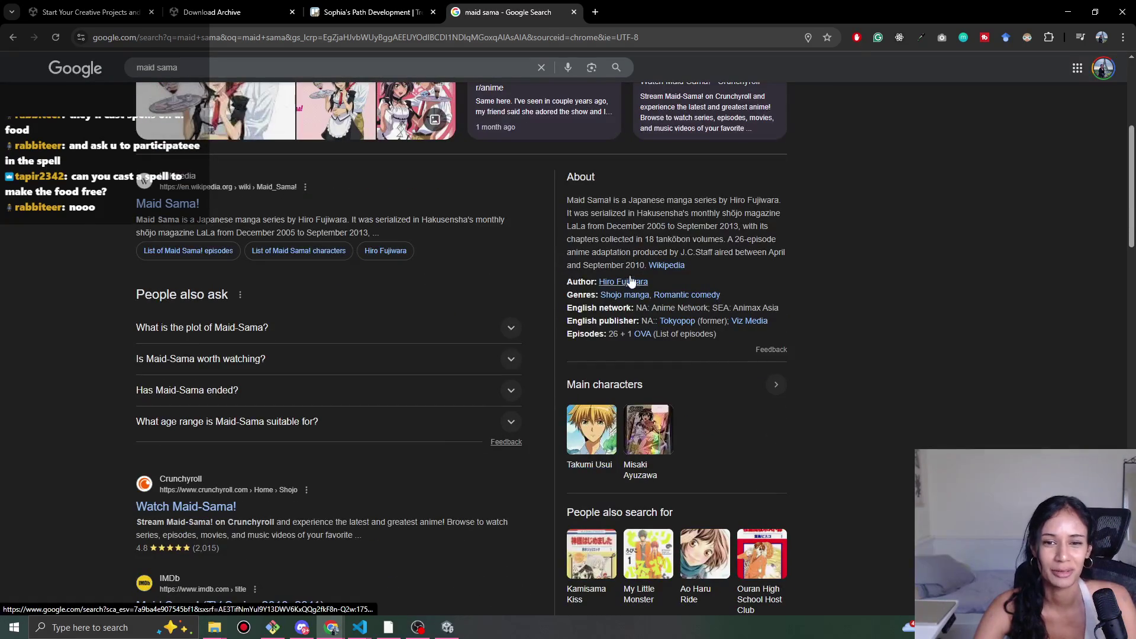
pyautogui.scroll(5, 525, 308)
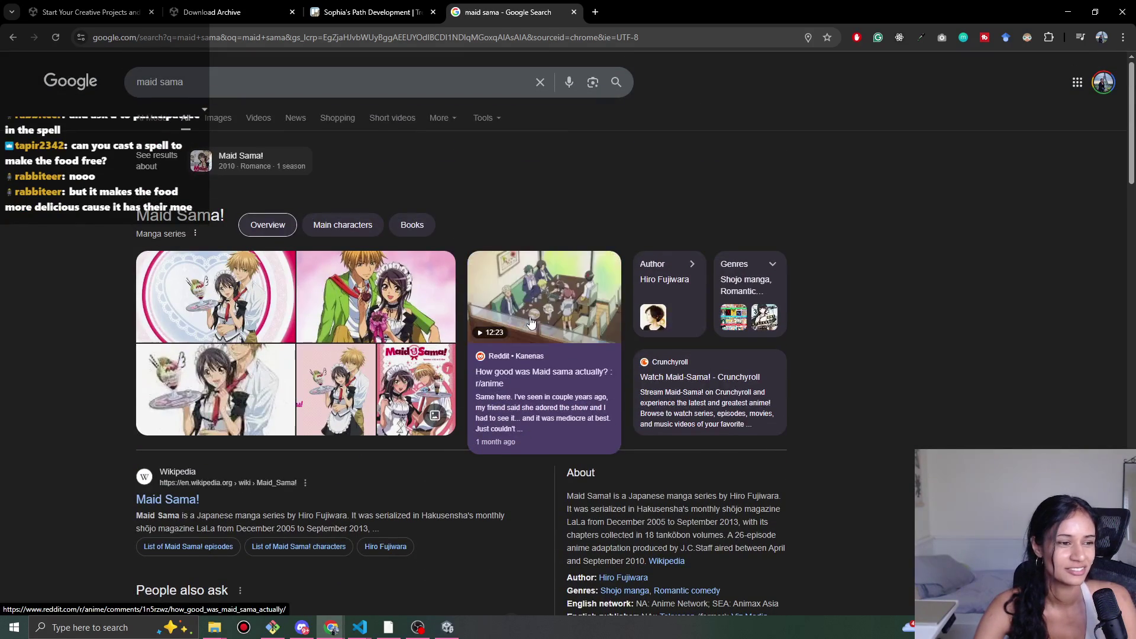
pyautogui.click(575, 12)
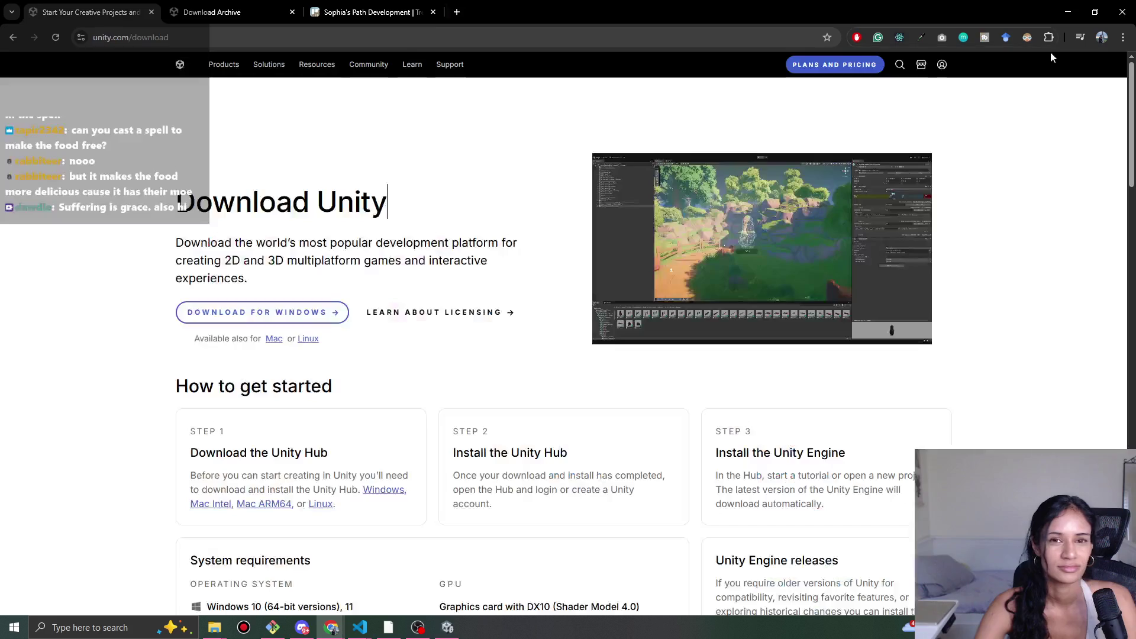
pyautogui.hotkey('alt', 'Tab')
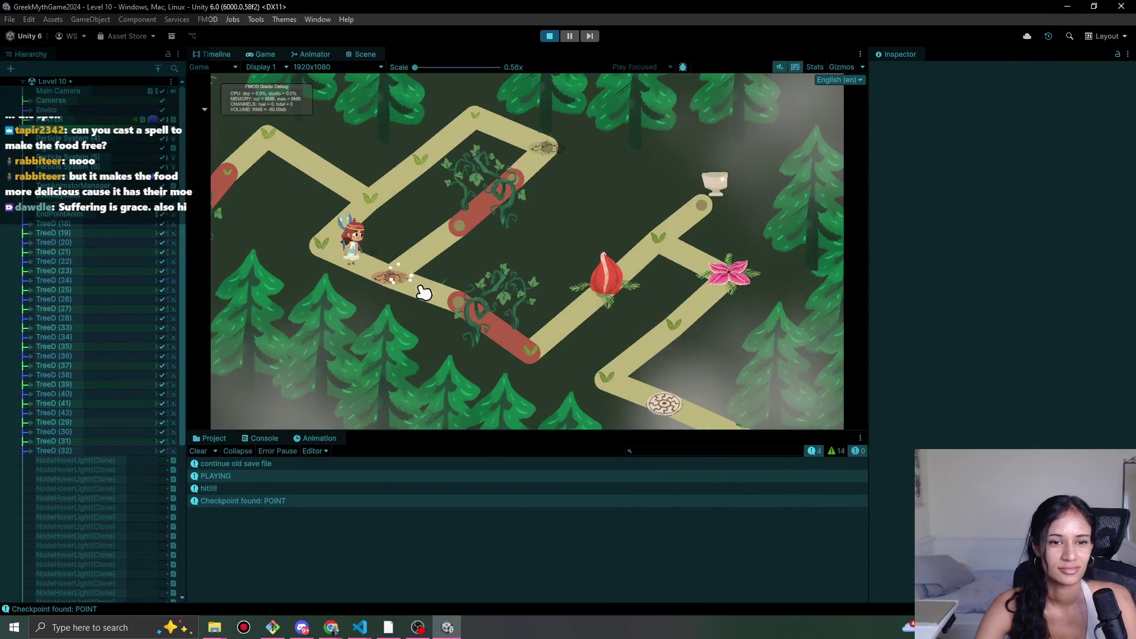
# - Play through Level 10, cutting vines and blooming the bulb, to collect the Statue of Athena relic
pyautogui.click(455, 306)
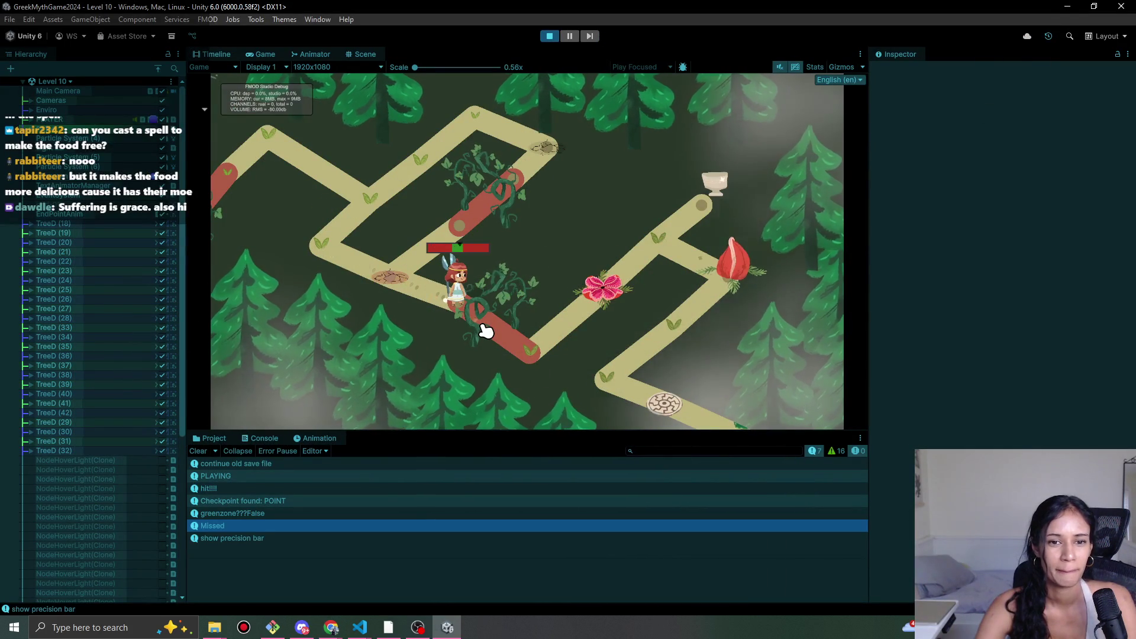
pyautogui.click(487, 331)
pyautogui.click(531, 364)
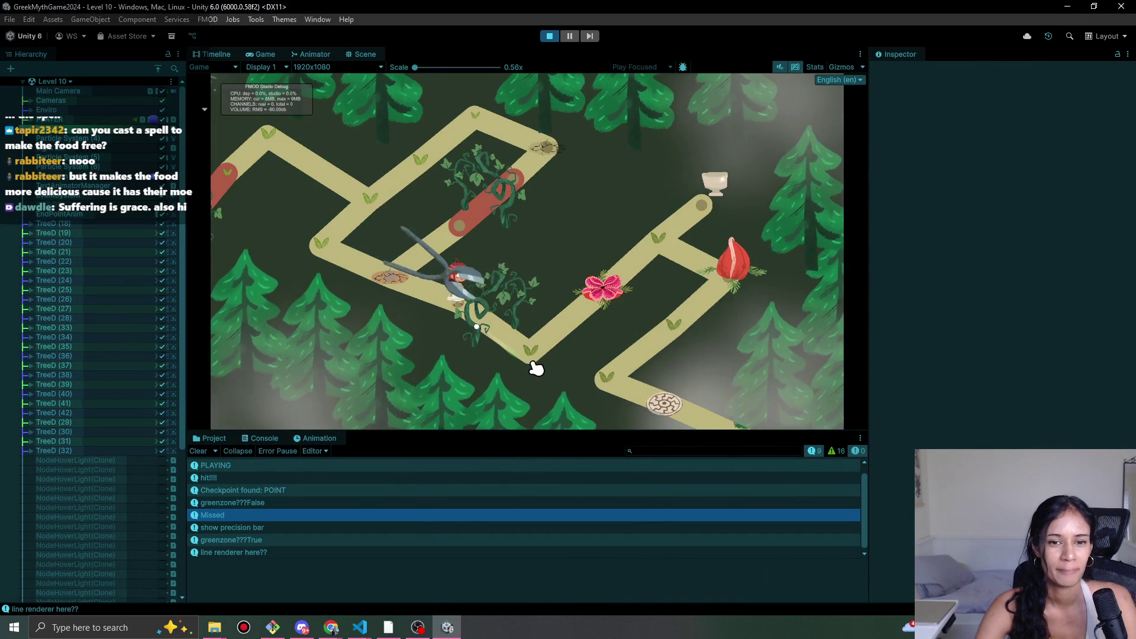
pyautogui.click(607, 308)
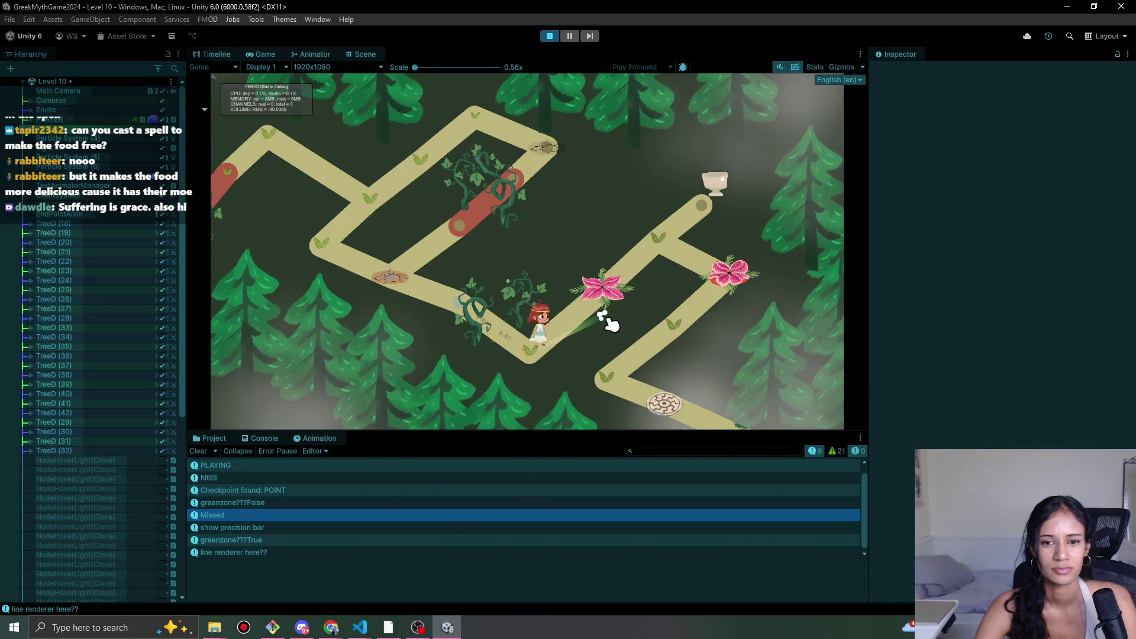
pyautogui.click(700, 206)
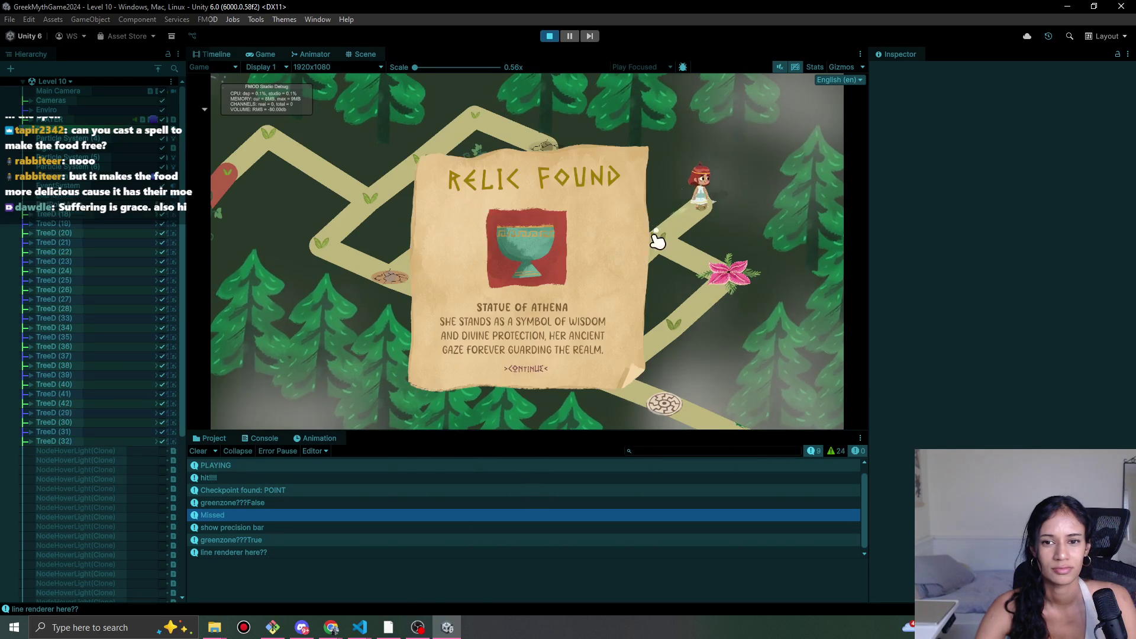
pyautogui.click(545, 367)
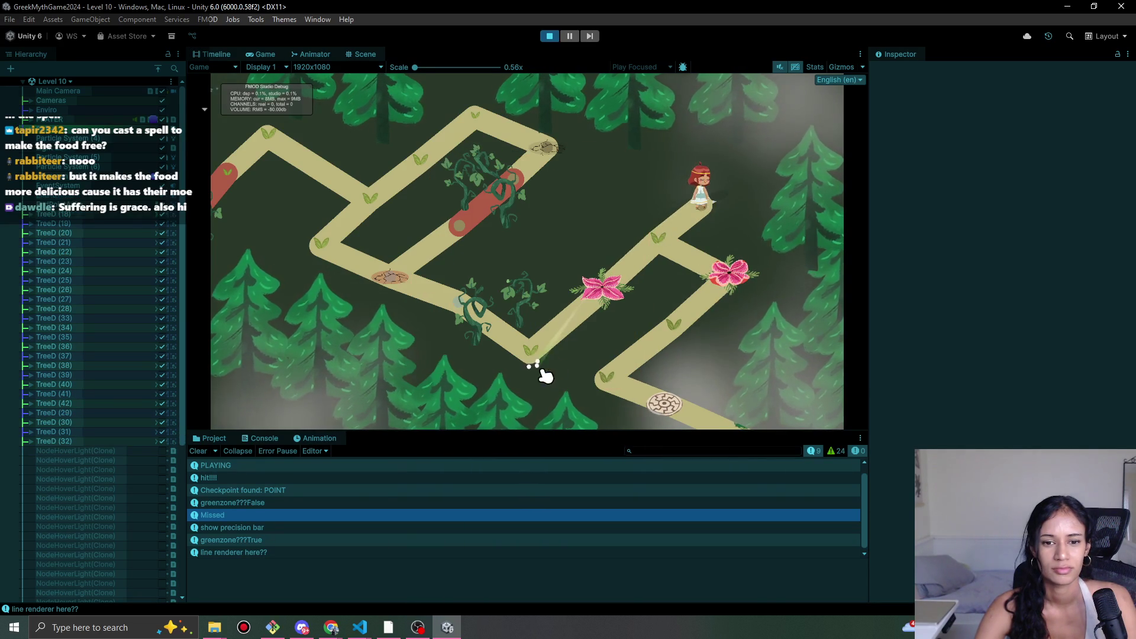
# - Stop, rerun and stop the playtest, then glance at SophiasPathSaveData.json in VS Code
pyautogui.click(549, 37)
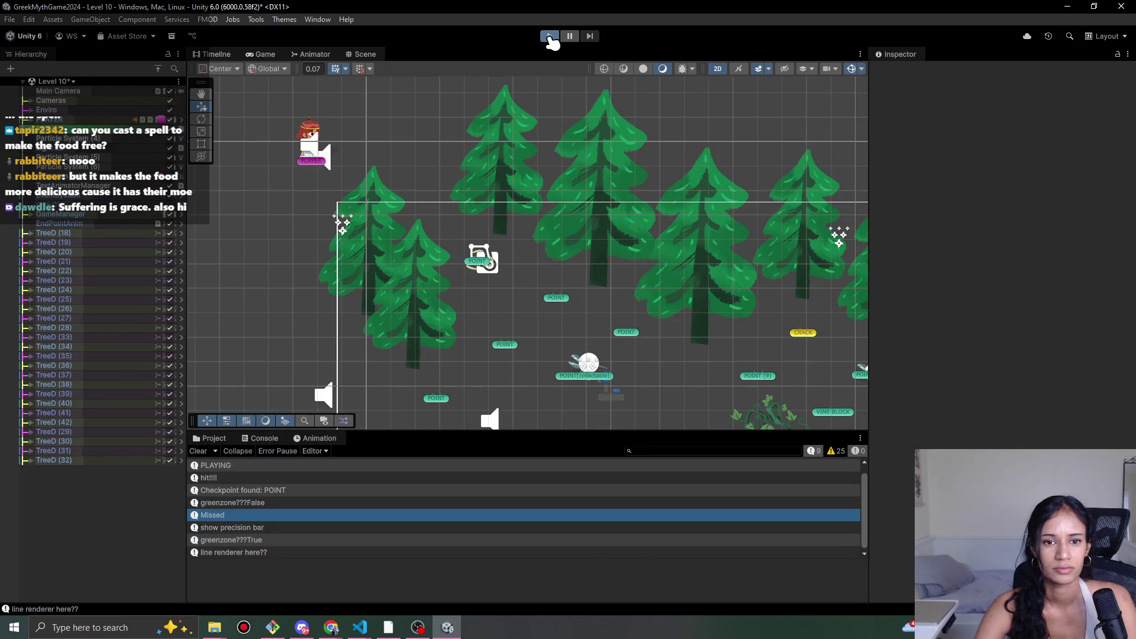
pyautogui.click(550, 37)
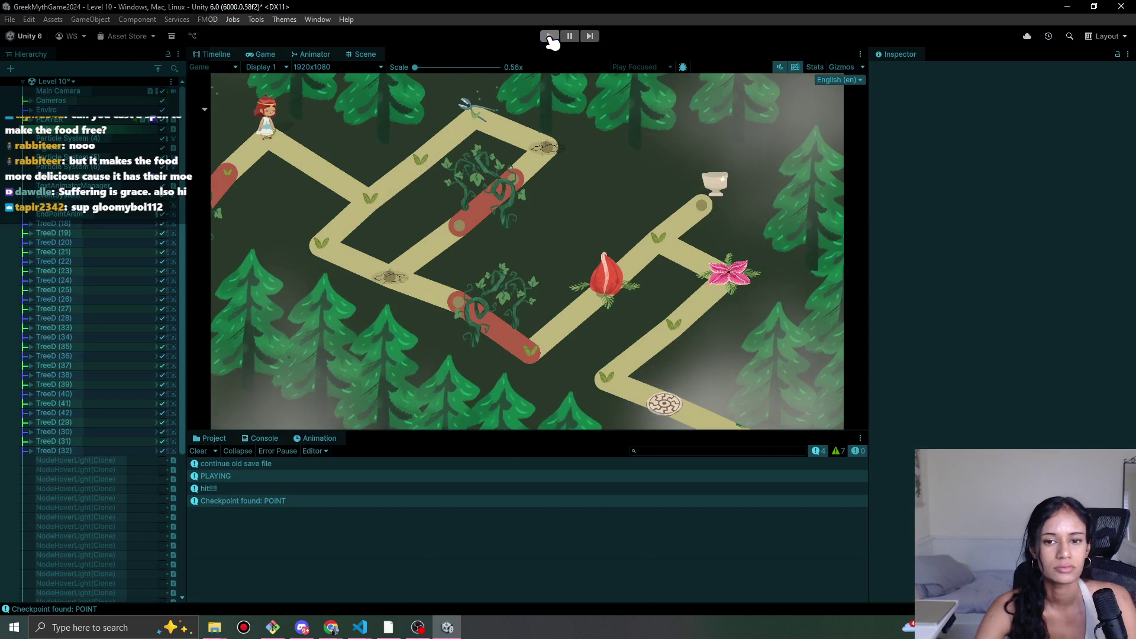
pyautogui.click(547, 37)
pyautogui.moveTo(360, 628)
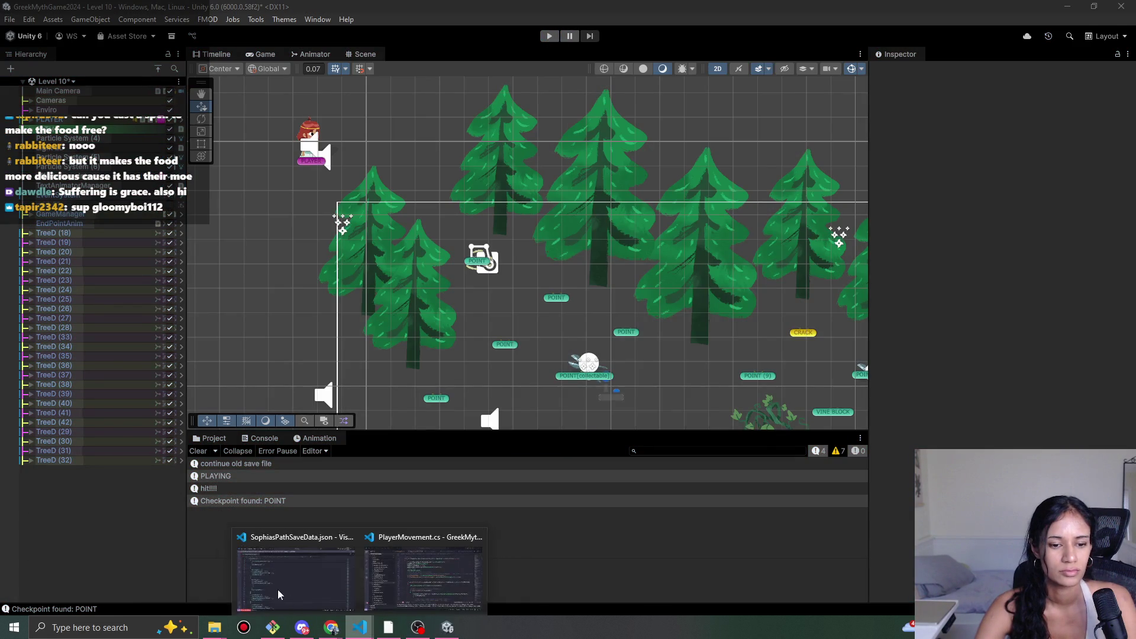
pyautogui.click(278, 595)
pyautogui.click(1068, 14)
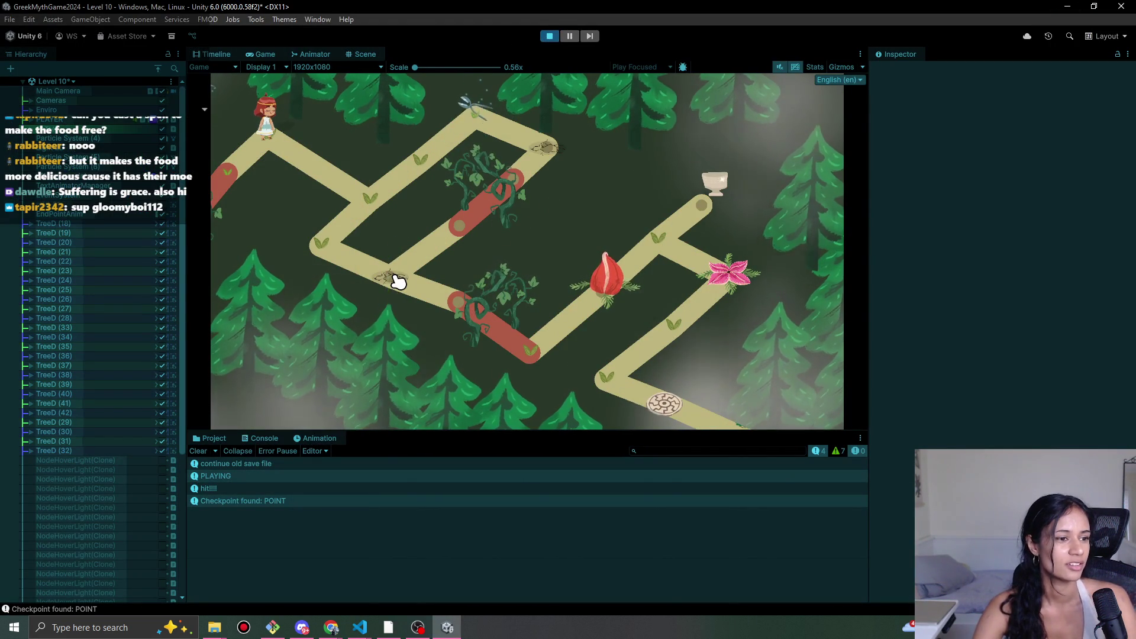
# - Stop the running playtest and check Level 10's lastCheckpoint in the save file
pyautogui.click(549, 35)
pyautogui.moveTo(359, 628)
pyautogui.click(320, 568)
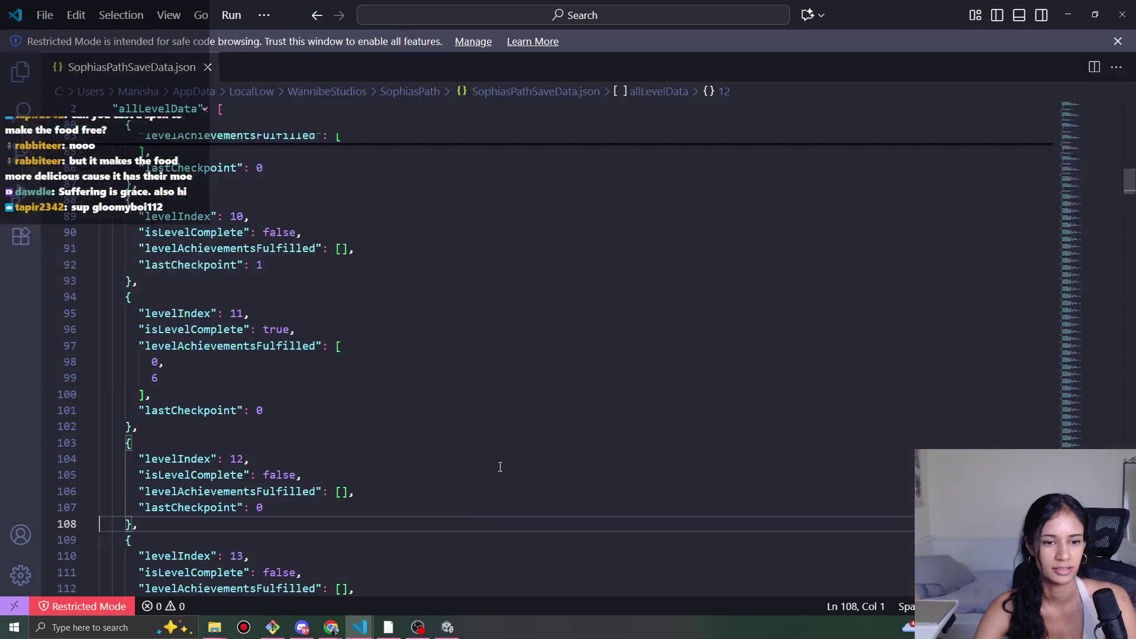
pyautogui.scroll(-2, 290, 445)
pyautogui.hotkey('alt', 'Tab')
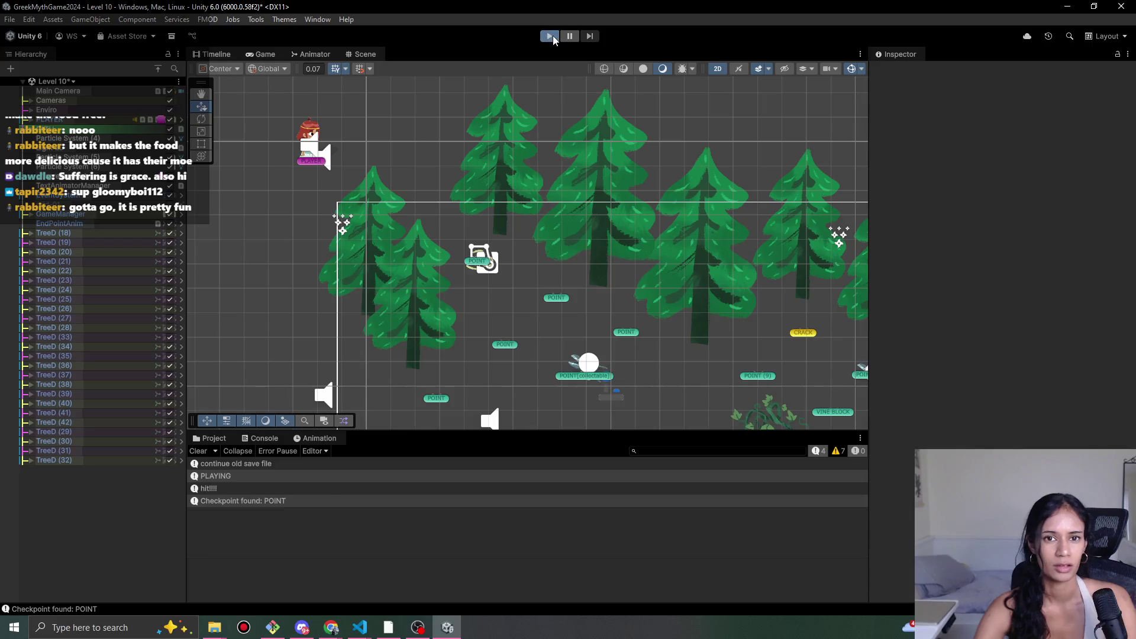
# - Start a Level 10 playtest, walk to the obstacle and land the timed action in the green zone
pyautogui.click(556, 38)
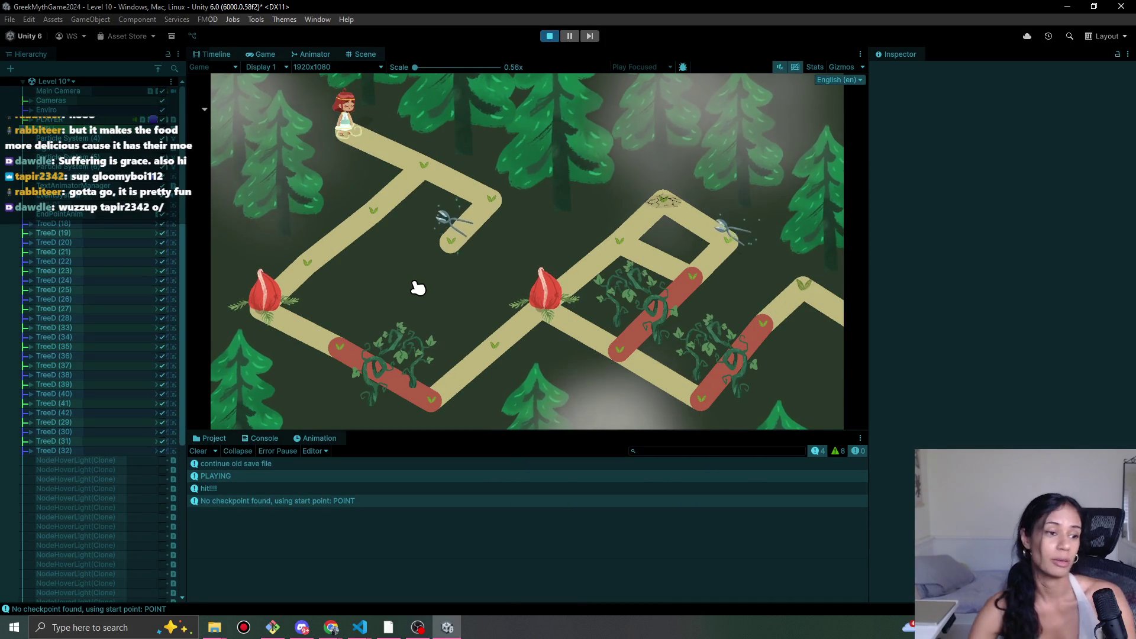
pyautogui.click(438, 189)
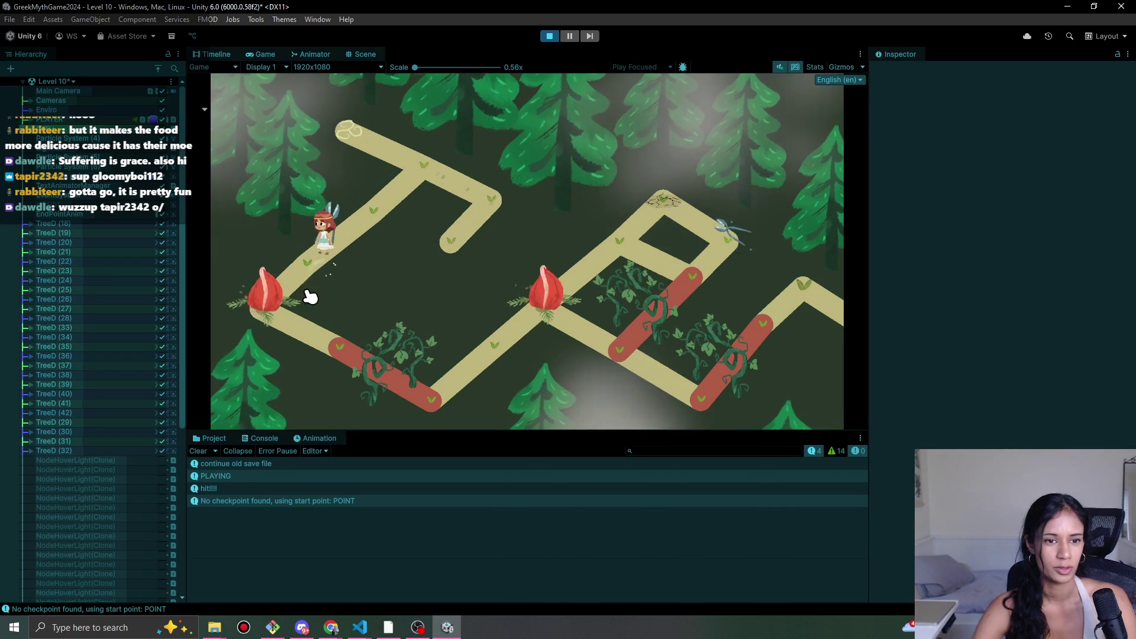
pyautogui.click(340, 354)
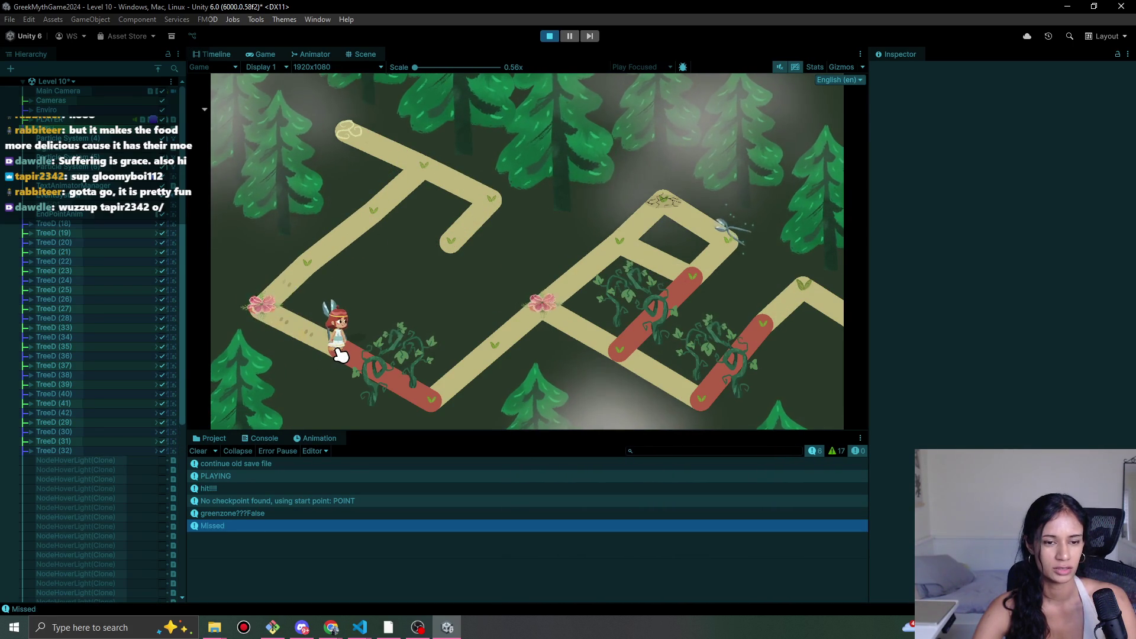
pyautogui.click(342, 355)
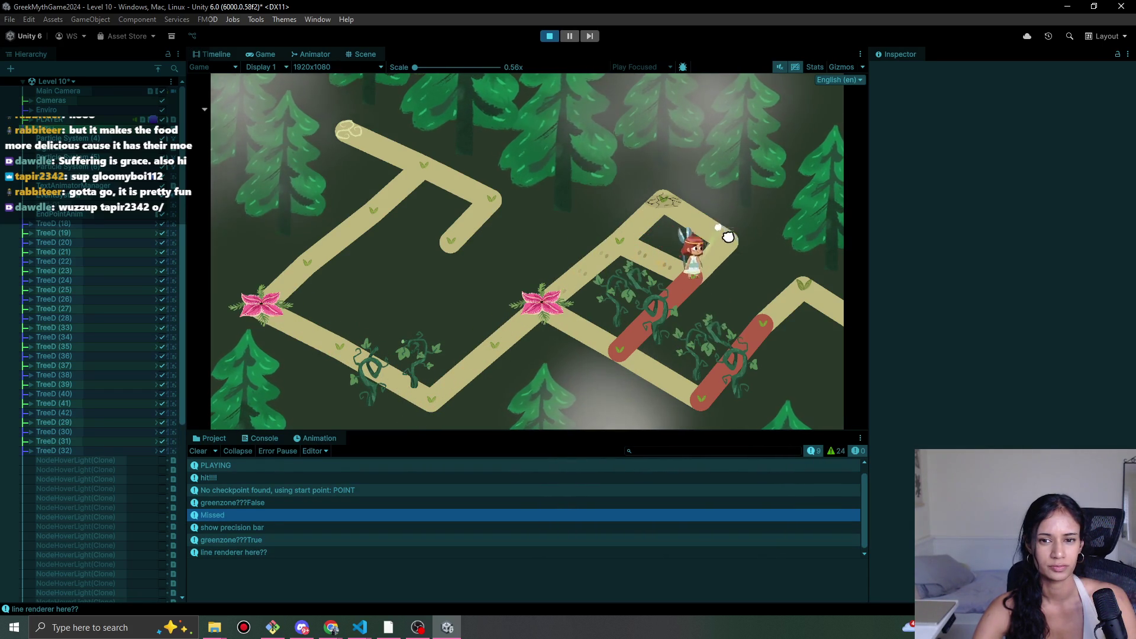
# - Cut the vine on the red segment, walk the character to the path end, and stop
pyautogui.click(651, 281)
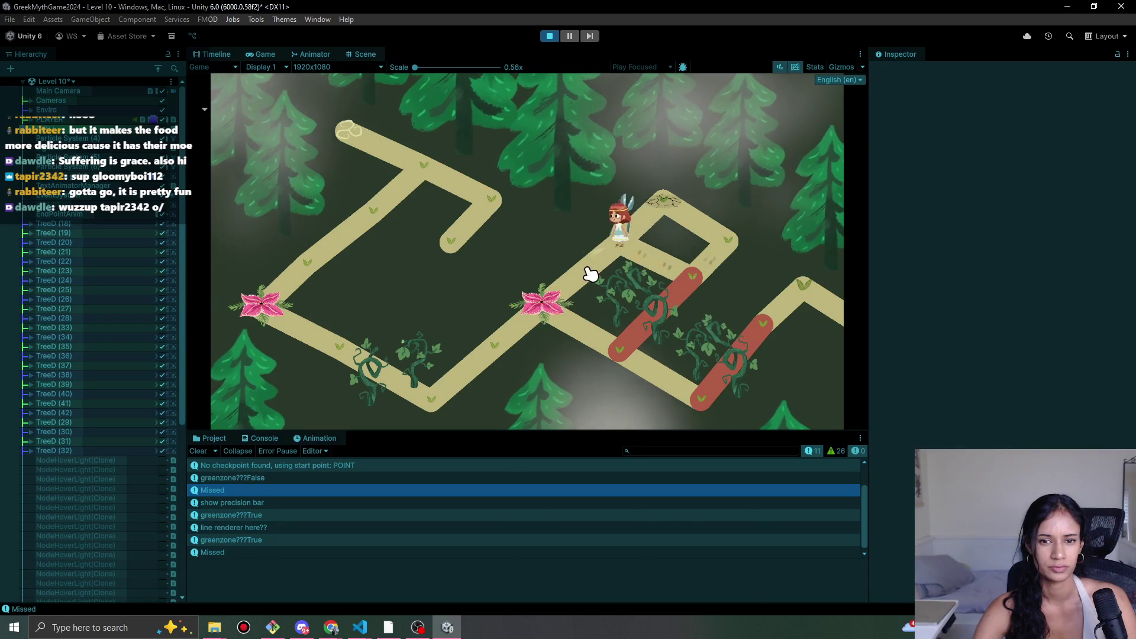
pyautogui.click(562, 306)
pyautogui.click(616, 353)
pyautogui.click(697, 405)
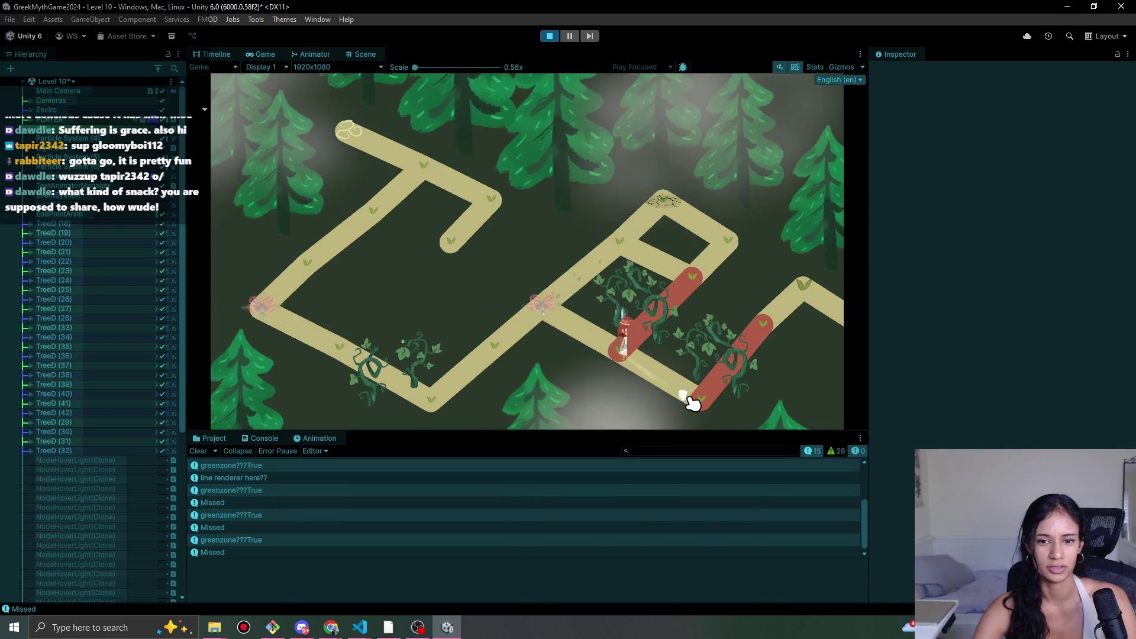
pyautogui.click(702, 408)
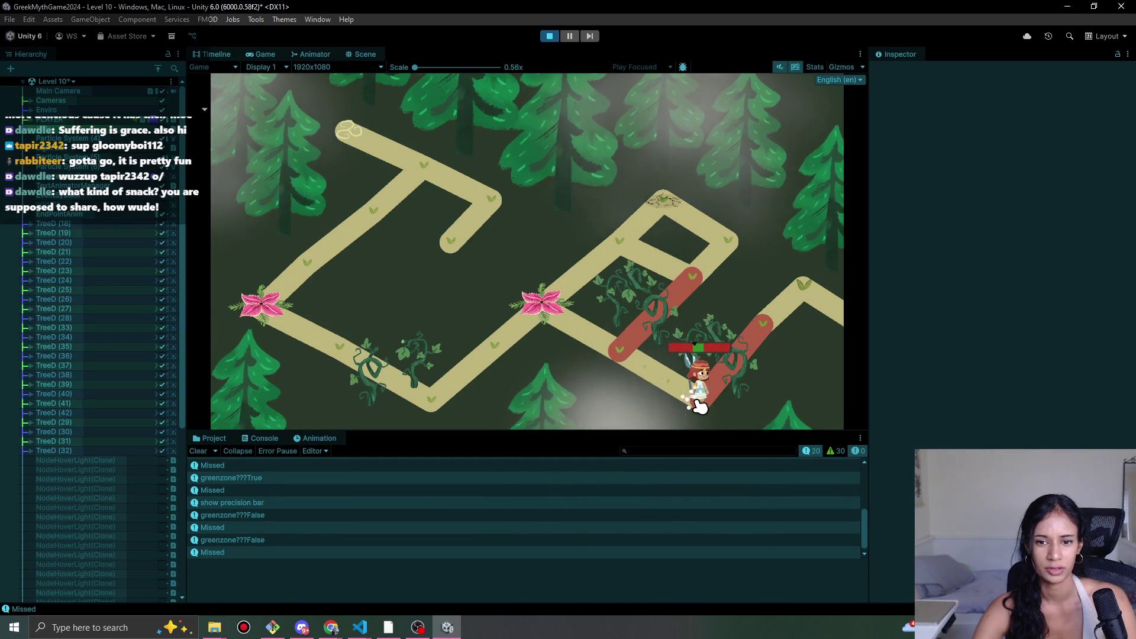
pyautogui.click(700, 407)
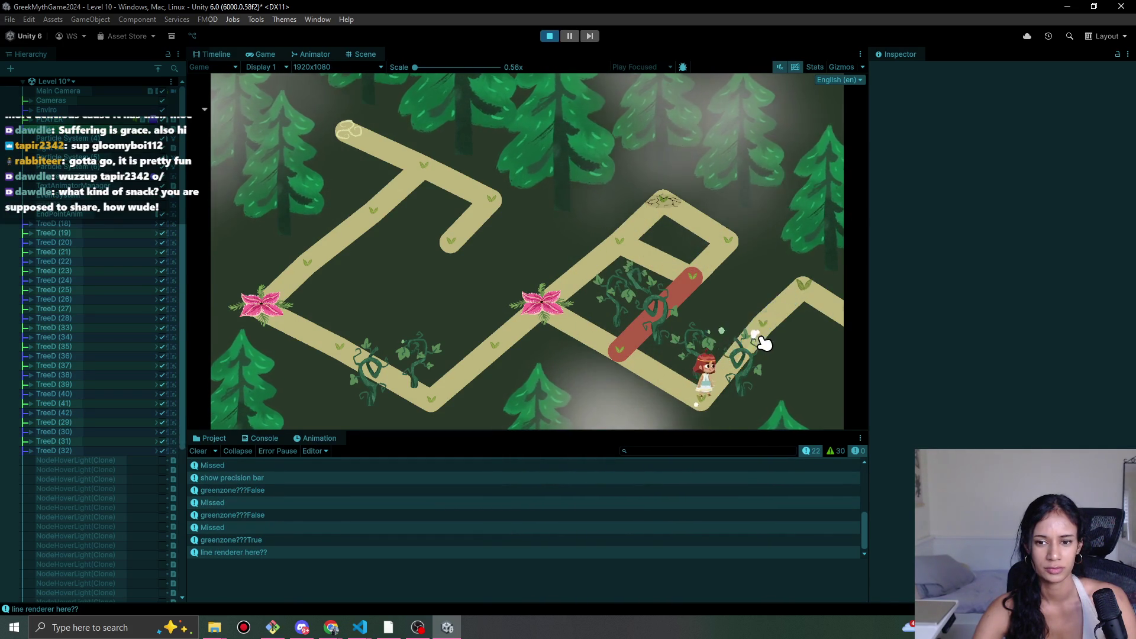
pyautogui.click(799, 275)
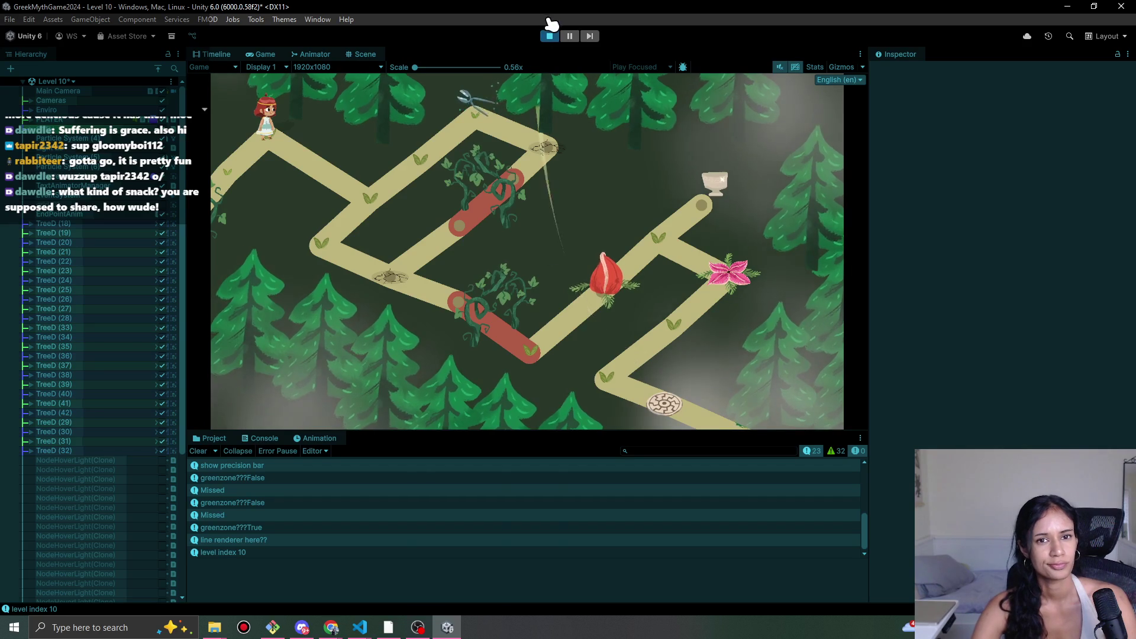
pyautogui.click(551, 36)
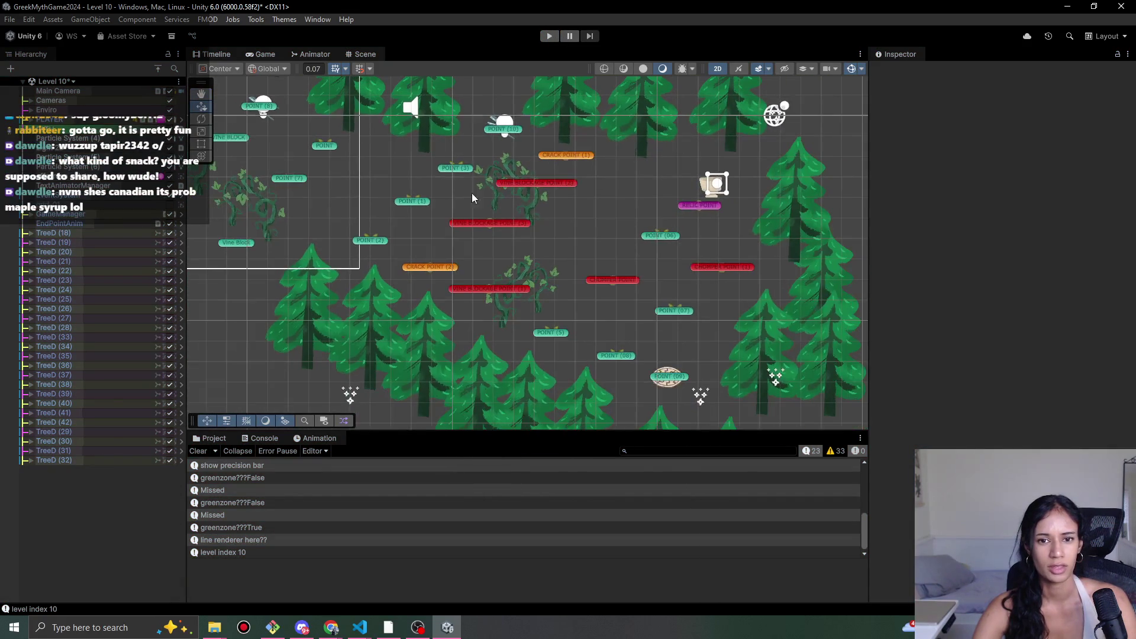
# - Find and select the POINT path point among the Level 10 path points
pyautogui.click(454, 170)
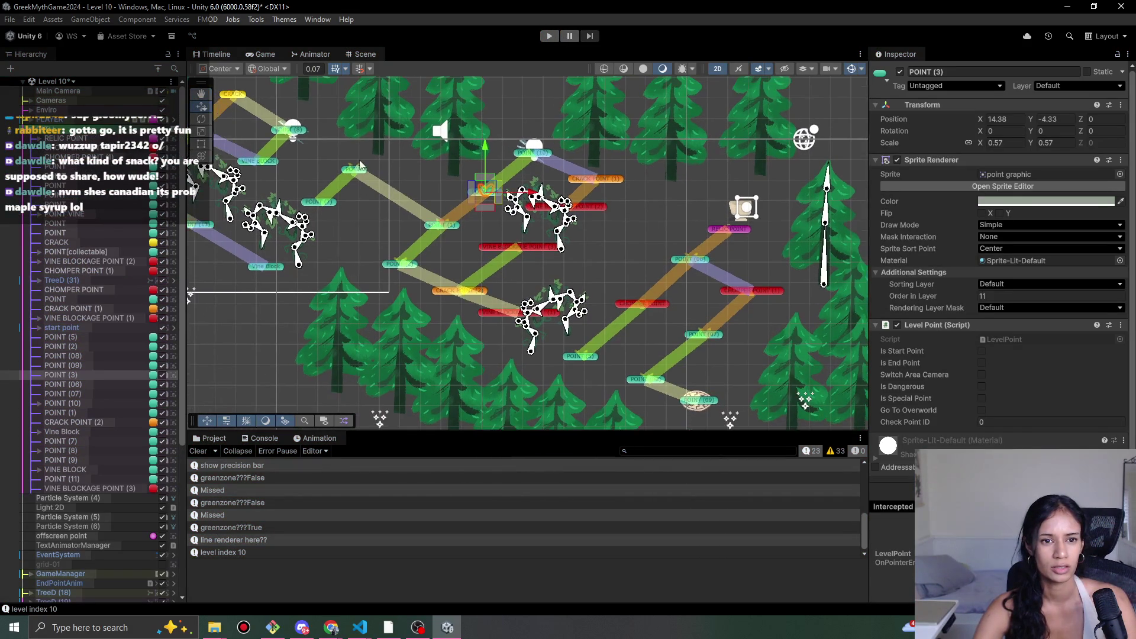
pyautogui.click(354, 172)
pyautogui.scroll(-2, 1021, 368)
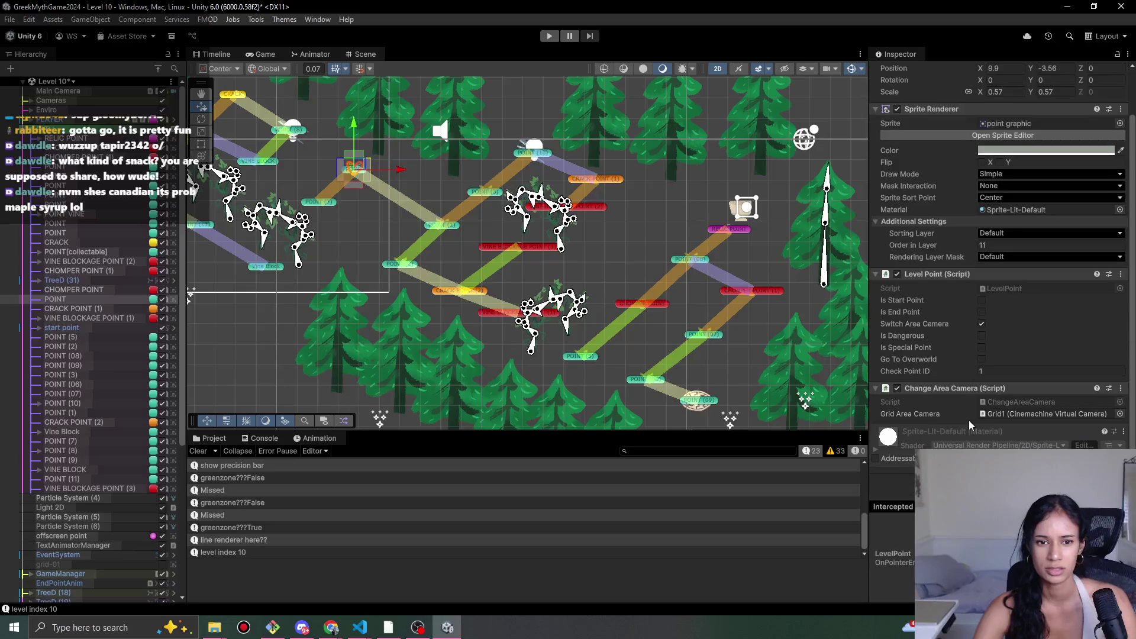
pyautogui.click(325, 204)
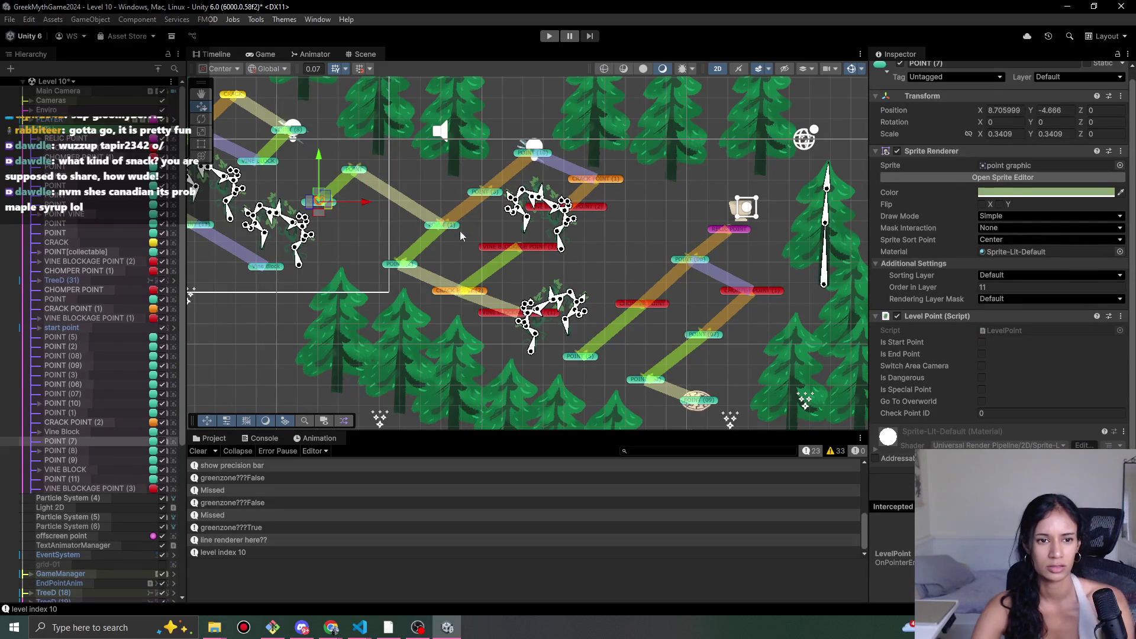
pyautogui.click(354, 172)
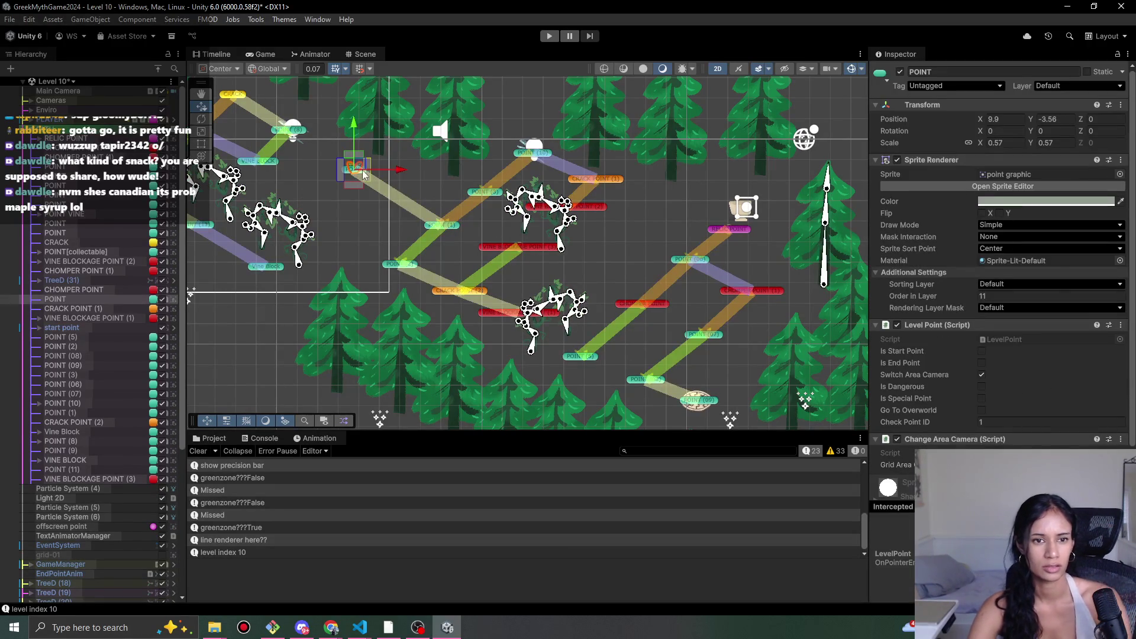
# - With the Inspector locked on Vine Block, set POINT as its Next Path Point
pyautogui.click(266, 267)
pyautogui.scroll(-5, 986, 445)
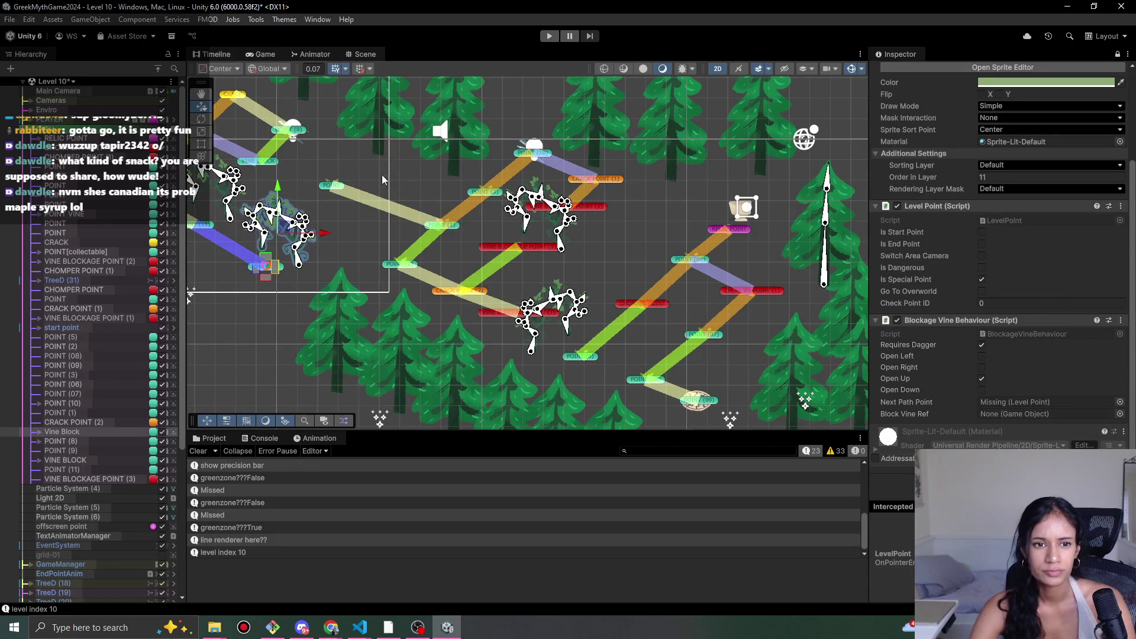
pyautogui.click(328, 187)
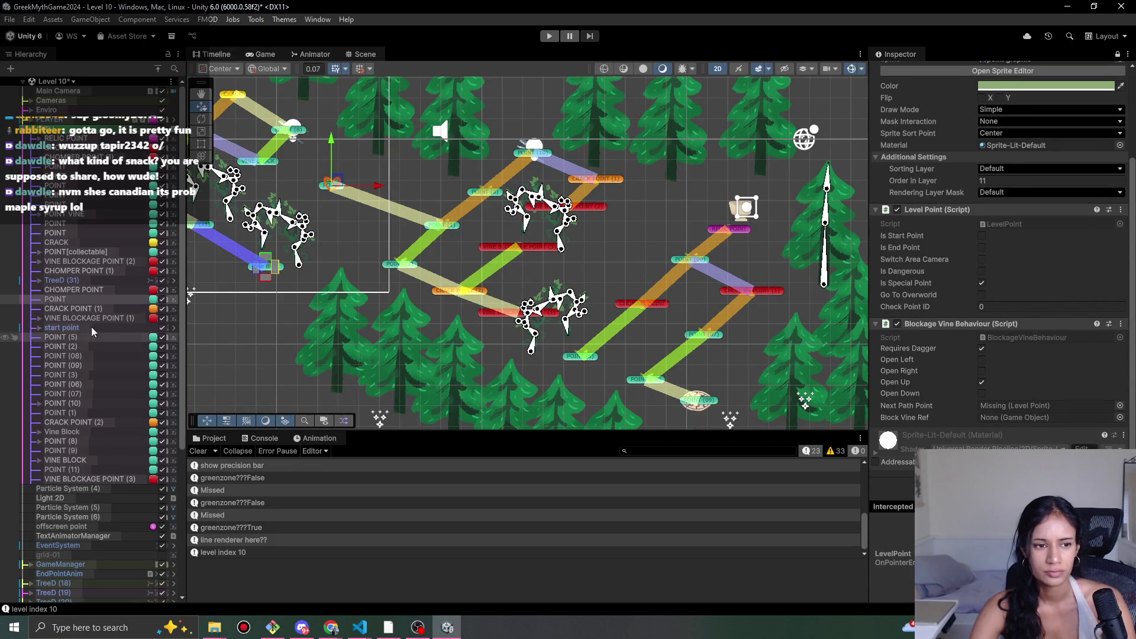
pyautogui.moveTo(59, 299)
pyautogui.mouseDown()
pyautogui.moveTo(977, 414)
pyautogui.moveTo(1072, 413)
pyautogui.moveTo(1070, 421)
pyautogui.moveTo(1065, 406)
pyautogui.mouseUp()
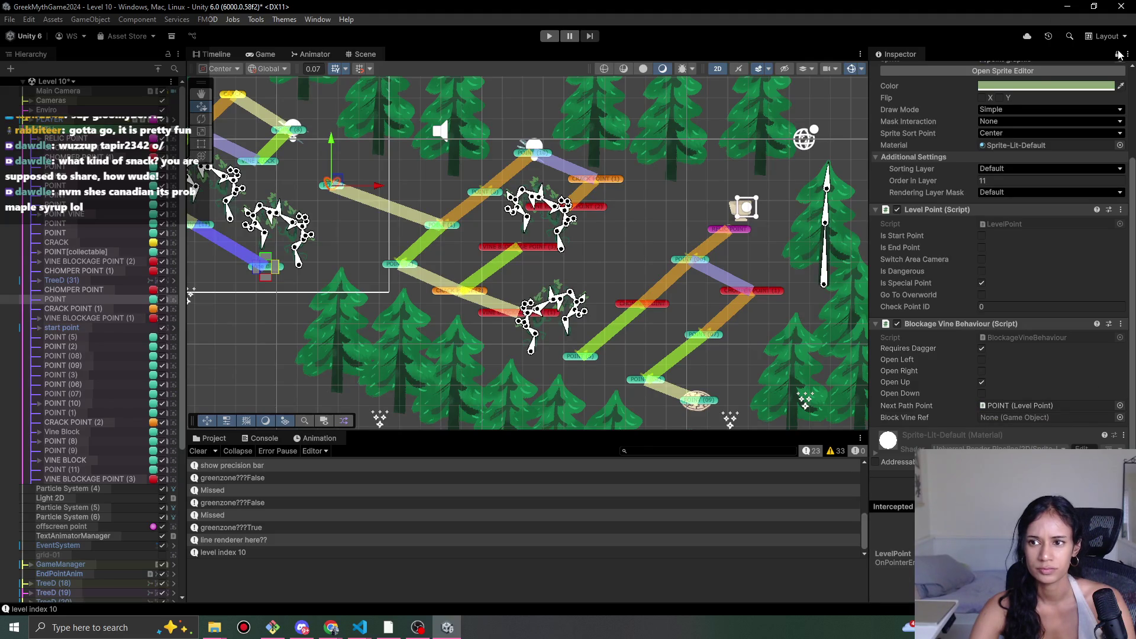
pyautogui.click(1117, 54)
# - Save the Level 10 scene
pyautogui.moveTo(333, 291); pyautogui.dragTo(472, 331)
pyautogui.hotkey('ctrl', 's')
pyautogui.moveTo(584, 286)
pyautogui.mouseDown()
pyautogui.moveTo(503, 228)
pyautogui.moveTo(391, 251)
pyautogui.mouseUp()
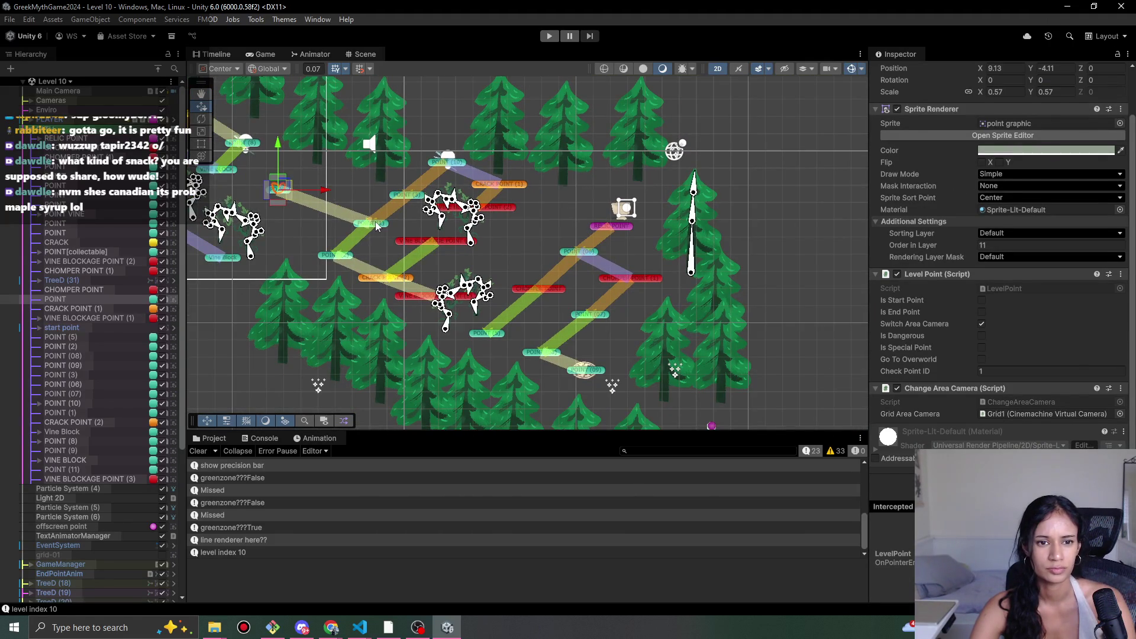
# - Multi-select POINTs (1), (2), (3), (10), the Vine Snipper, CRACK POINT (1) and vine blockage points (2), (3)
pyautogui.keyDown('shift'); pyautogui.click(377, 226); pyautogui.keyUp('shift')
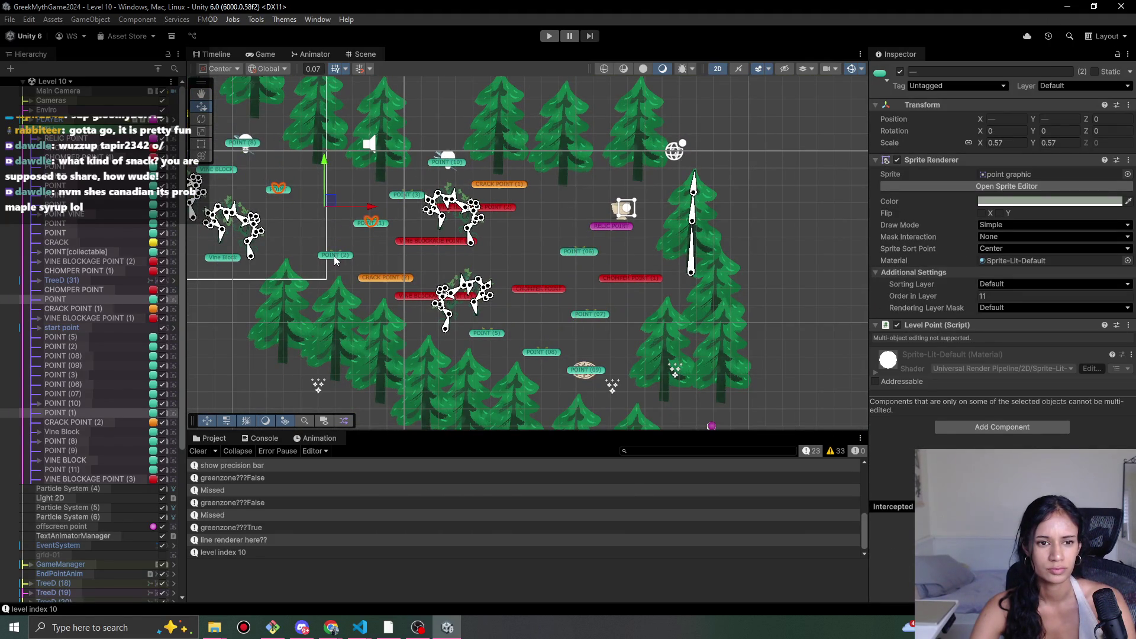
pyautogui.click(376, 243)
pyautogui.click(345, 260)
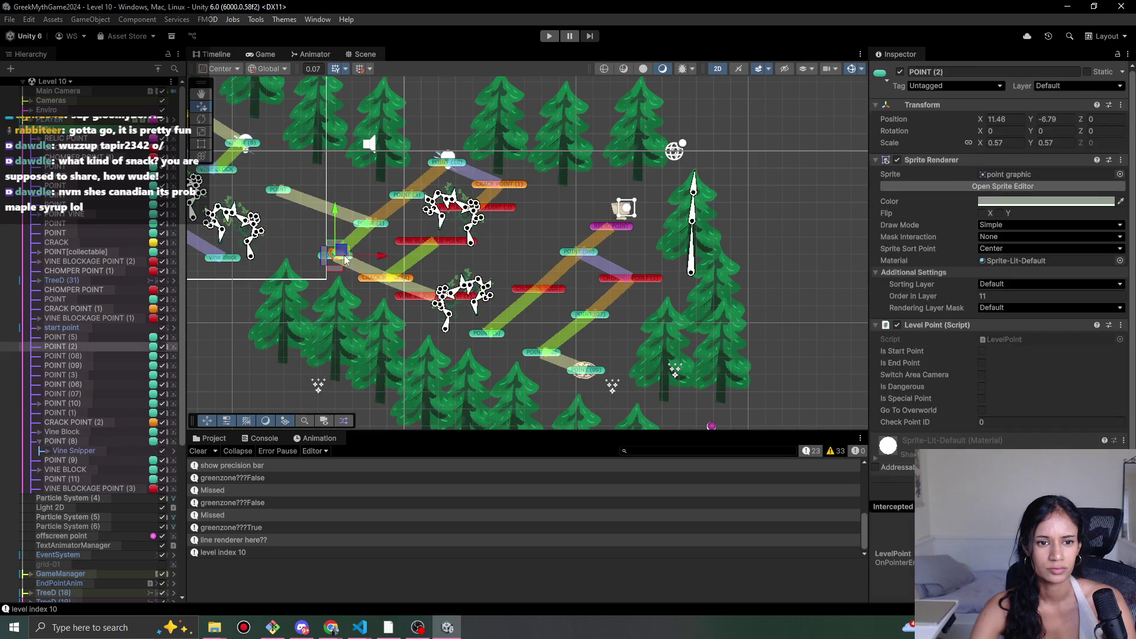
pyautogui.scroll(2, 391, 210)
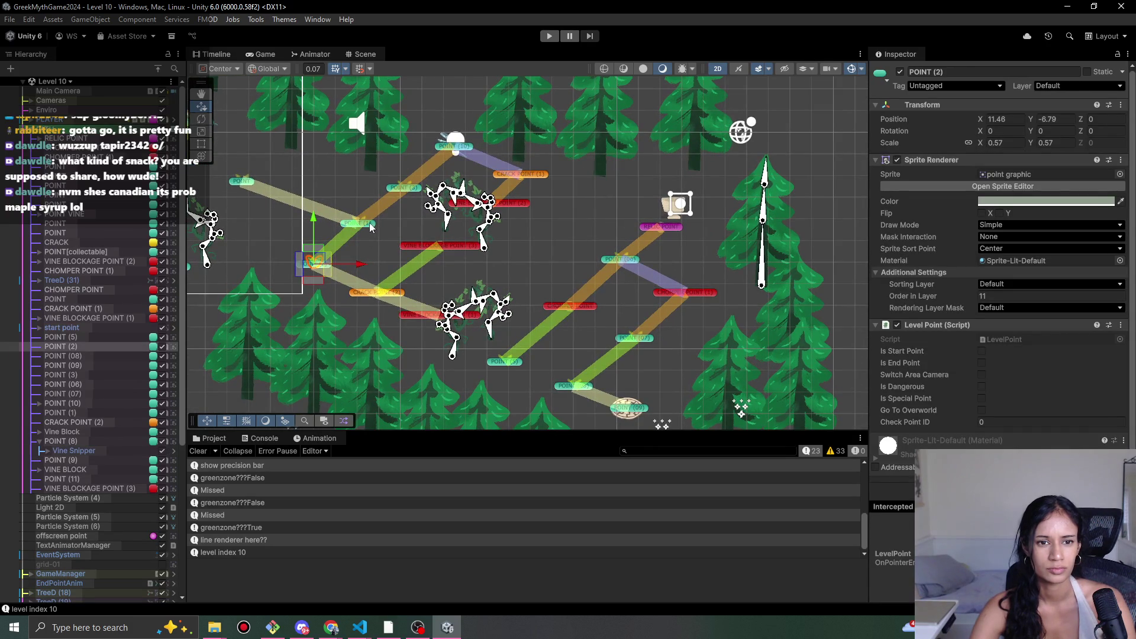
pyautogui.keyDown('shift'); pyautogui.click(372, 225); pyautogui.keyUp('shift')
pyautogui.keyDown('shift'); pyautogui.click(407, 194); pyautogui.keyUp('shift')
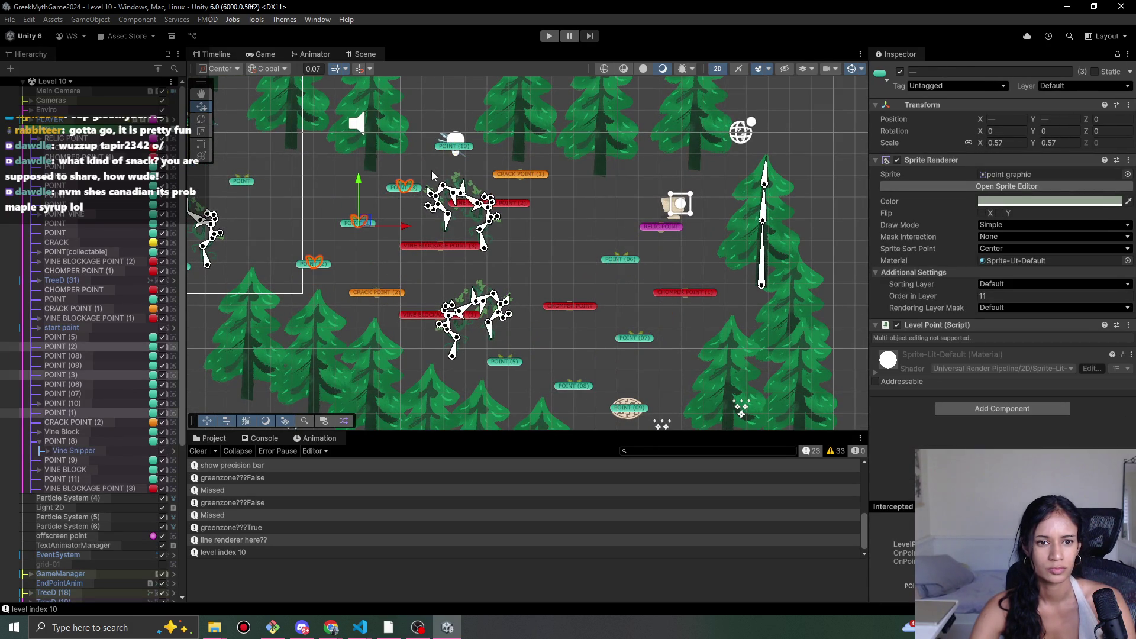
pyautogui.keyDown('shift'); pyautogui.click(456, 149); pyautogui.keyUp('shift')
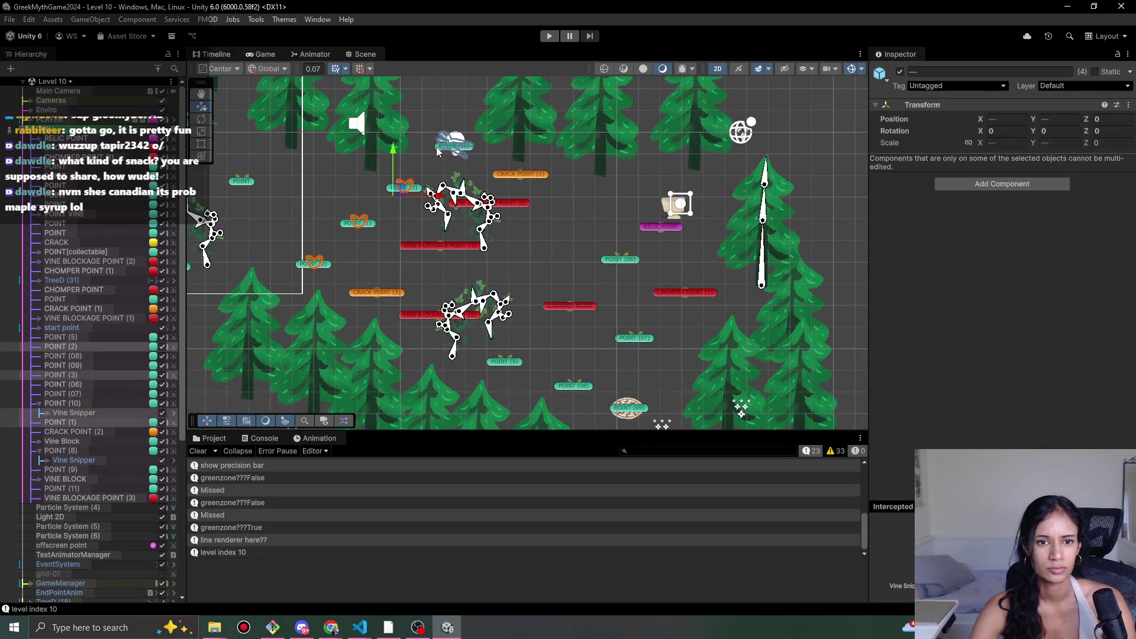
pyautogui.keyDown('shift'); pyautogui.click(437, 151); pyautogui.keyUp('shift')
pyautogui.keyDown('shift'); pyautogui.click(513, 180); pyautogui.keyUp('shift')
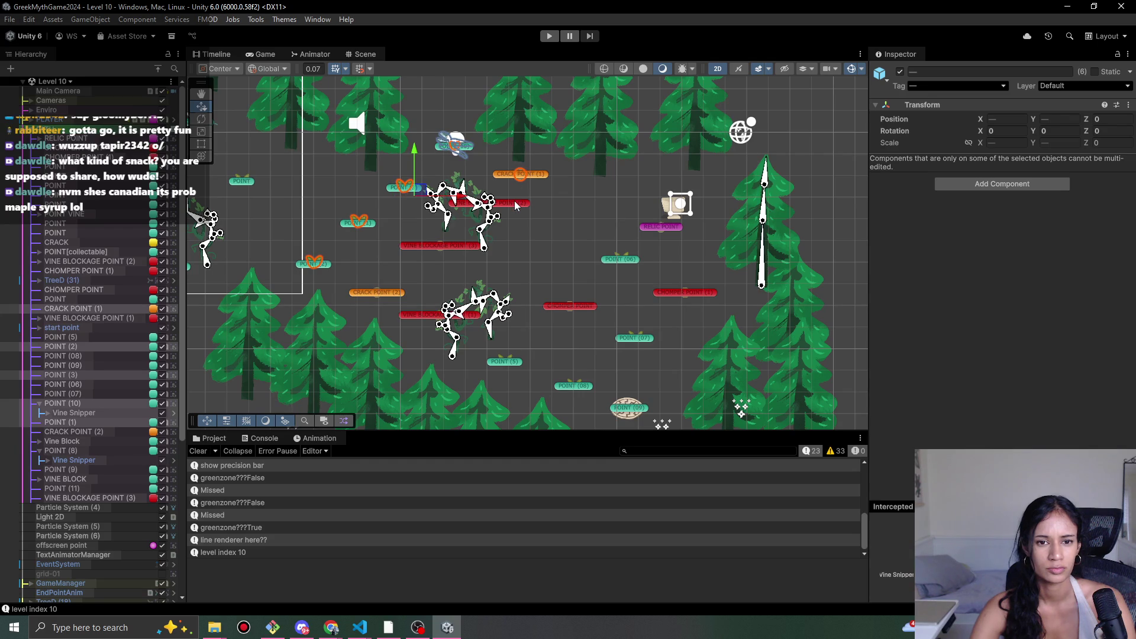
pyautogui.keyDown('shift'); pyautogui.click(515, 205); pyautogui.keyUp('shift')
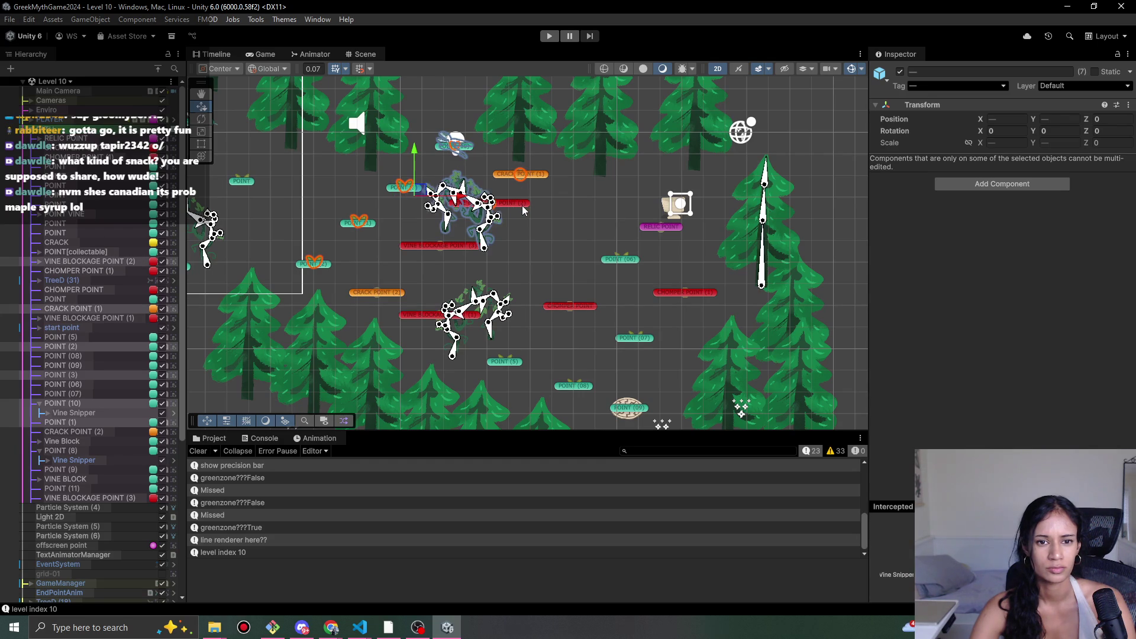
pyautogui.keyDown('shift'); pyautogui.click(444, 247); pyautogui.keyUp('shift')
# - Add CRACK POINT (2), VINE BLOCKAGE POINT (1), both chomper points, POINTs (5)–(09) and RELIC POINT
pyautogui.keyDown('shift'); pyautogui.click(387, 296); pyautogui.keyUp('shift')
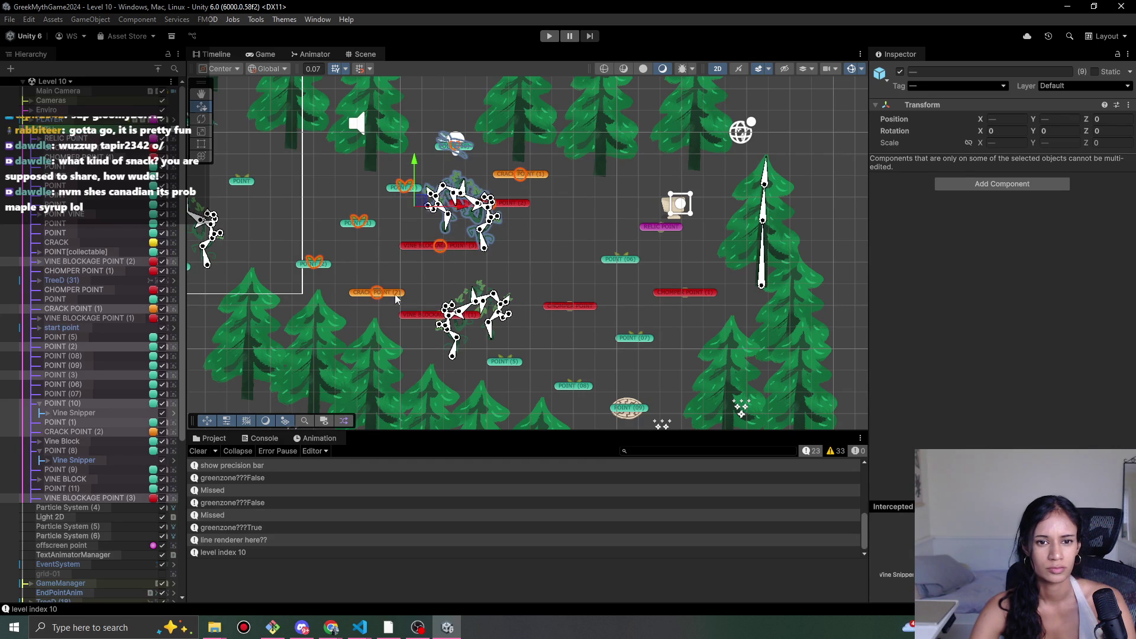
pyautogui.keyDown('shift'); pyautogui.click(421, 319); pyautogui.keyUp('shift')
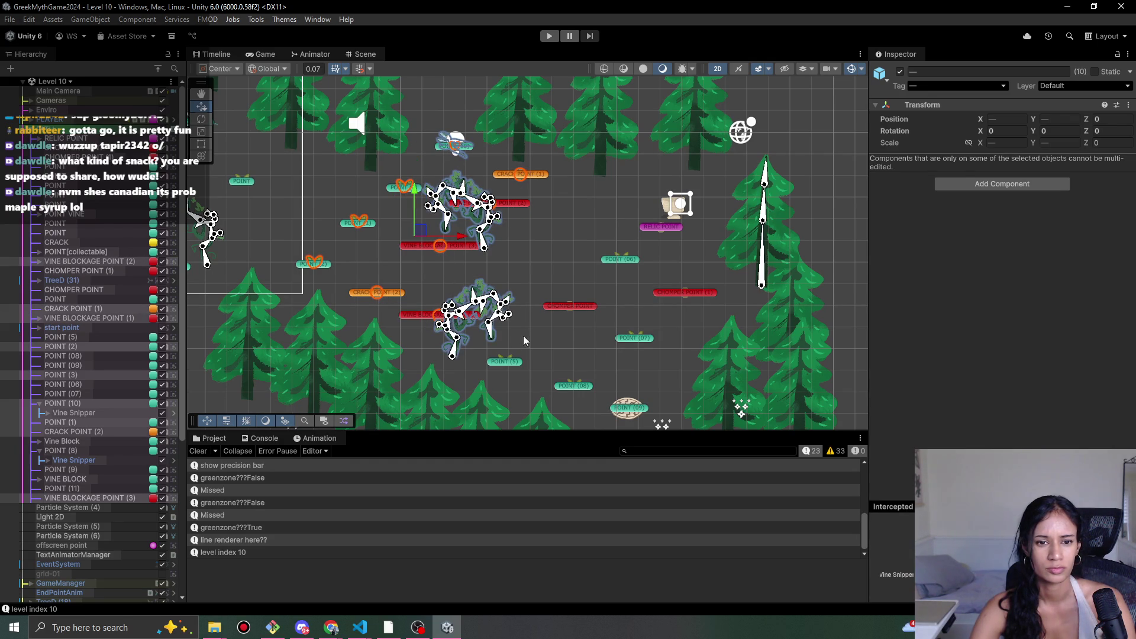
pyautogui.keyDown('shift'); pyautogui.click(560, 308); pyautogui.keyUp('shift')
pyautogui.keyDown('shift'); pyautogui.click(500, 363); pyautogui.keyUp('shift')
pyautogui.keyDown('shift'); pyautogui.click(567, 386); pyautogui.keyUp('shift')
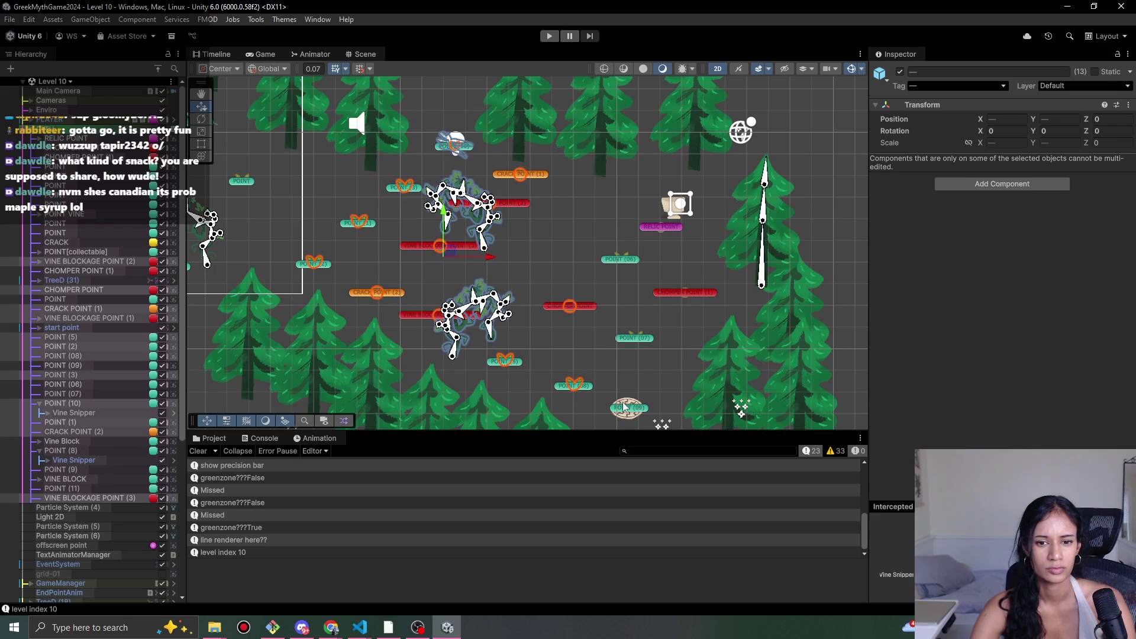
pyautogui.keyDown('shift'); pyautogui.click(628, 409); pyautogui.keyUp('shift')
pyautogui.keyDown('shift'); pyautogui.click(643, 338); pyautogui.keyUp('shift')
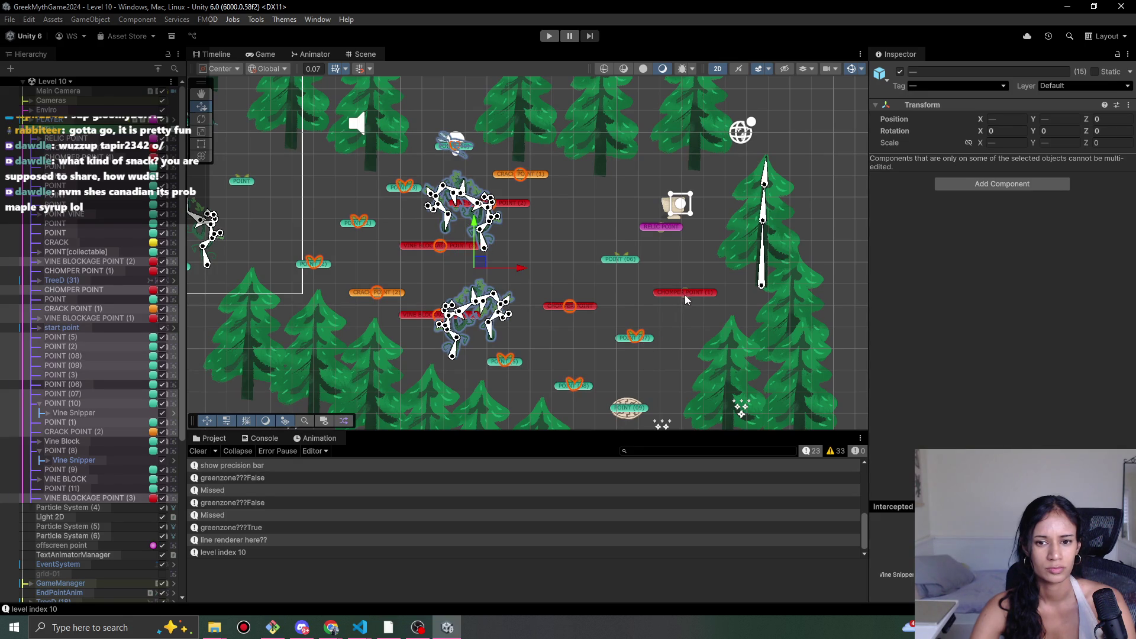
pyautogui.keyDown('shift'); pyautogui.click(684, 294); pyautogui.keyUp('shift')
pyautogui.keyDown('shift'); pyautogui.click(622, 260); pyautogui.keyUp('shift')
pyautogui.keyDown('shift'); pyautogui.click(675, 230); pyautogui.keyUp('shift')
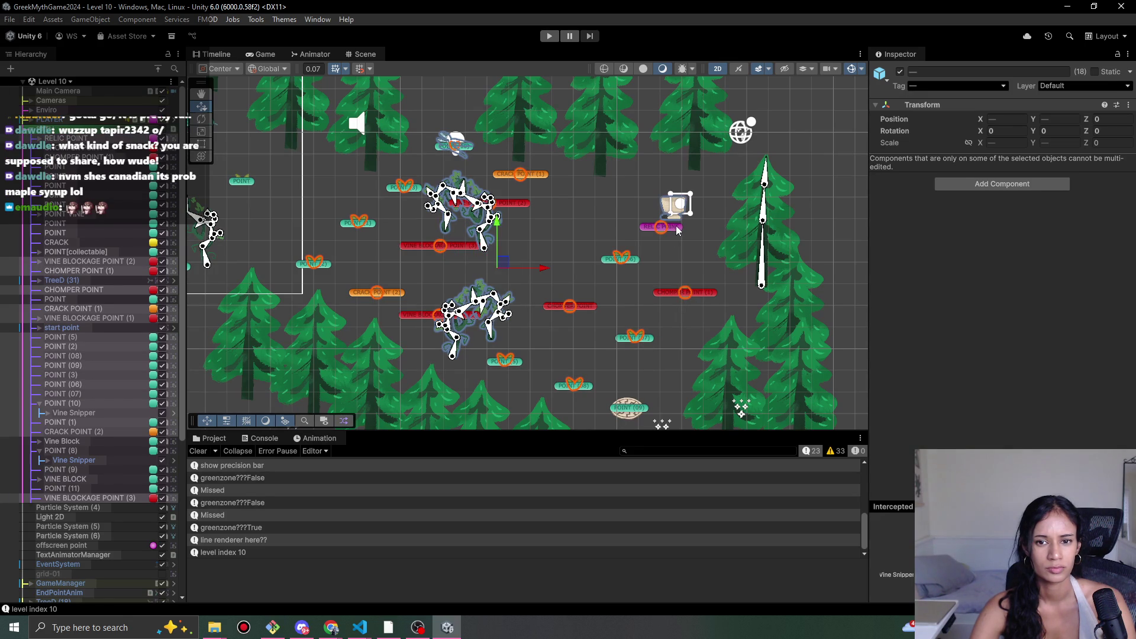
pyautogui.scroll(-2, 704, 378)
# - Keep POINT (09) in the selection and drag all 18 points down and right
pyautogui.keyDown('shift'); pyautogui.click(584, 278); pyautogui.keyUp('shift')
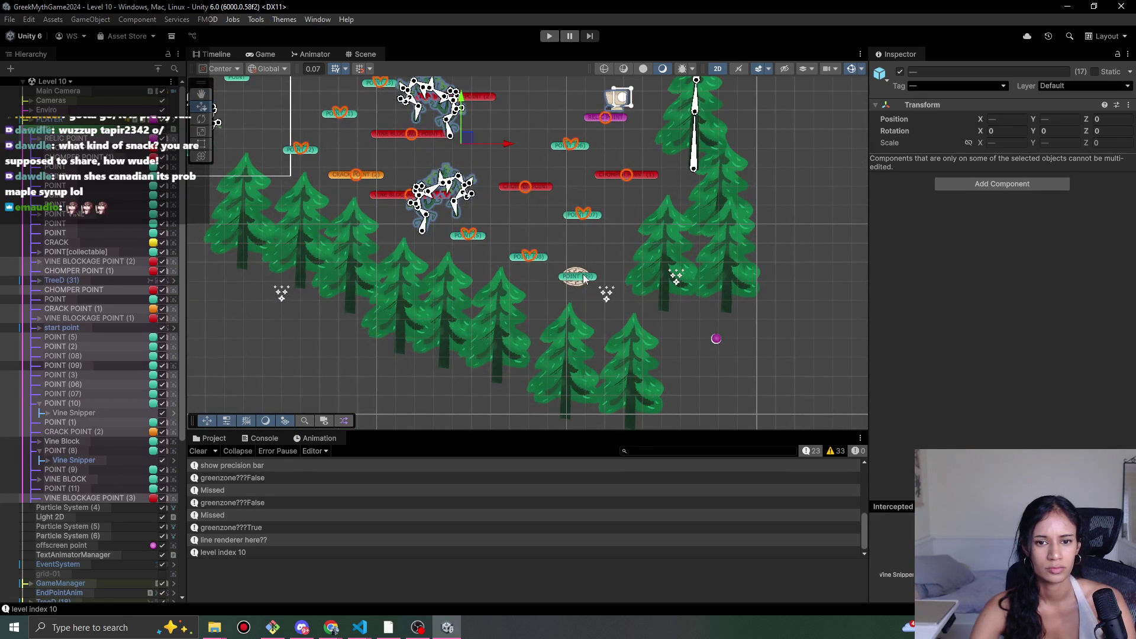
pyautogui.keyDown('shift'); pyautogui.click(576, 282); pyautogui.keyUp('shift')
pyautogui.keyDown('shift'); pyautogui.click(576, 283); pyautogui.keyUp('shift')
pyautogui.keyDown('shift'); pyautogui.click(577, 283); pyautogui.keyUp('shift')
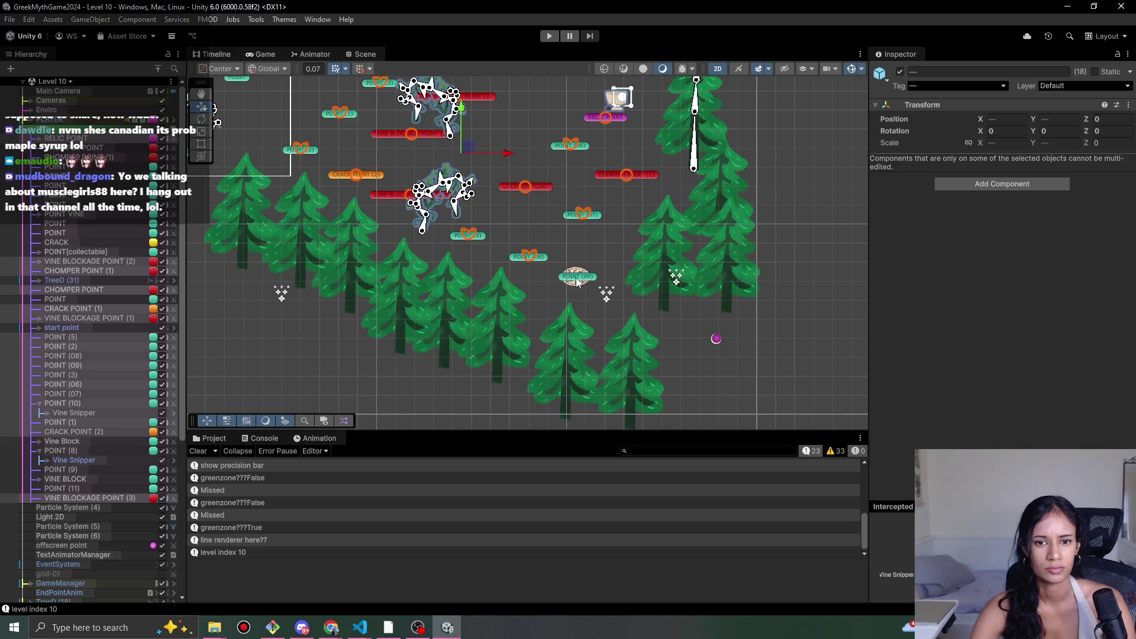
pyautogui.scroll(-2, 588, 283)
pyautogui.keyDown('shift'); pyautogui.click(579, 279); pyautogui.keyUp('shift')
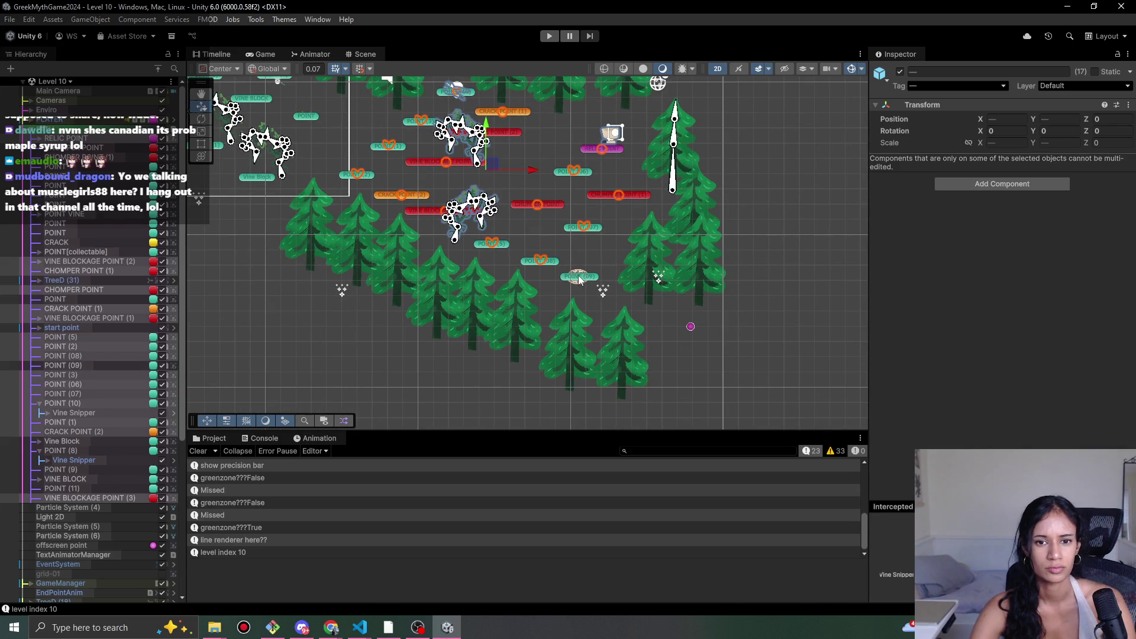
pyautogui.keyDown('shift'); pyautogui.click(580, 280); pyautogui.keyUp('shift')
pyautogui.keyDown('shift'); pyautogui.click(580, 280); pyautogui.keyUp('shift')
pyautogui.keyDown('shift'); pyautogui.click(579, 280); pyautogui.keyUp('shift')
pyautogui.moveTo(493, 171); pyautogui.dragTo(546, 210)
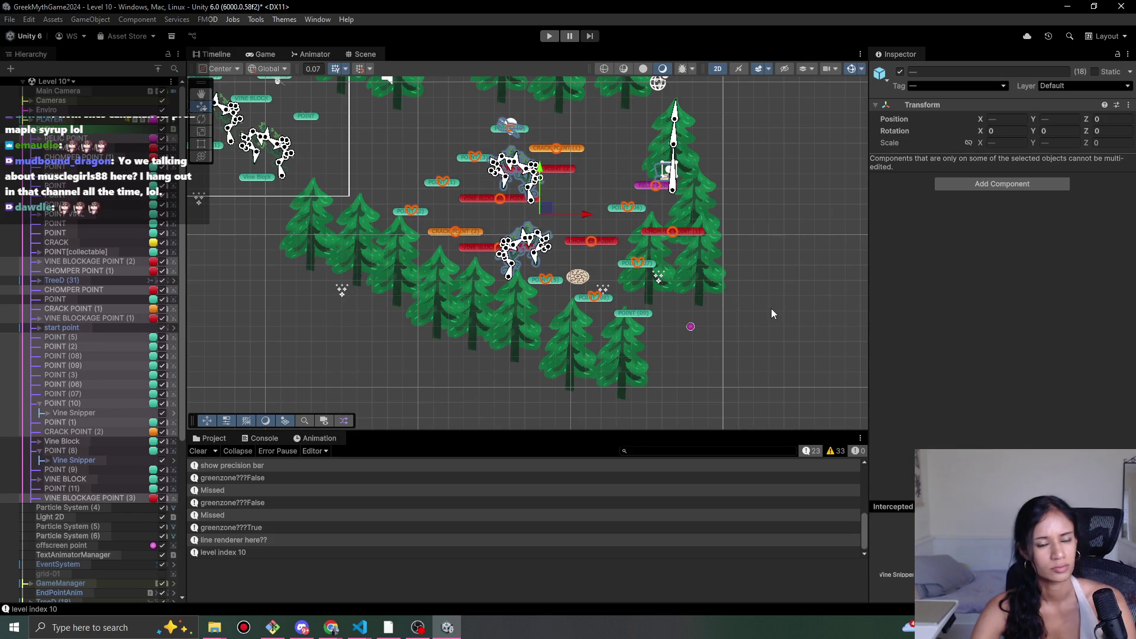
pyautogui.click(398, 177)
# - Duplicate POINT (1) into a new point placed up-left and link POINT (4) to POINT
pyautogui.click(451, 178)
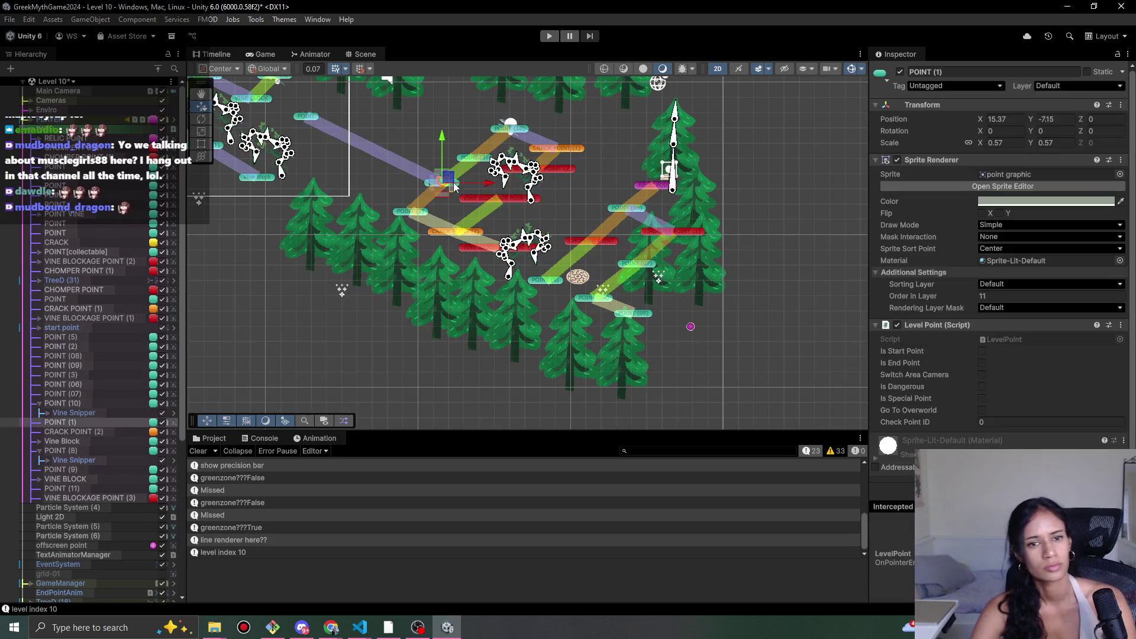
pyautogui.hotkey('ctrl', 'd')
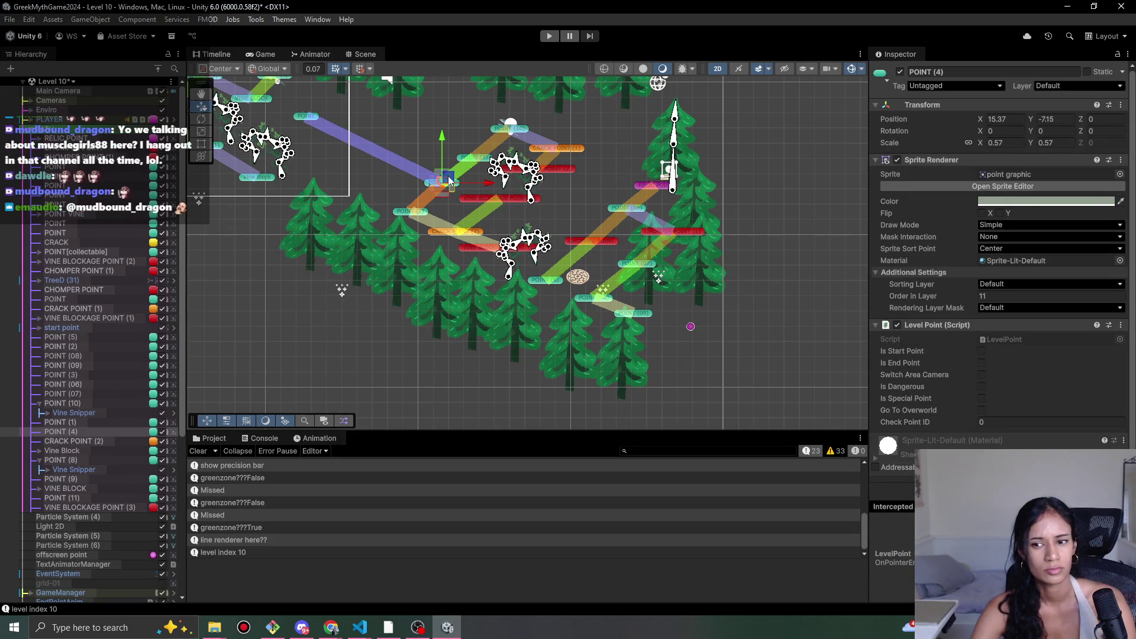
pyautogui.moveTo(449, 176); pyautogui.dragTo(388, 150)
pyautogui.scroll(5, 391, 151)
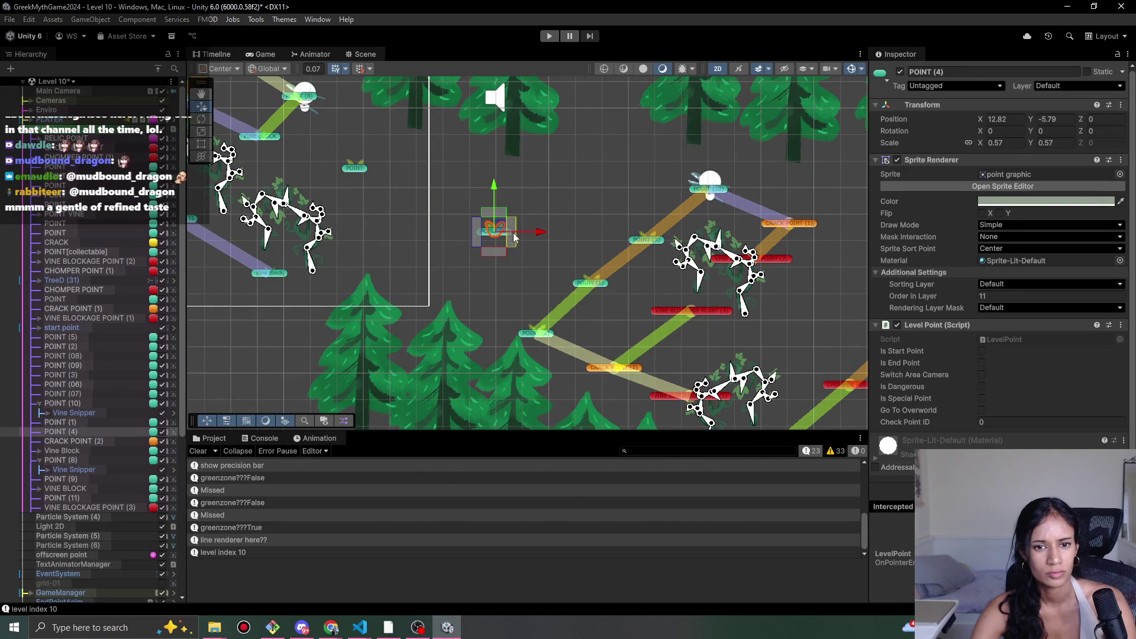
pyautogui.moveTo(475, 227); pyautogui.dragTo(374, 171)
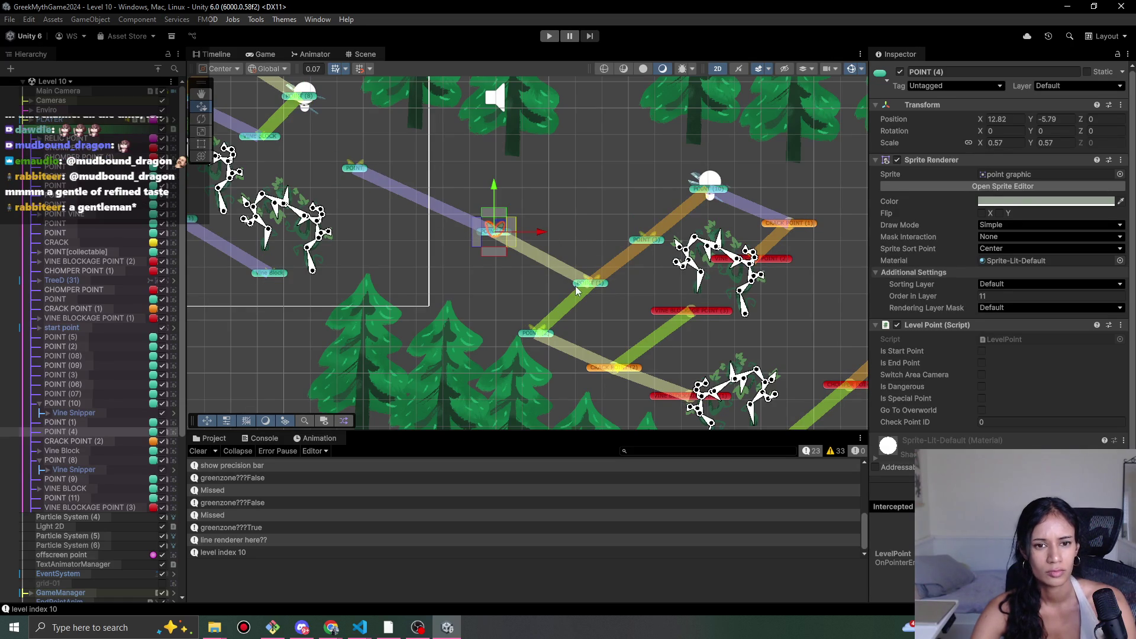
# - Add the Sophia Auto Move To Point component to POINT and save the level
pyautogui.click(357, 168)
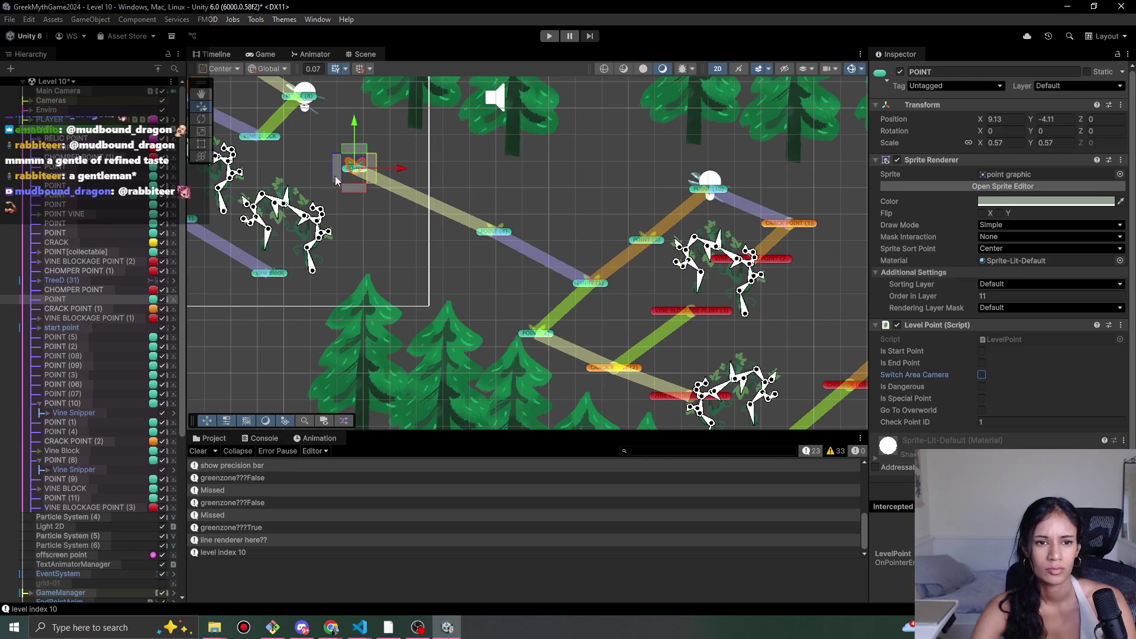
pyautogui.click(1000, 487)
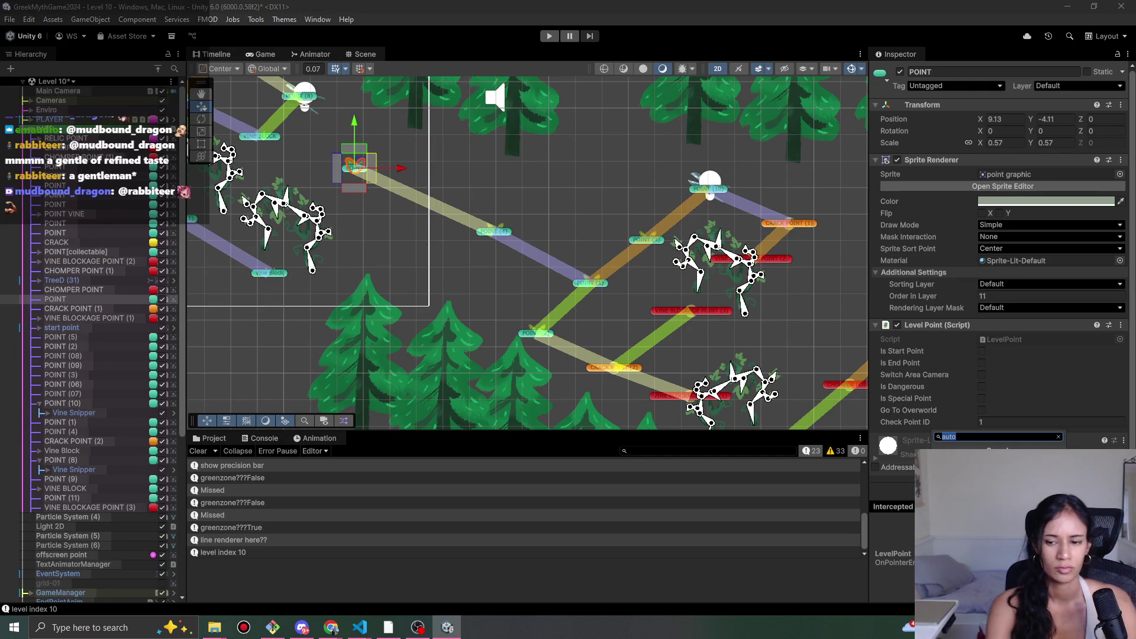
pyautogui.press('Return')
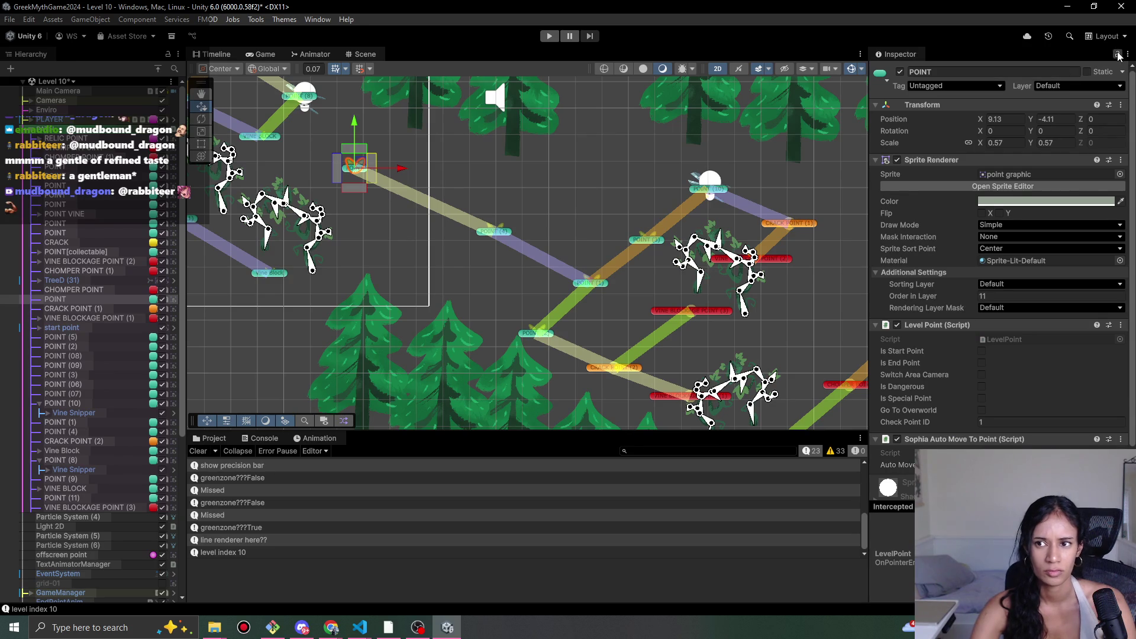
pyautogui.click(511, 240)
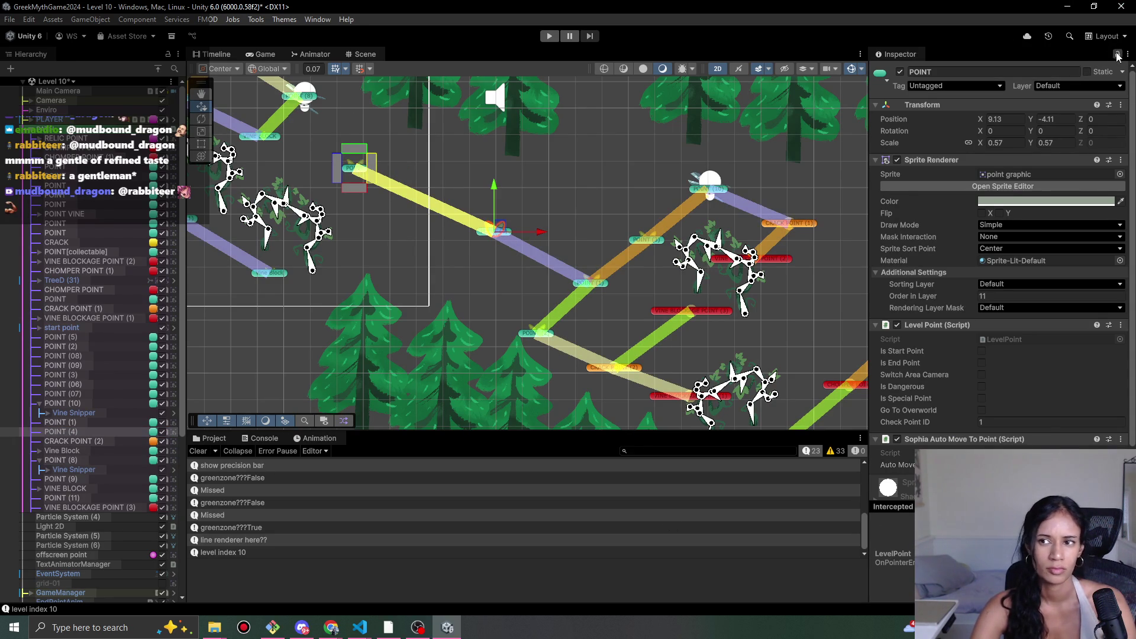
pyautogui.hotkey('ctrl', 's')
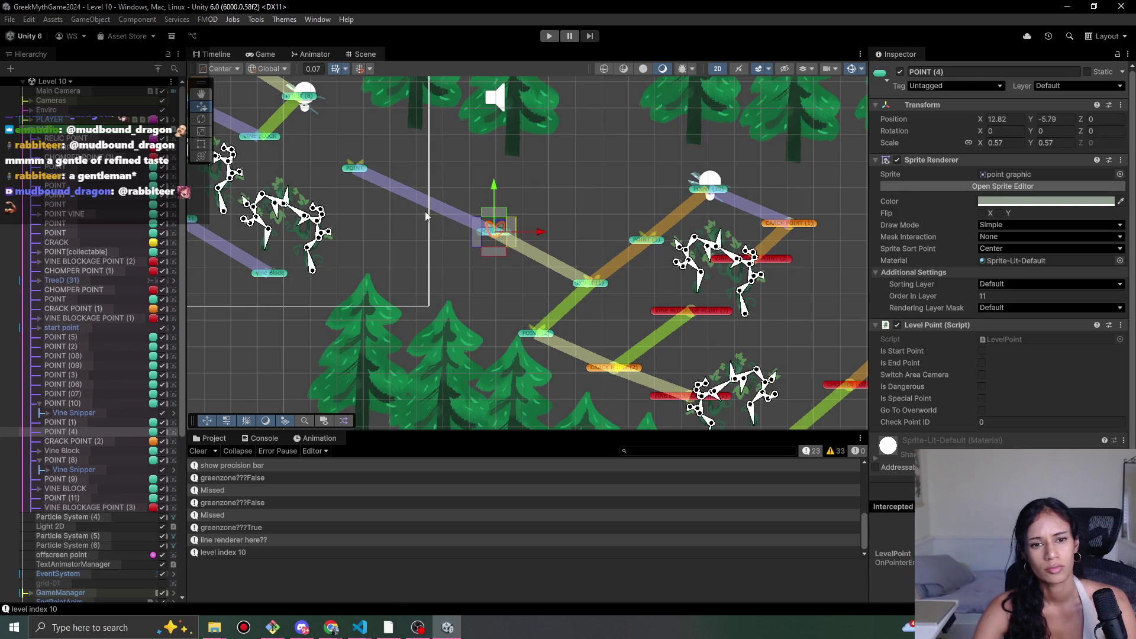
# - Give POINT (4) an Auto Move To Point component targeting POINT, save, and start a playtest
pyautogui.scroll(-1, 919, 424)
pyautogui.click(959, 445)
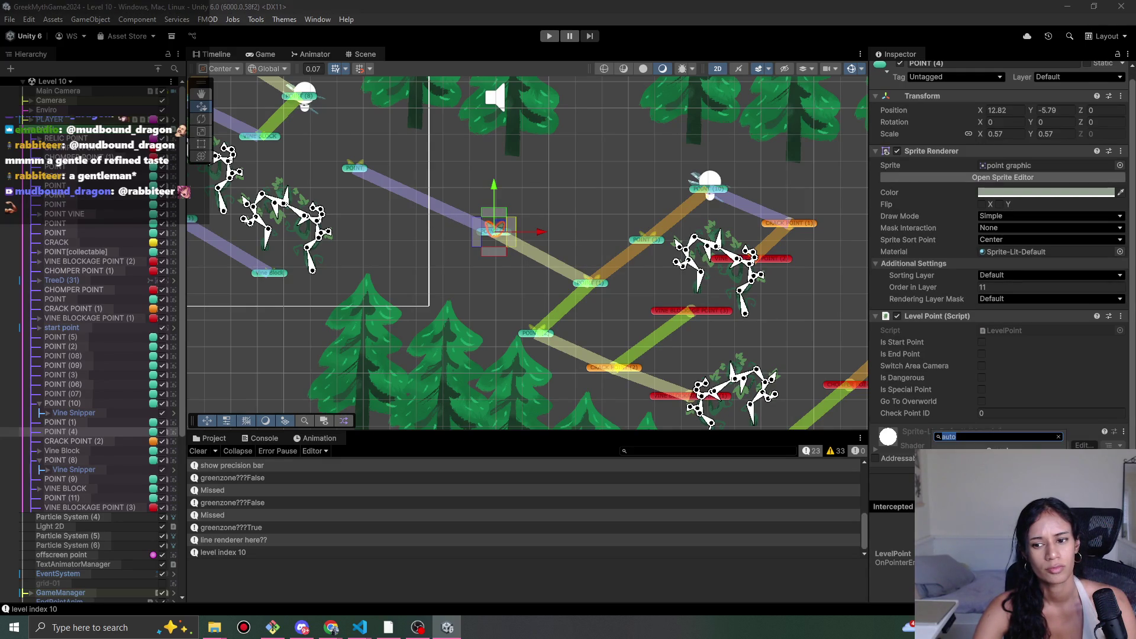
pyautogui.press('Return')
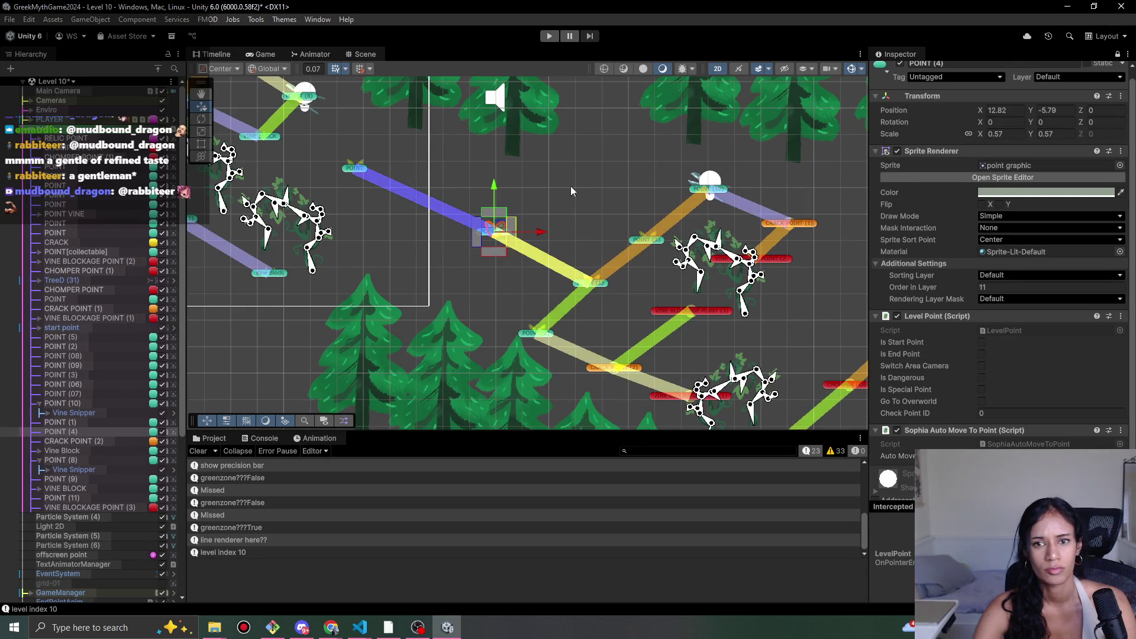
pyautogui.click(357, 172)
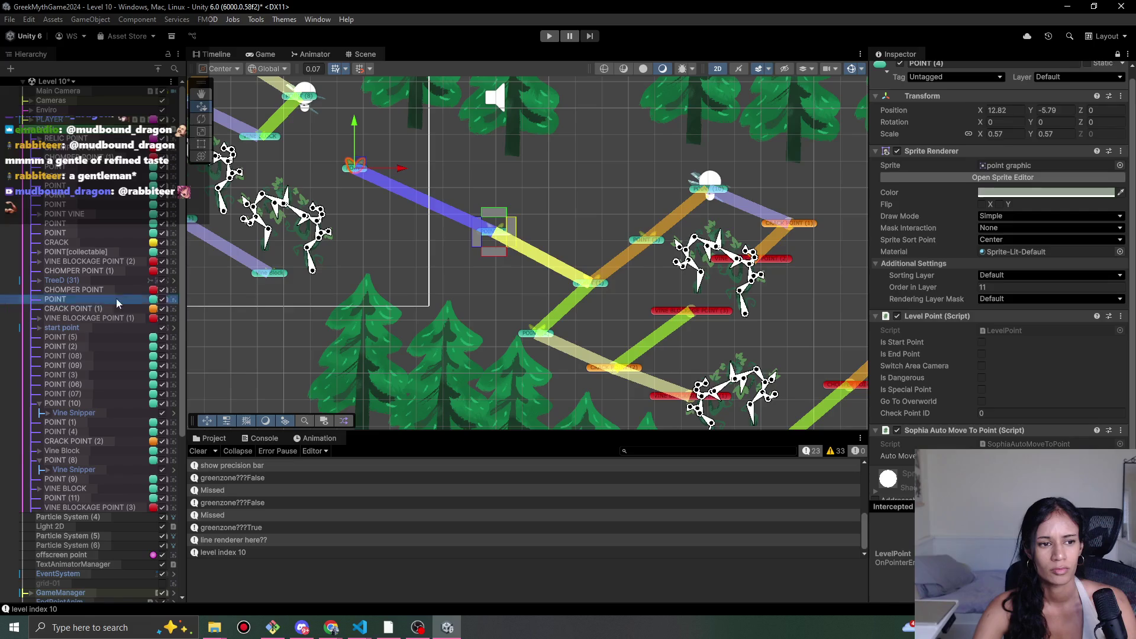
pyautogui.moveTo(55, 299); pyautogui.dragTo(1032, 420)
pyautogui.hotkey('ctrl', 's')
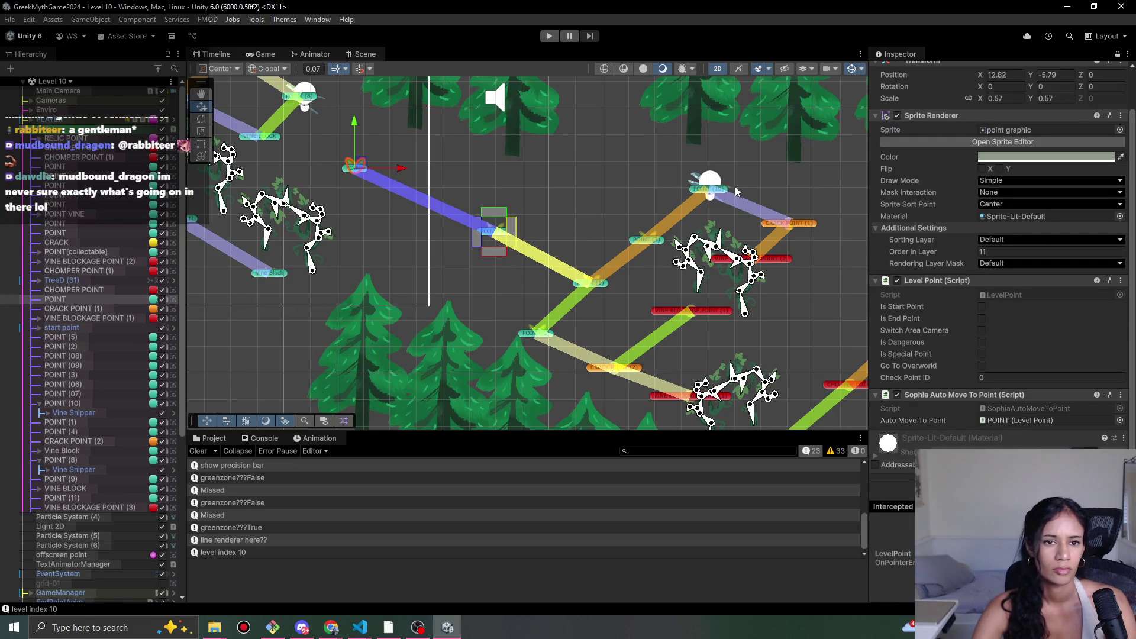
pyautogui.click(1127, 55)
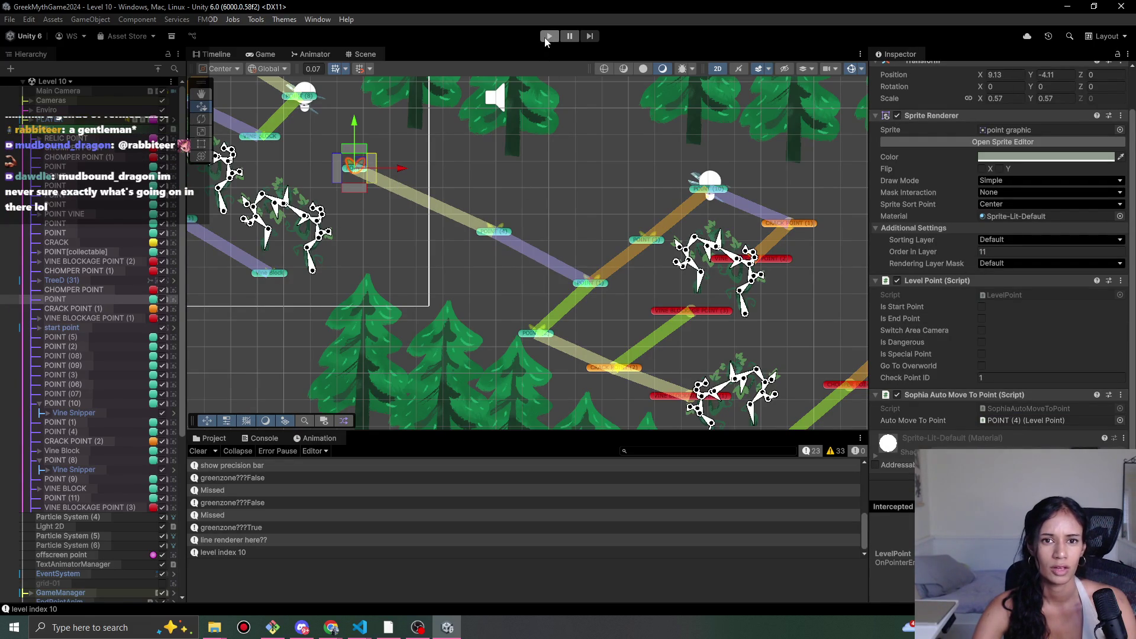
pyautogui.hotkey('ctrl', 'p')
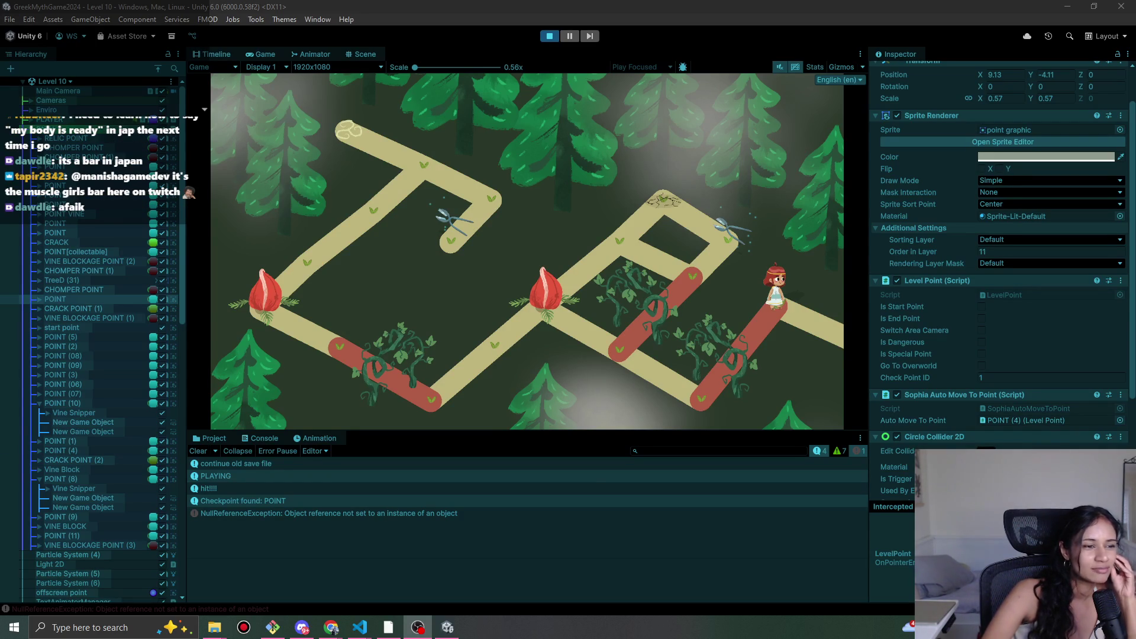
# - Tap along the path to its right end so the character auto-moves to POINT, then stop
pyautogui.click(405, 167)
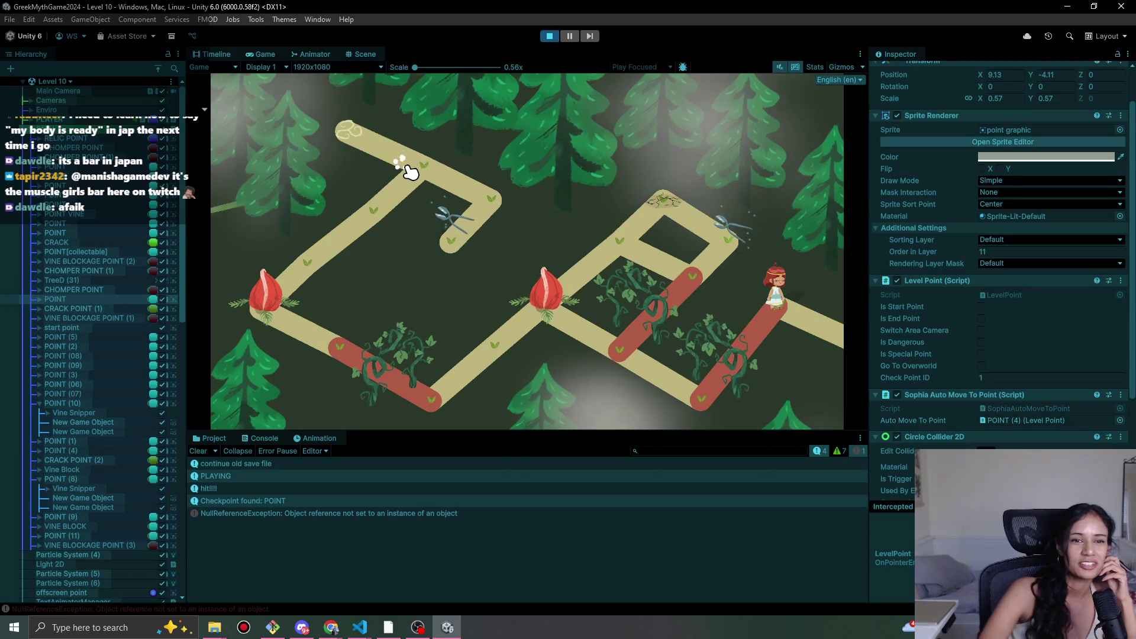
pyautogui.click(833, 335)
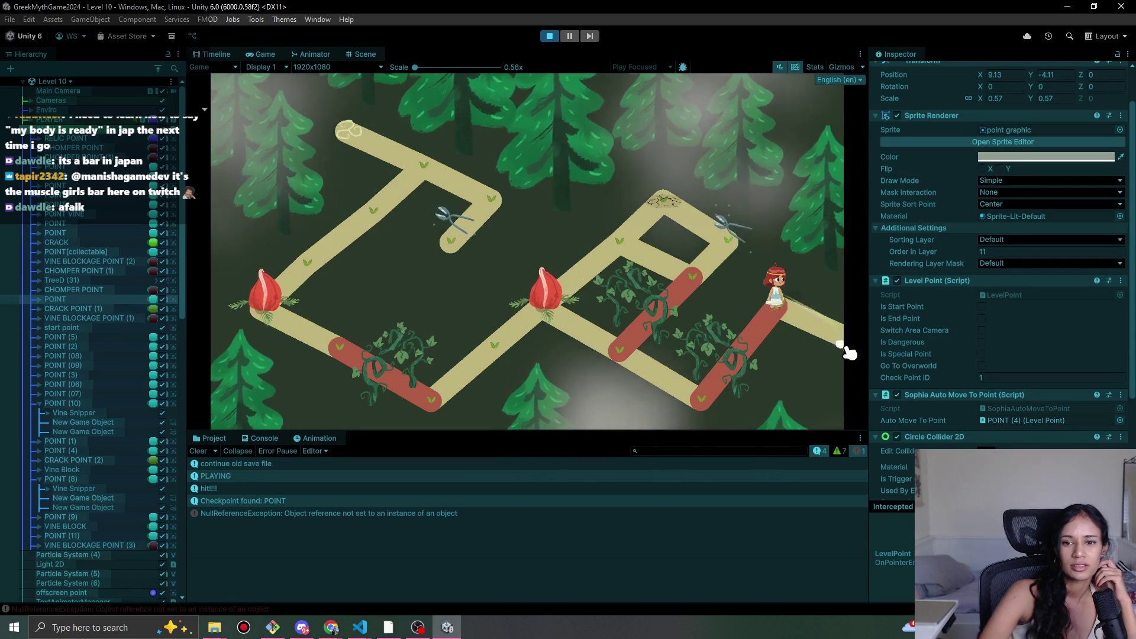
pyautogui.click(848, 352)
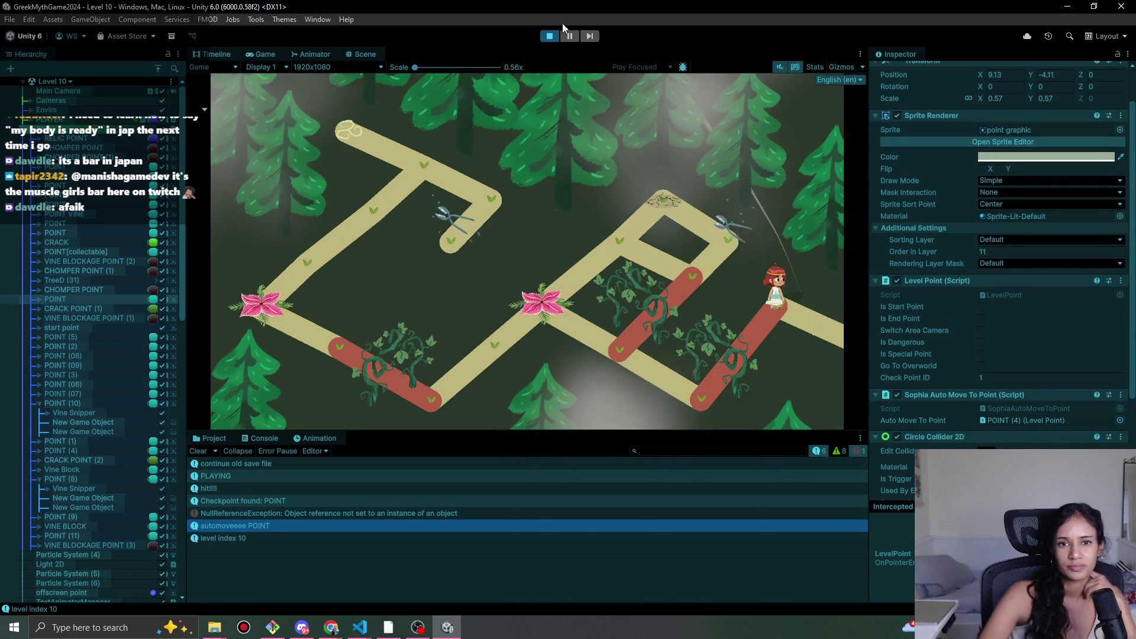
pyautogui.click(550, 37)
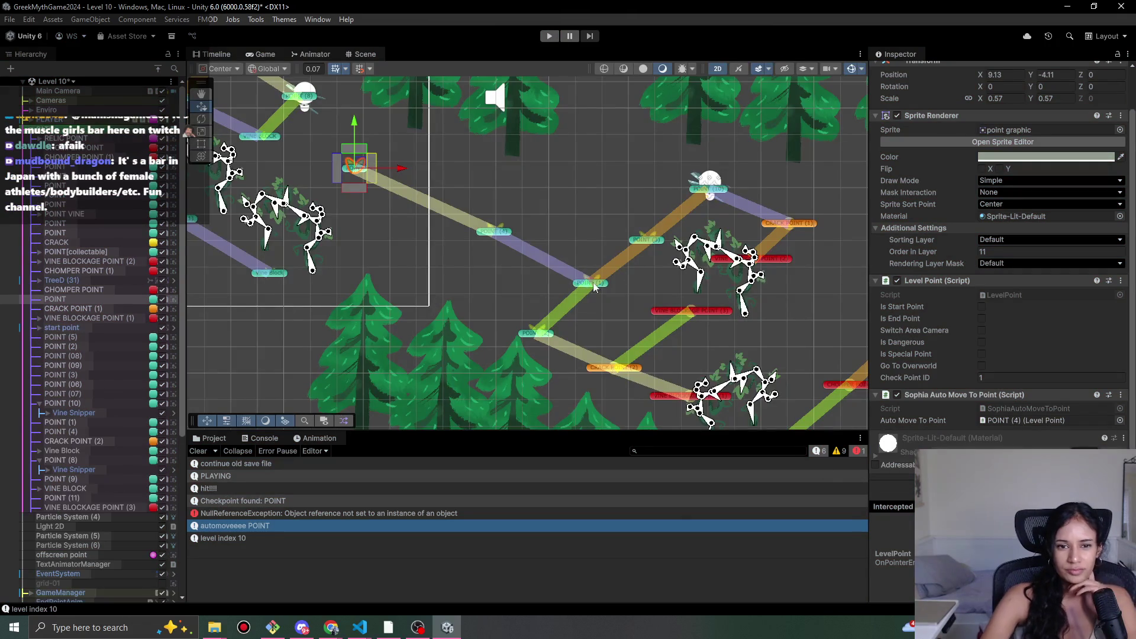
# - Frame POINT and nudge it along the path to X 8.54, Y -4.74
pyautogui.press('f')
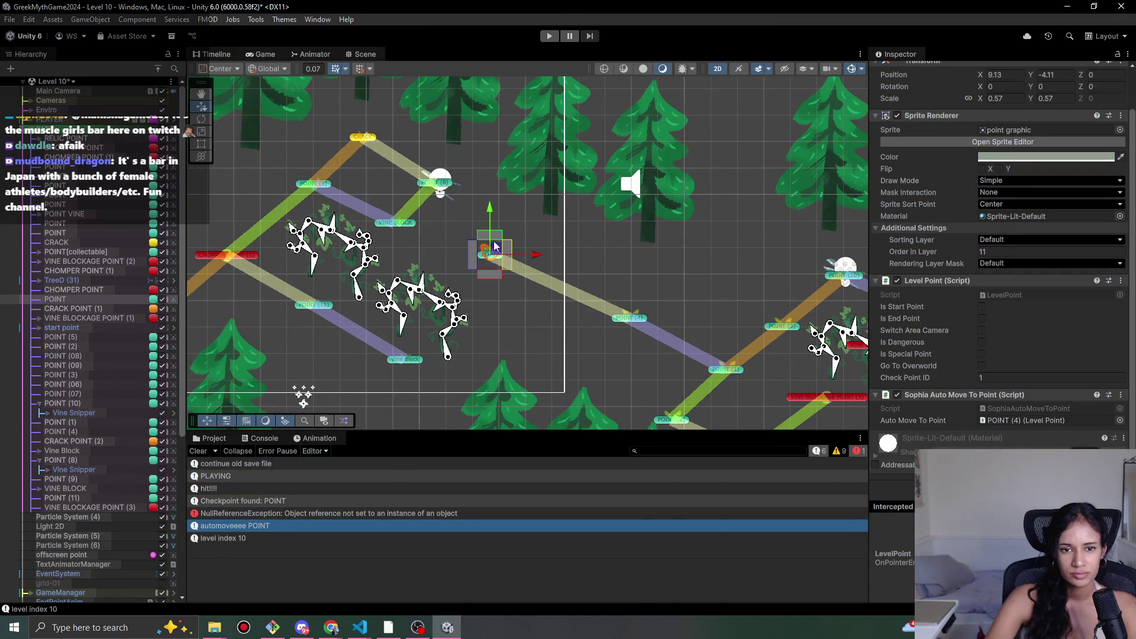
pyautogui.moveTo(491, 255)
pyautogui.mouseDown()
pyautogui.moveTo(542, 275)
pyautogui.moveTo(531, 250)
pyautogui.moveTo(520, 248)
pyautogui.moveTo(536, 262)
pyautogui.moveTo(508, 243)
pyautogui.mouseUp()
pyautogui.moveTo(509, 240); pyautogui.dragTo(509, 243)
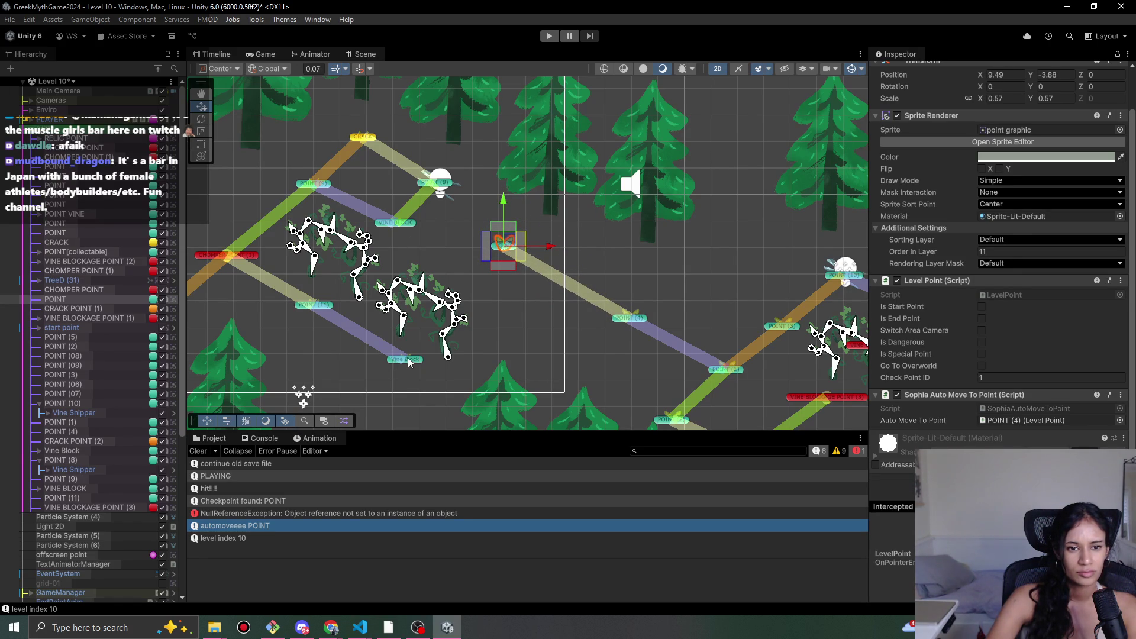
# - Select POINT (6) and move it down-left beside the vines
pyautogui.click(408, 361)
pyautogui.click(502, 248)
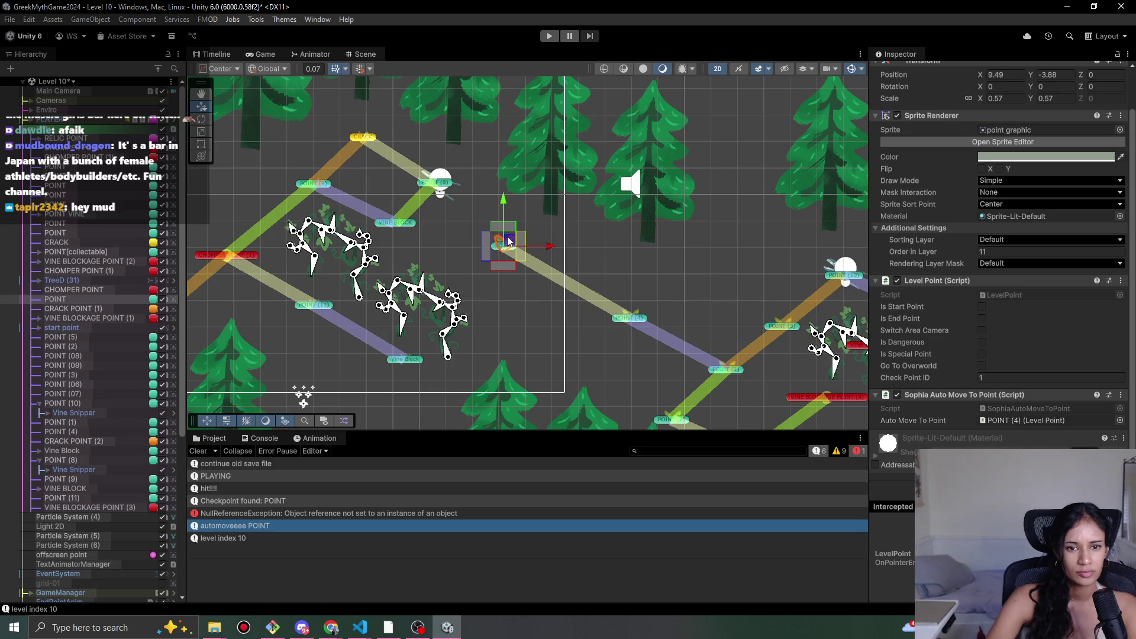
pyautogui.moveTo(503, 248); pyautogui.dragTo(480, 275)
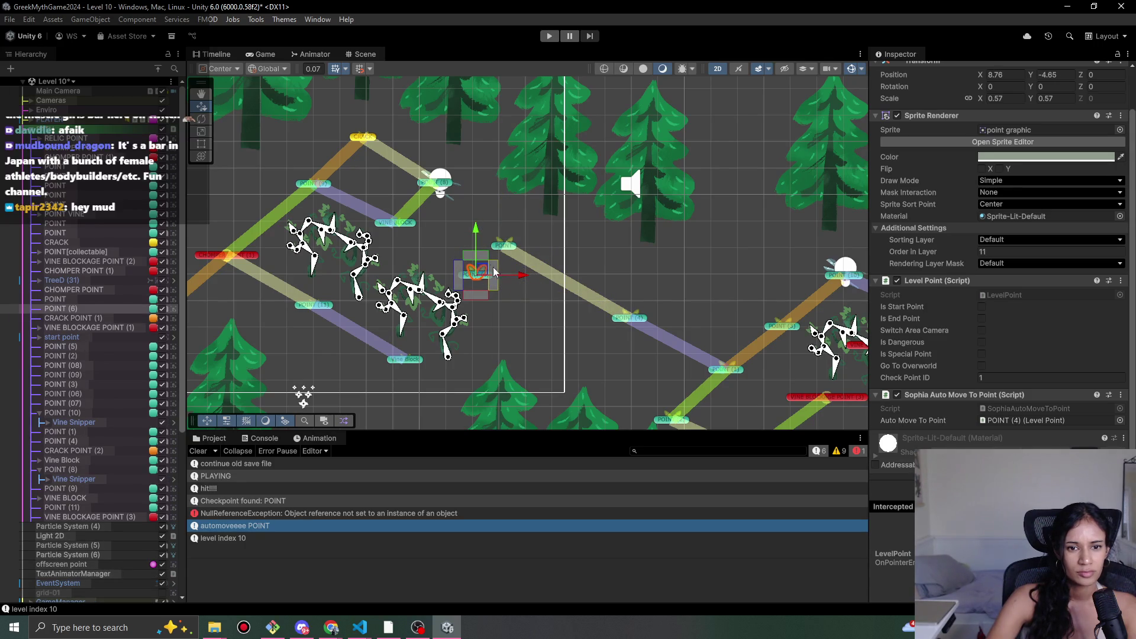
pyautogui.moveTo(483, 270); pyautogui.dragTo(475, 273)
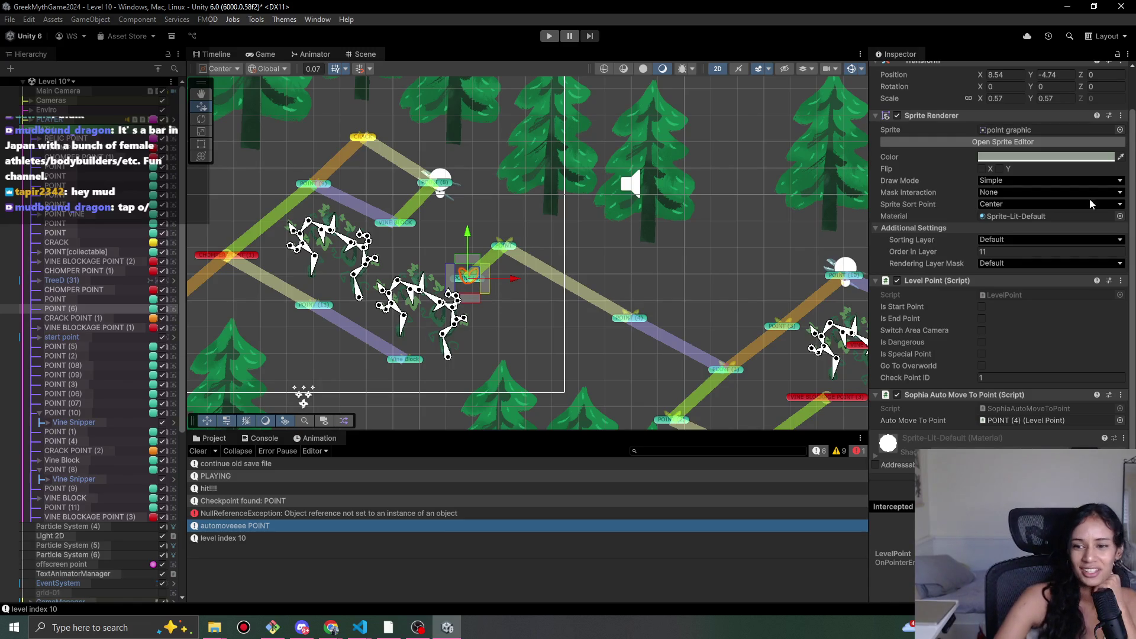
# - Remove the Sophia Auto Move To Point component from POINT (6)
pyautogui.rightClick(1000, 396)
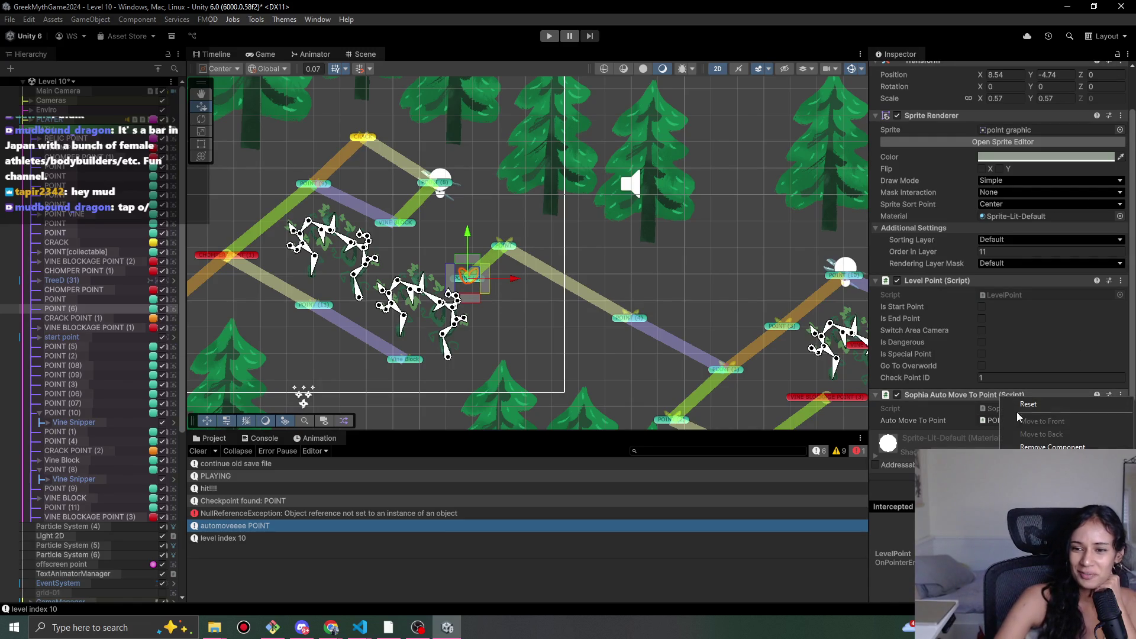
pyautogui.click(1026, 445)
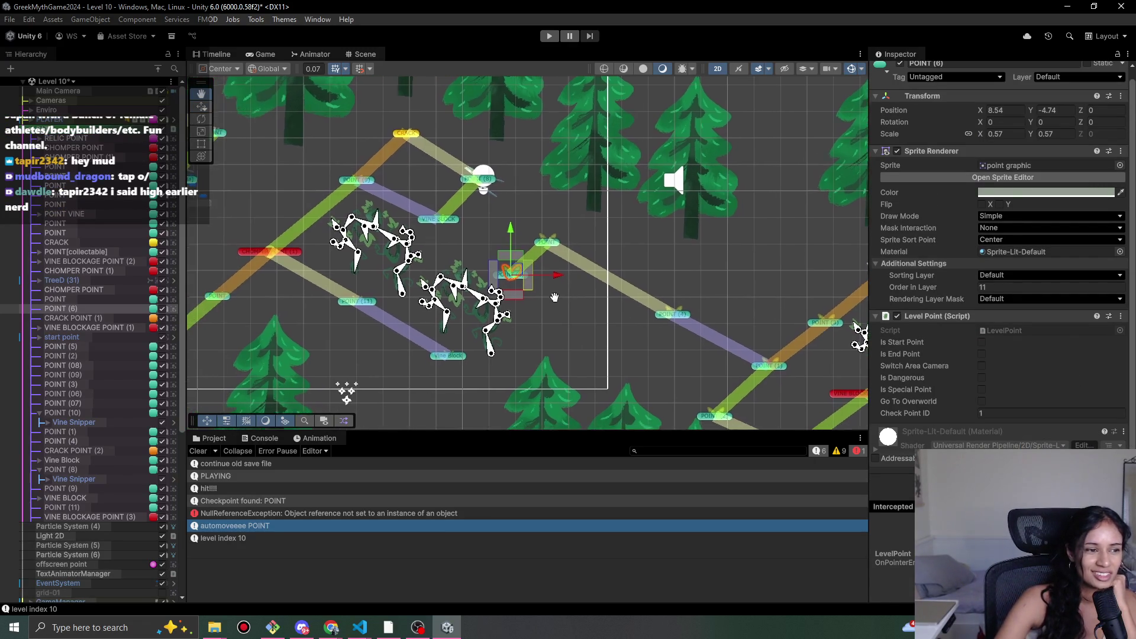
pyautogui.scroll(2, 532, 299)
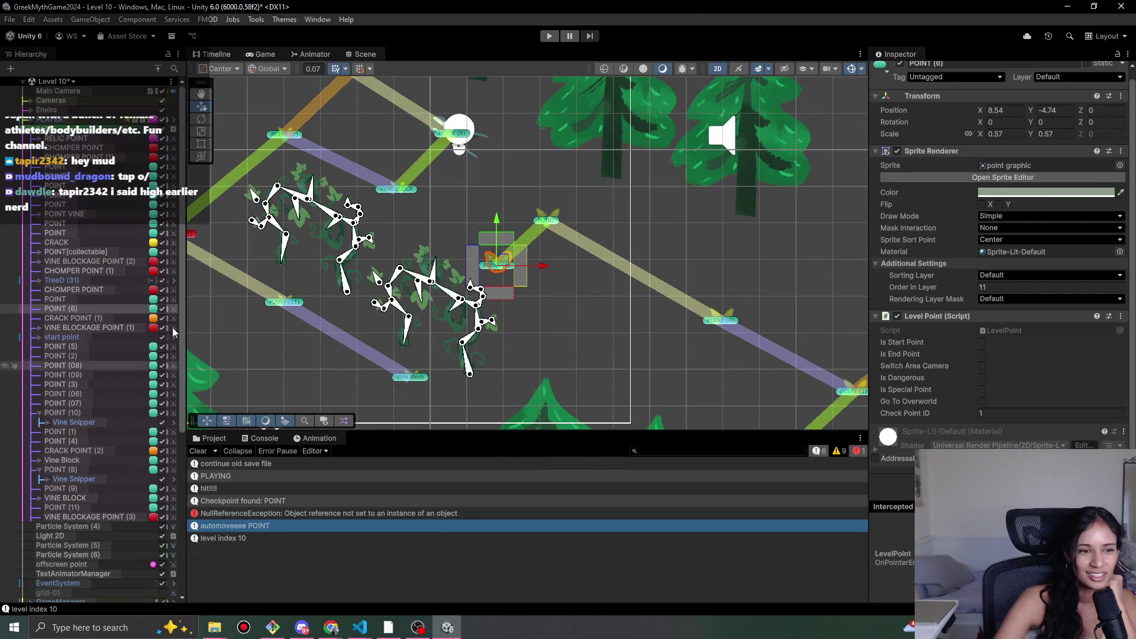
# - Set POINT (6) as the Vine Block's Block Vine Ref, then start another playtest
pyautogui.click(402, 378)
pyautogui.click(409, 382)
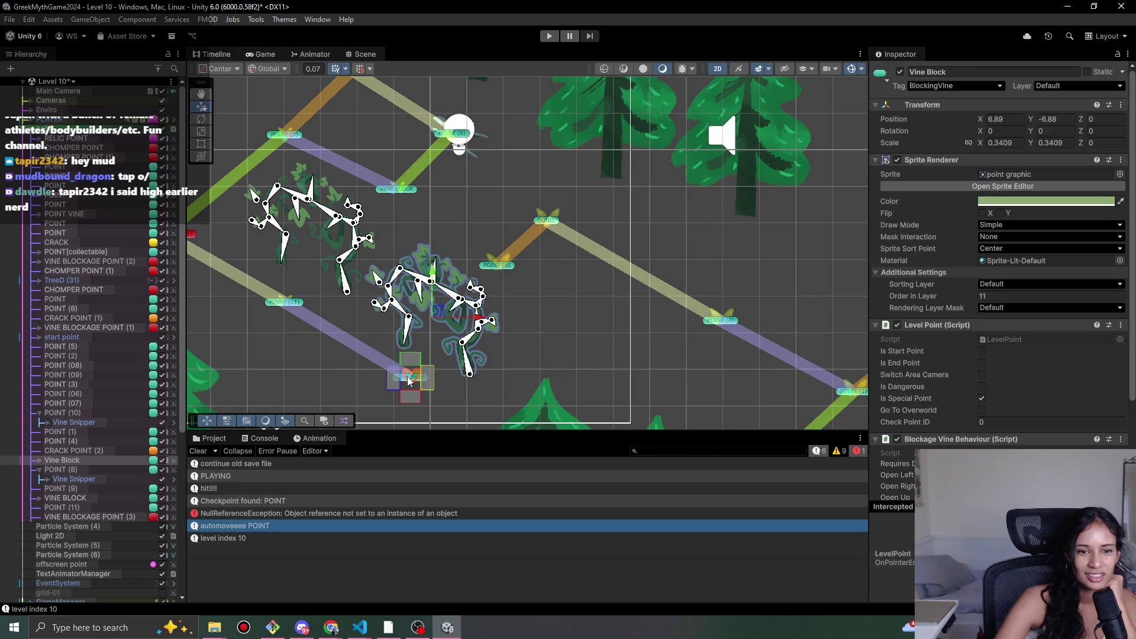
pyautogui.scroll(-4, 947, 447)
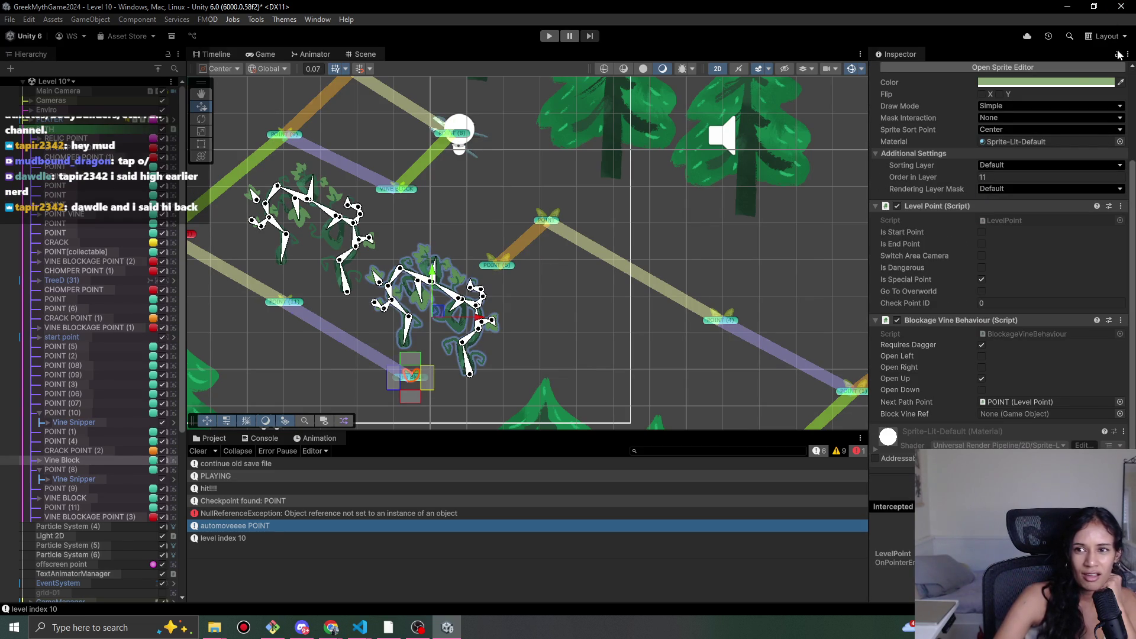
pyautogui.click(497, 264)
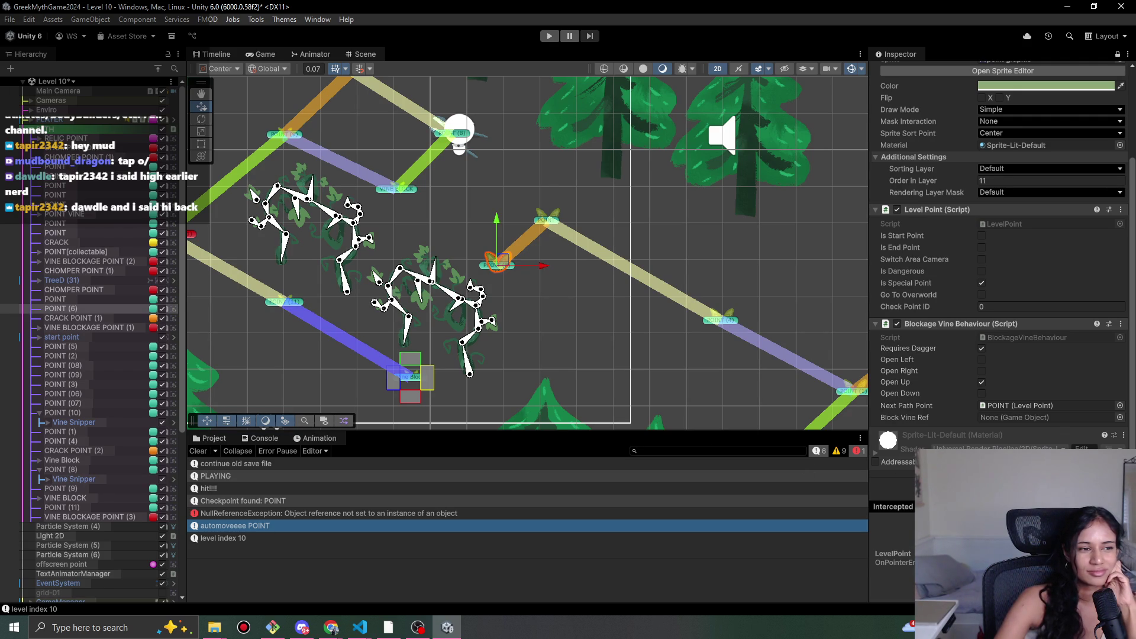
pyautogui.moveTo(1065, 440); pyautogui.dragTo(1044, 421)
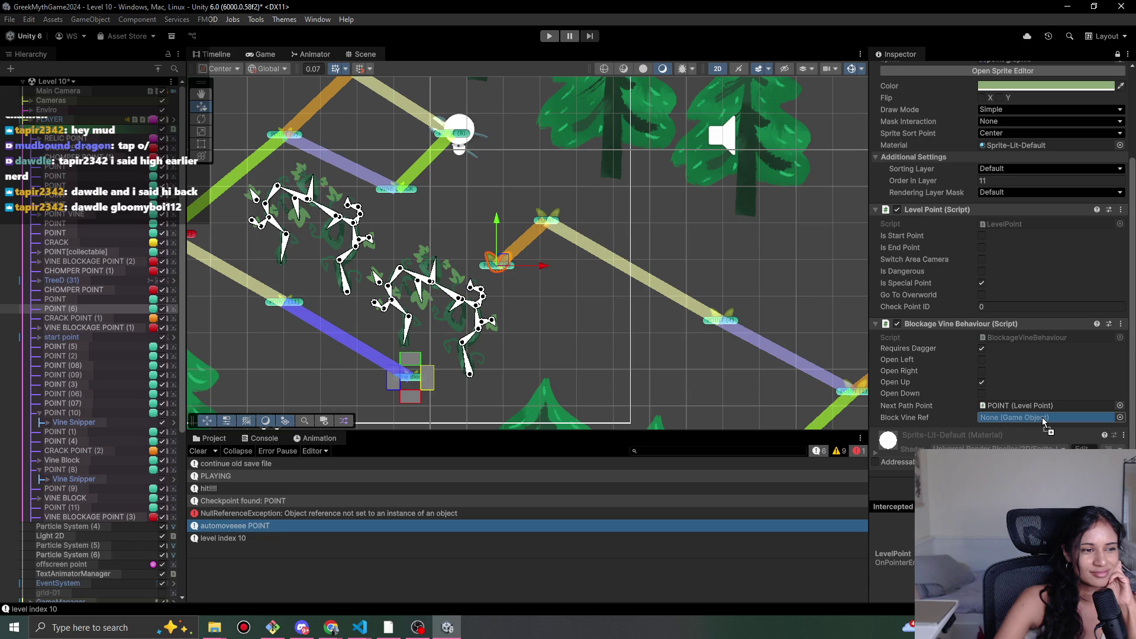
pyautogui.moveTo(1044, 422); pyautogui.dragTo(1044, 421)
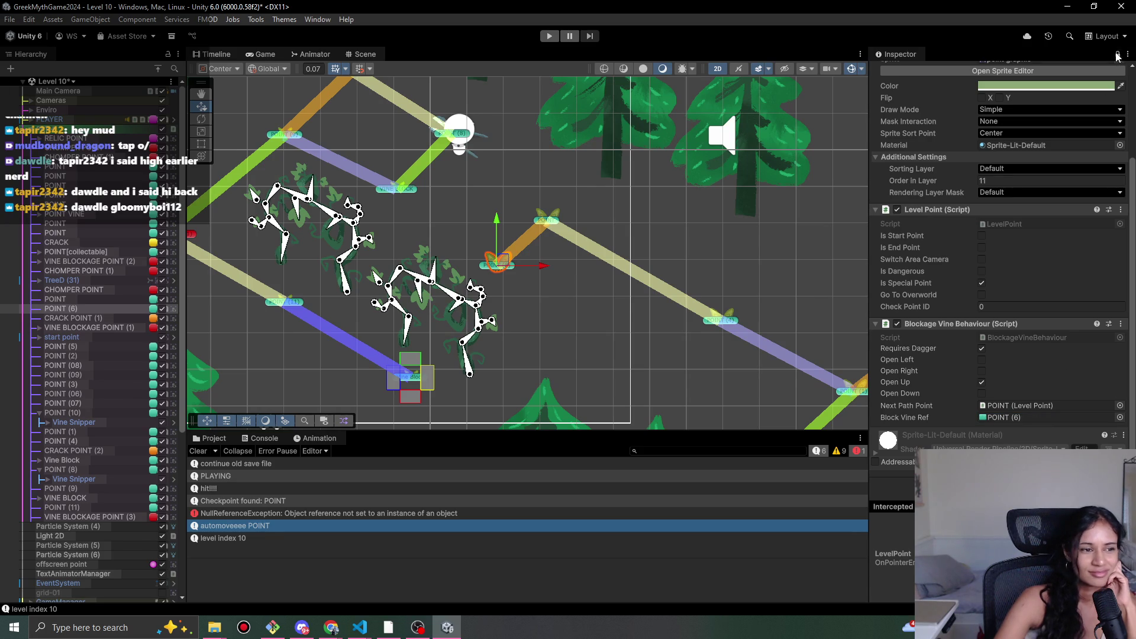
pyautogui.click(1117, 55)
pyautogui.click(549, 37)
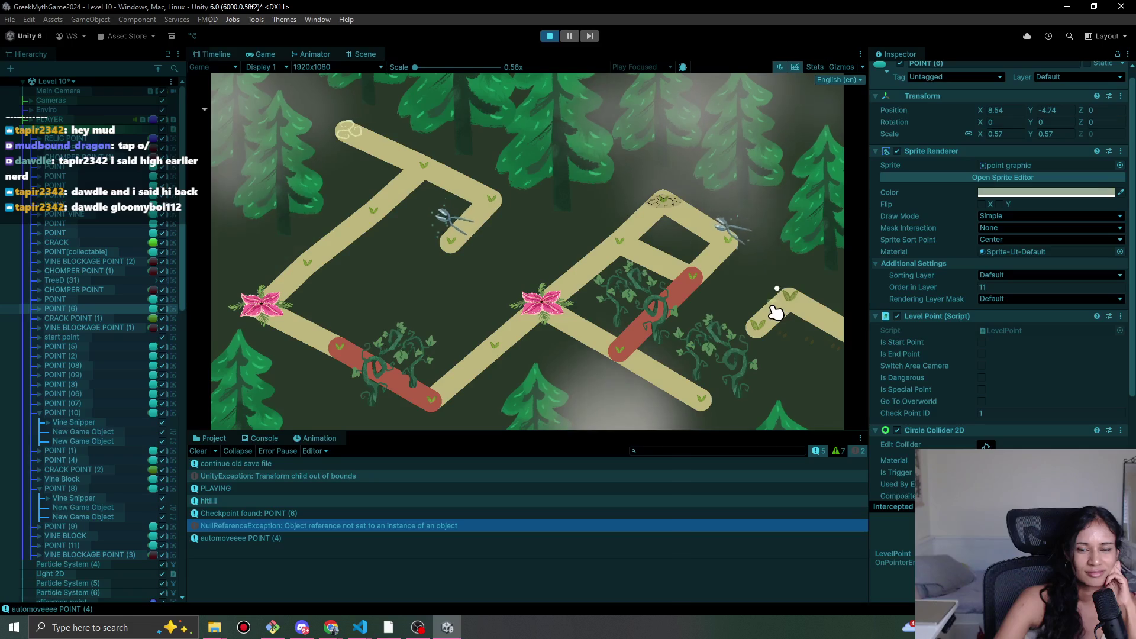
# - Stop the Level 10 playtest and select POINT in the Scene view
pyautogui.hotkey('ctrl', 'p')
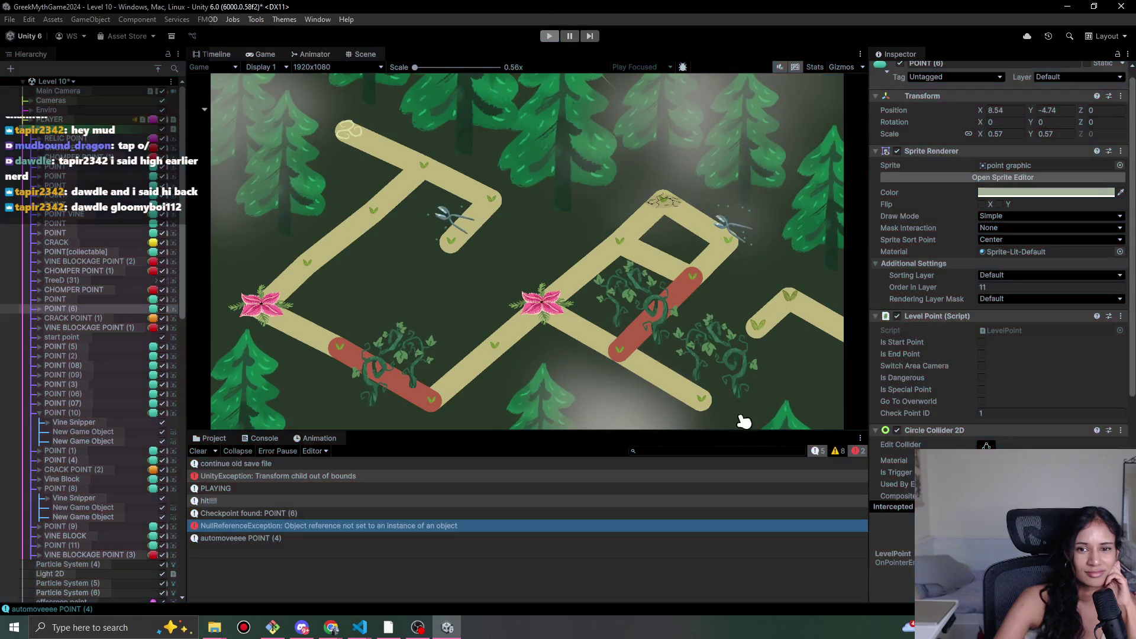
pyautogui.click(550, 222)
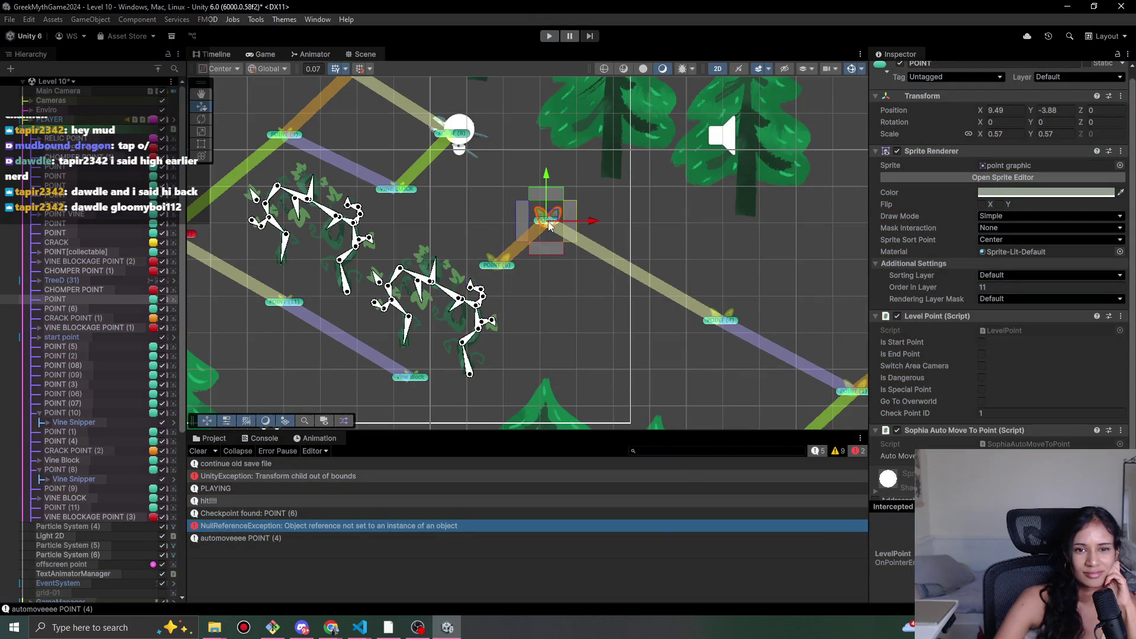
# - Add a Change Area Camera component to POINT via 'chan' and assign the Grid1 camera
pyautogui.scroll(-3, 948, 355)
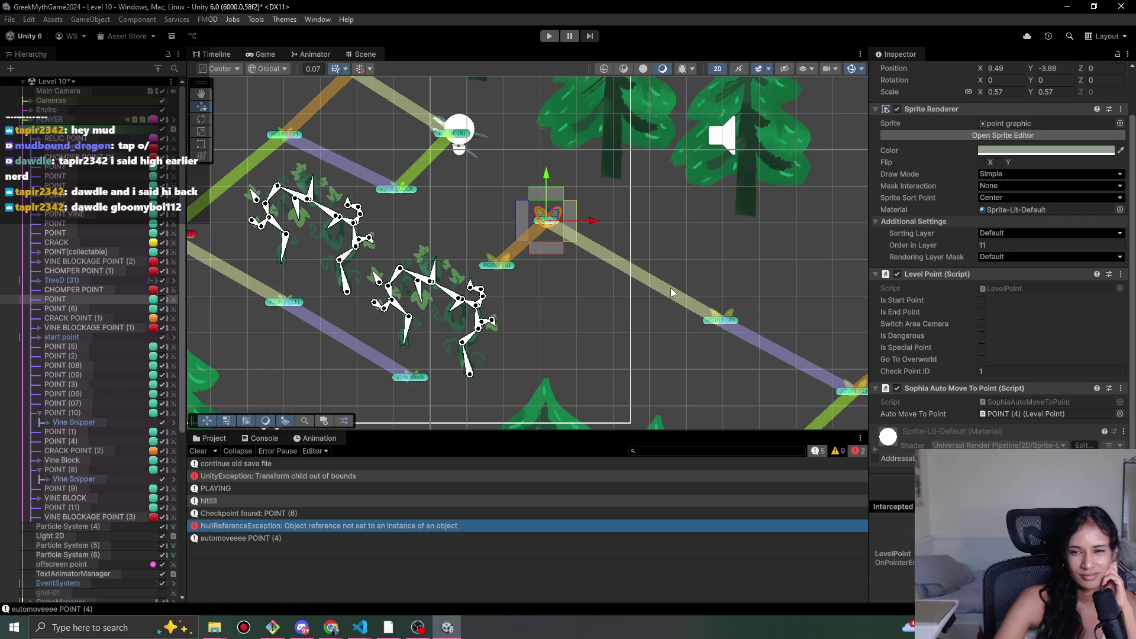
pyautogui.click(513, 268)
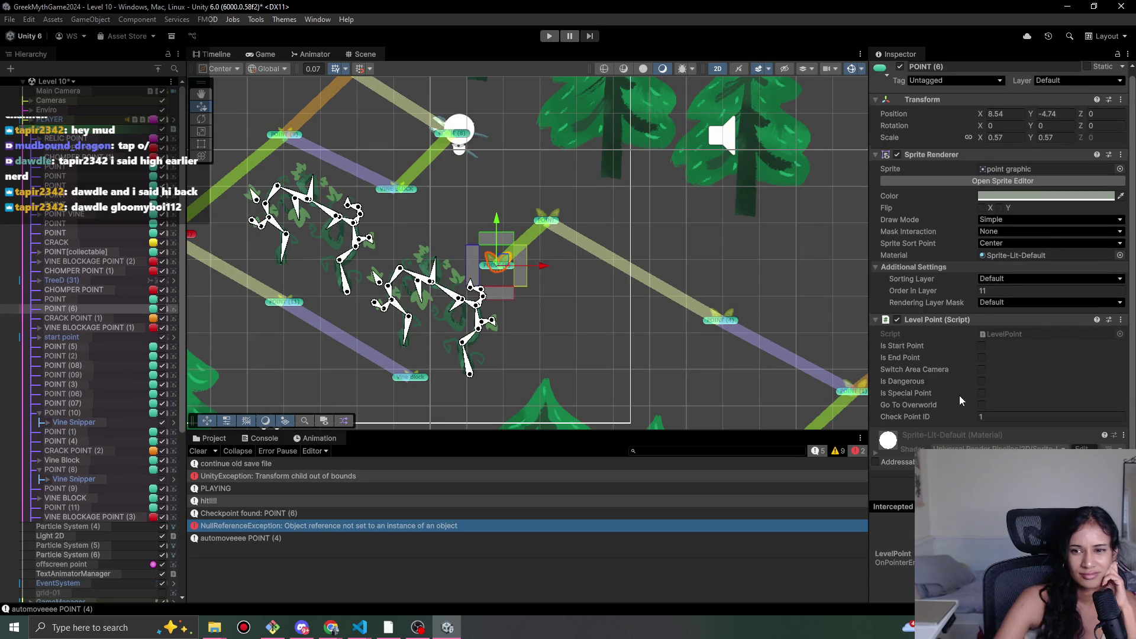
pyautogui.scroll(-1, 967, 400)
pyautogui.click(554, 225)
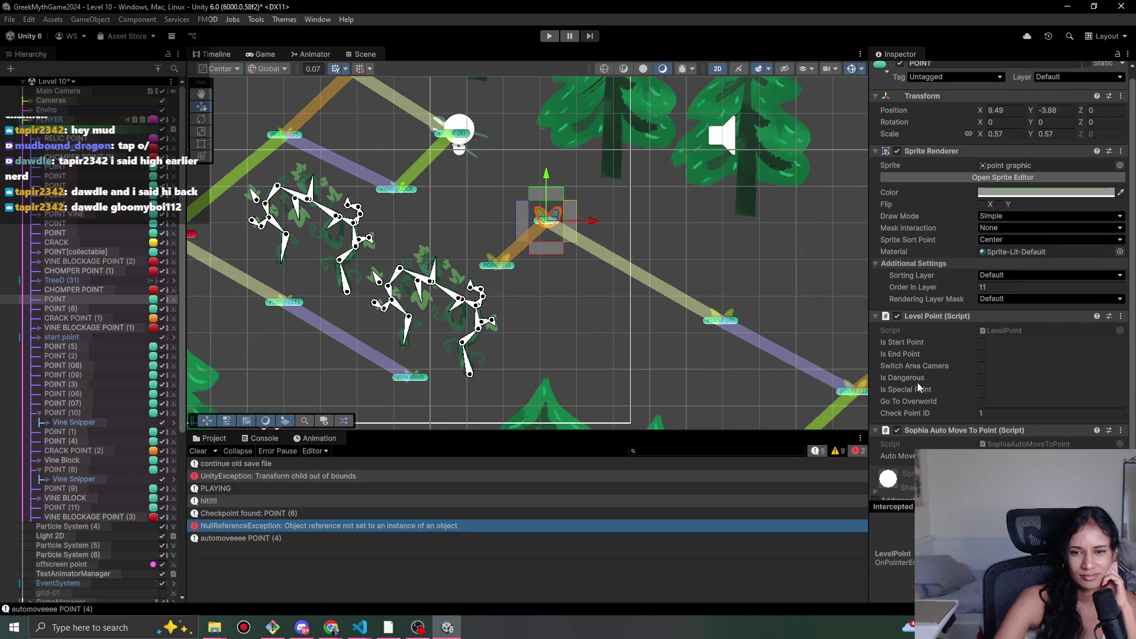
pyautogui.scroll(-2, 1000, 254)
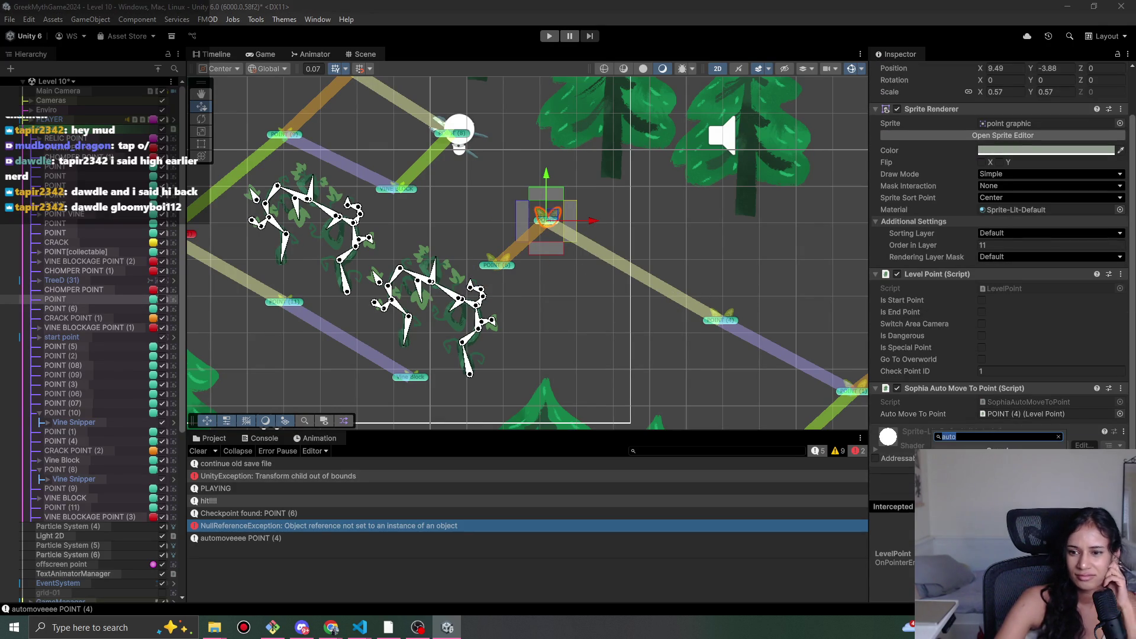
pyautogui.write('chan')
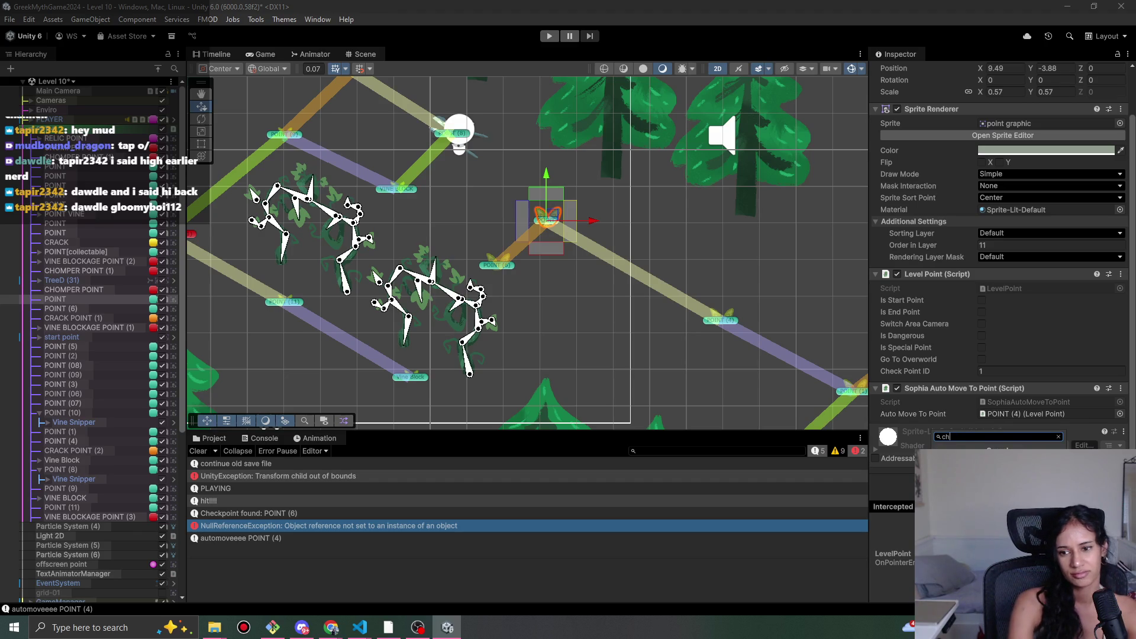
pyautogui.press('Return')
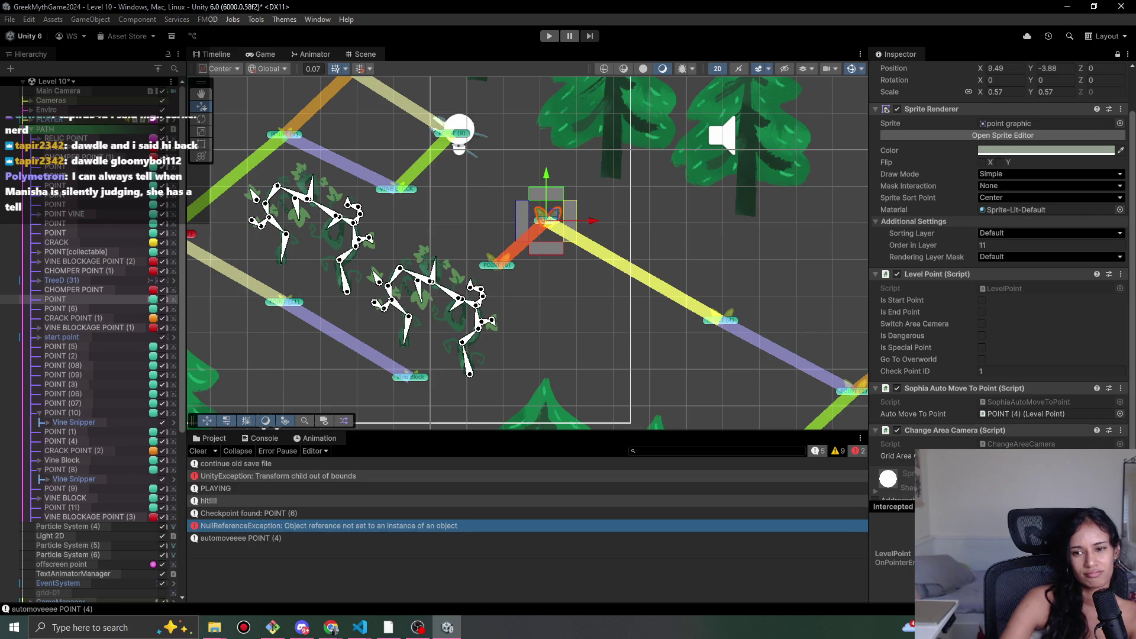
pyautogui.click(1121, 456)
pyautogui.doubleClick(691, 421)
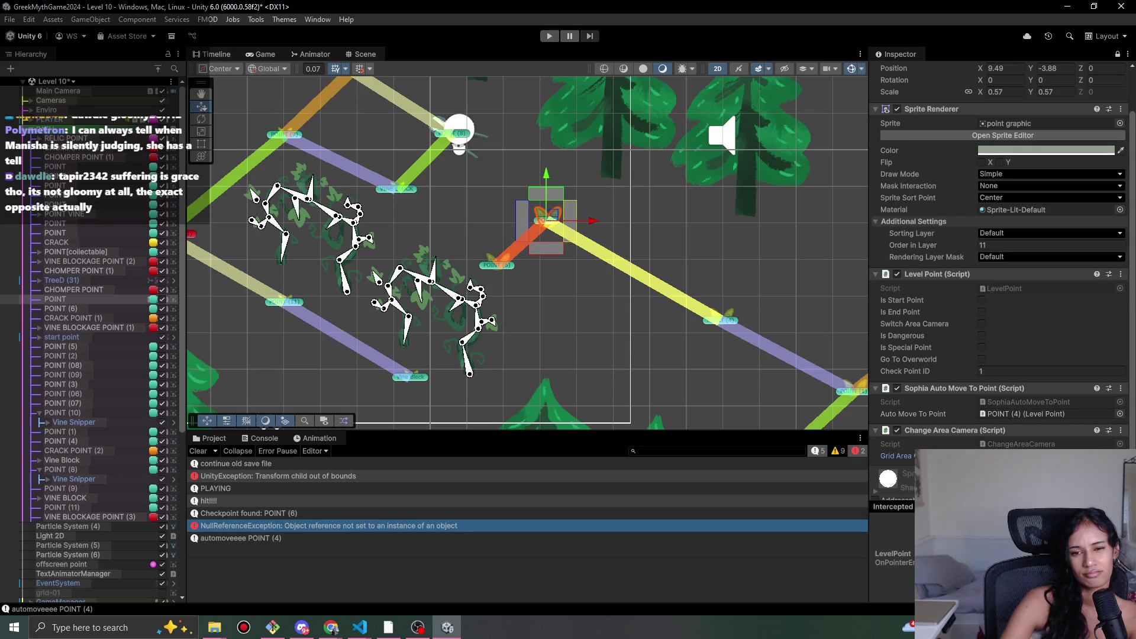
# - Reselect POINT and confirm Grid1 as its area camera
pyautogui.click(729, 325)
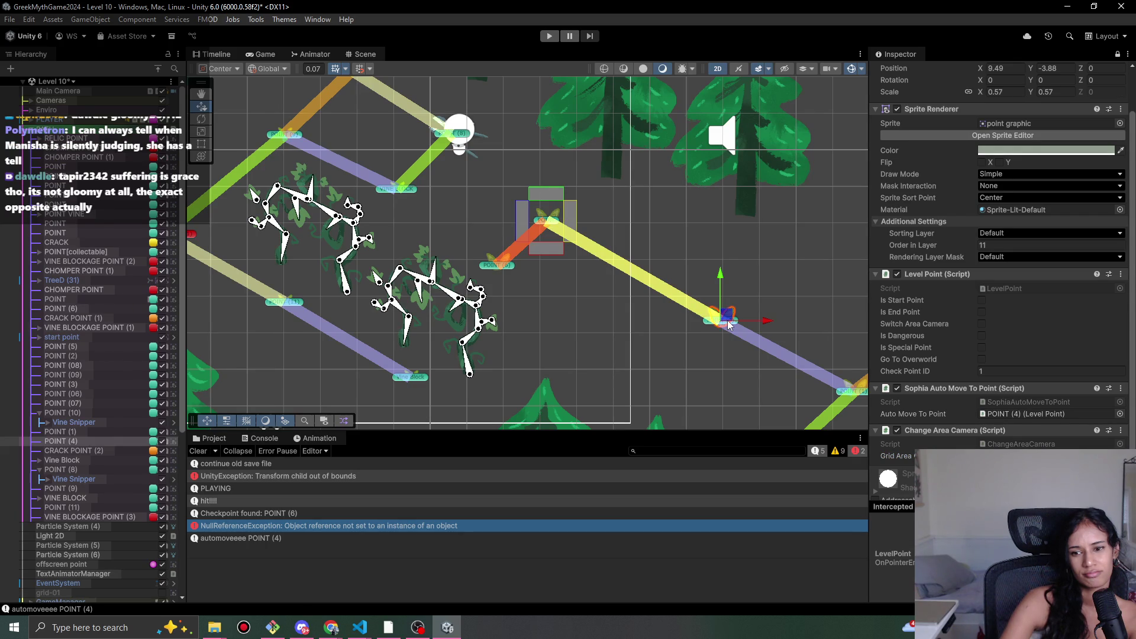
pyautogui.click(1117, 55)
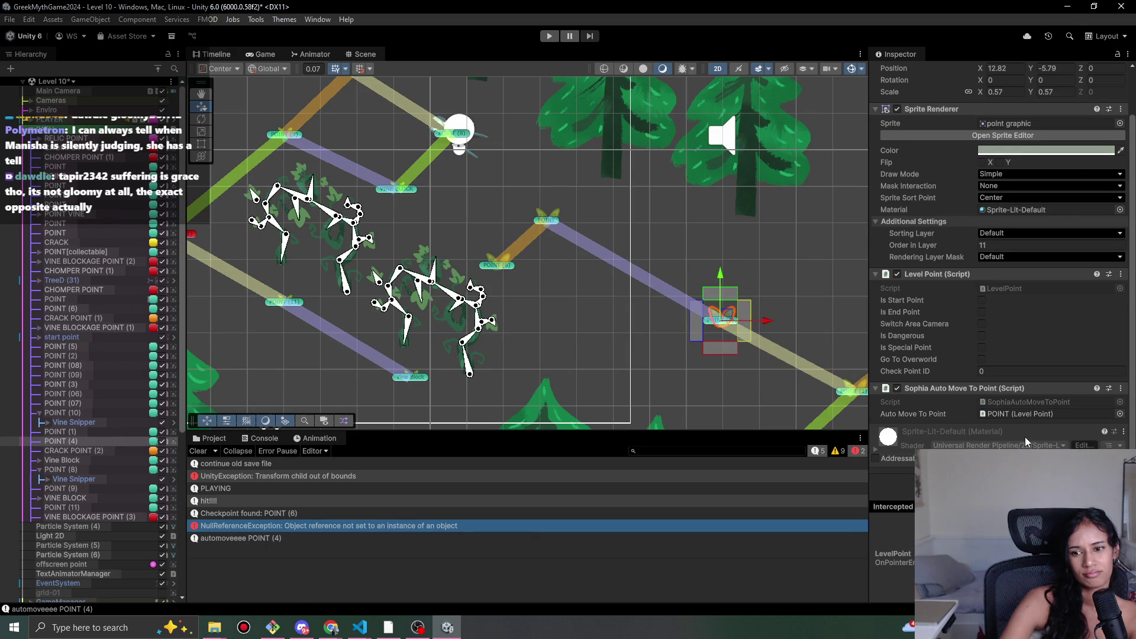
pyautogui.moveTo(620, 350); pyautogui.dragTo(507, 325)
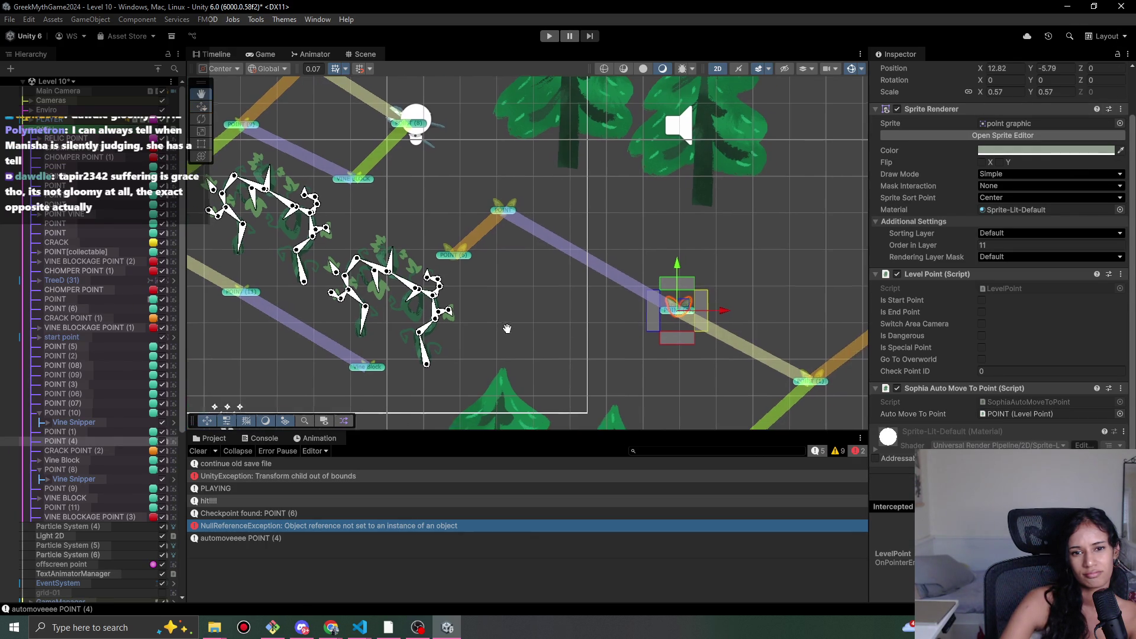
pyautogui.click(505, 211)
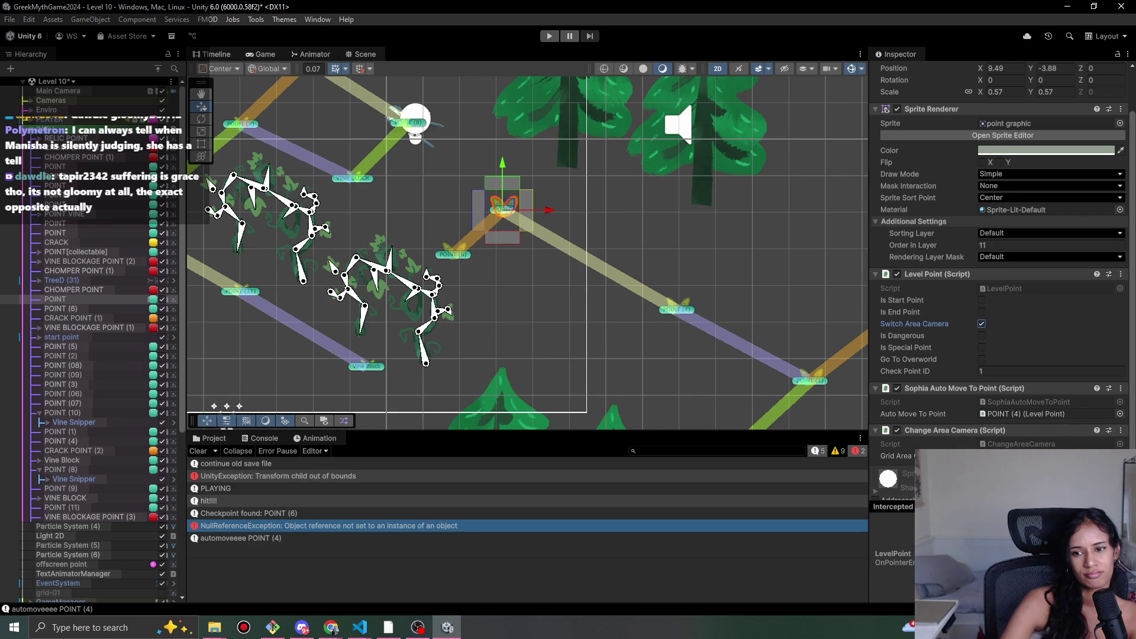
pyautogui.click(1121, 456)
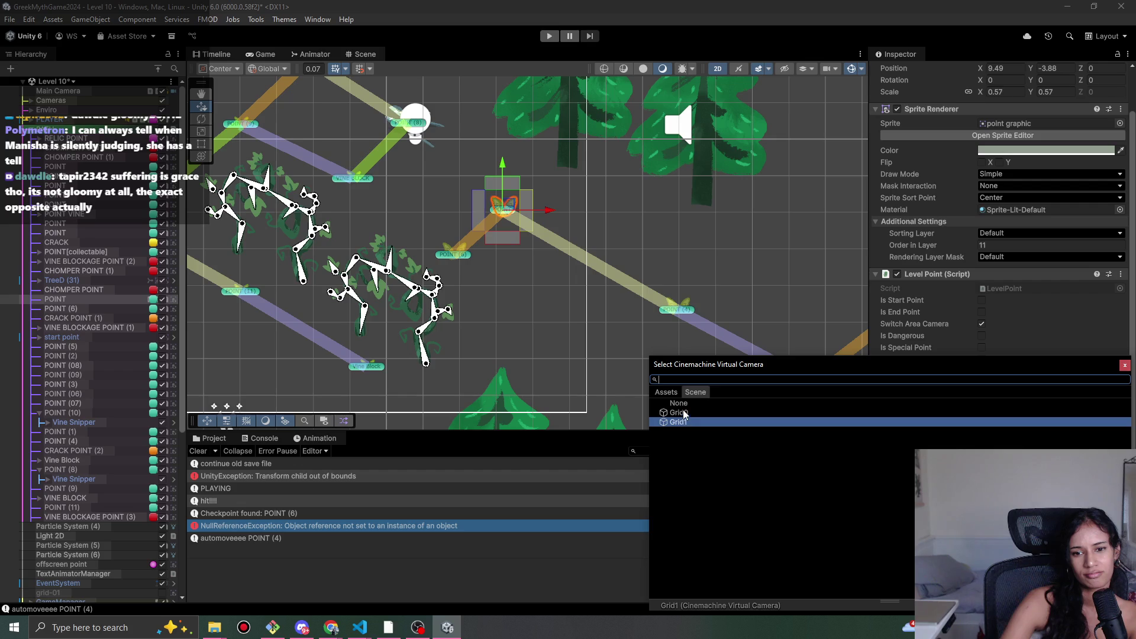
pyautogui.doubleClick(682, 413)
# - Add a Change Area Camera component to POINT (4) and bring up its camera list
pyautogui.click(673, 312)
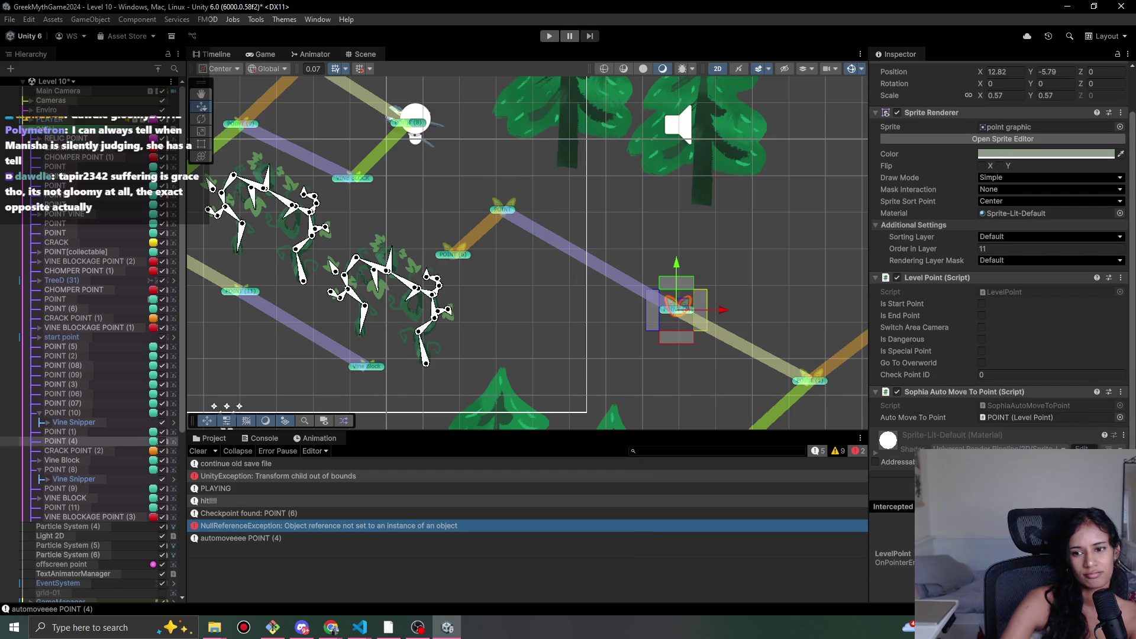
pyautogui.click(998, 449)
pyautogui.press('Return')
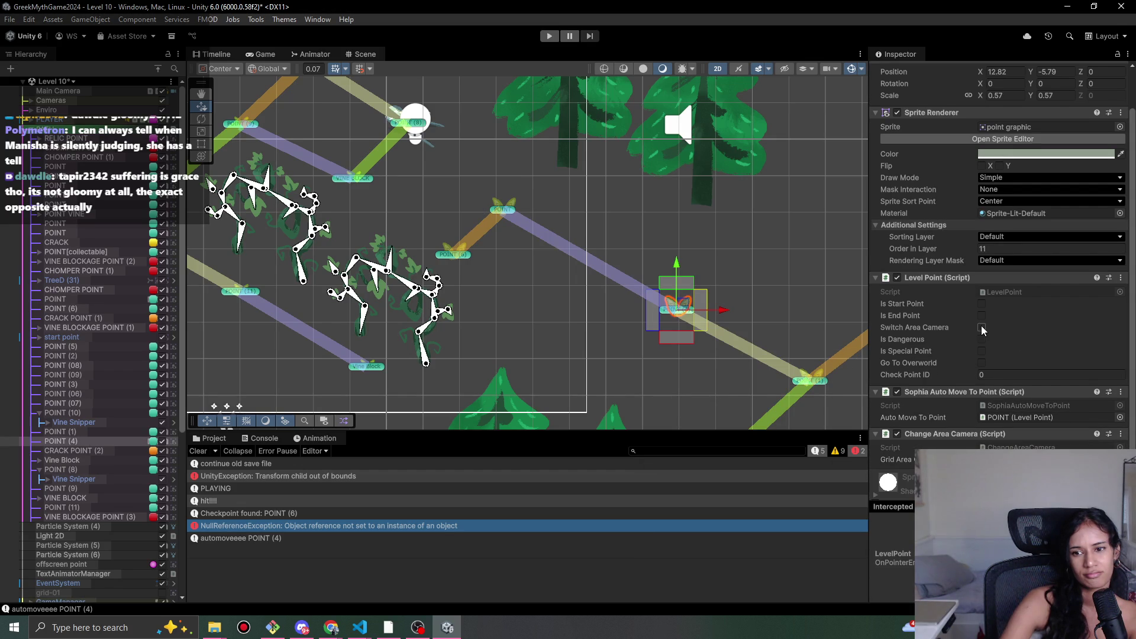
pyautogui.click(1120, 460)
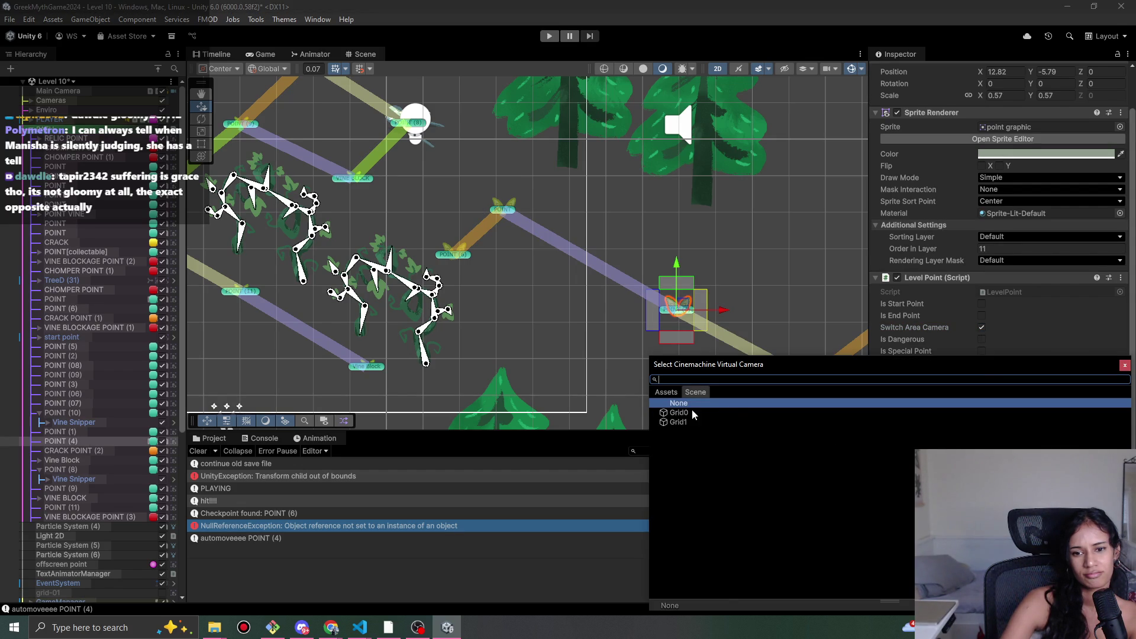
# - Assign Grid1 to POINT (4) and walk the character between path points across camera areas
pyautogui.doubleClick(678, 422)
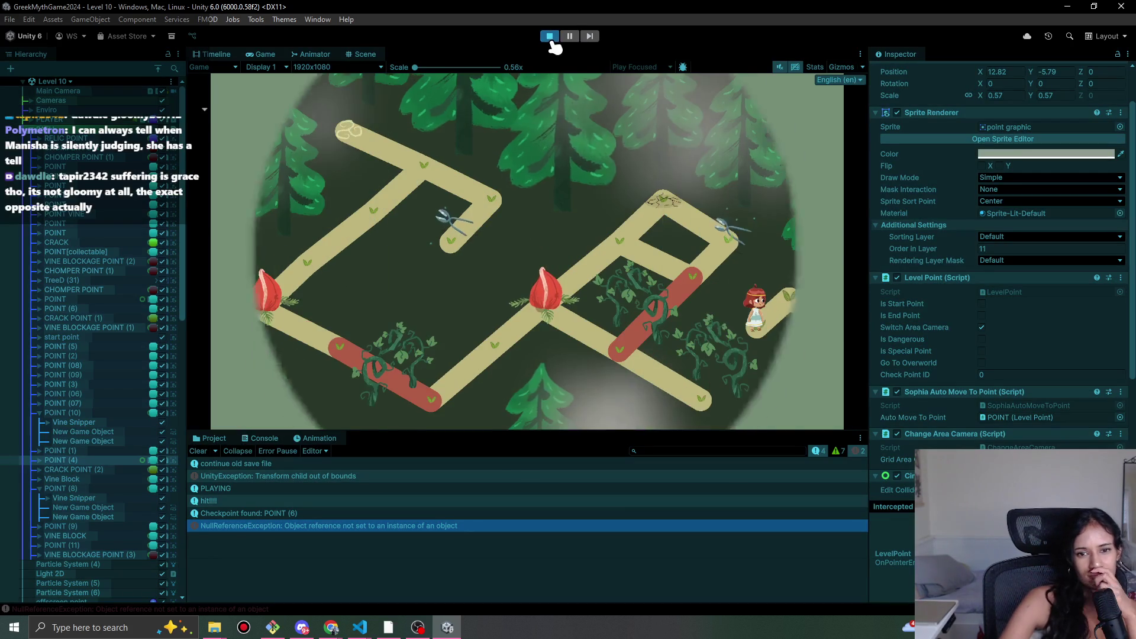
pyautogui.click(802, 296)
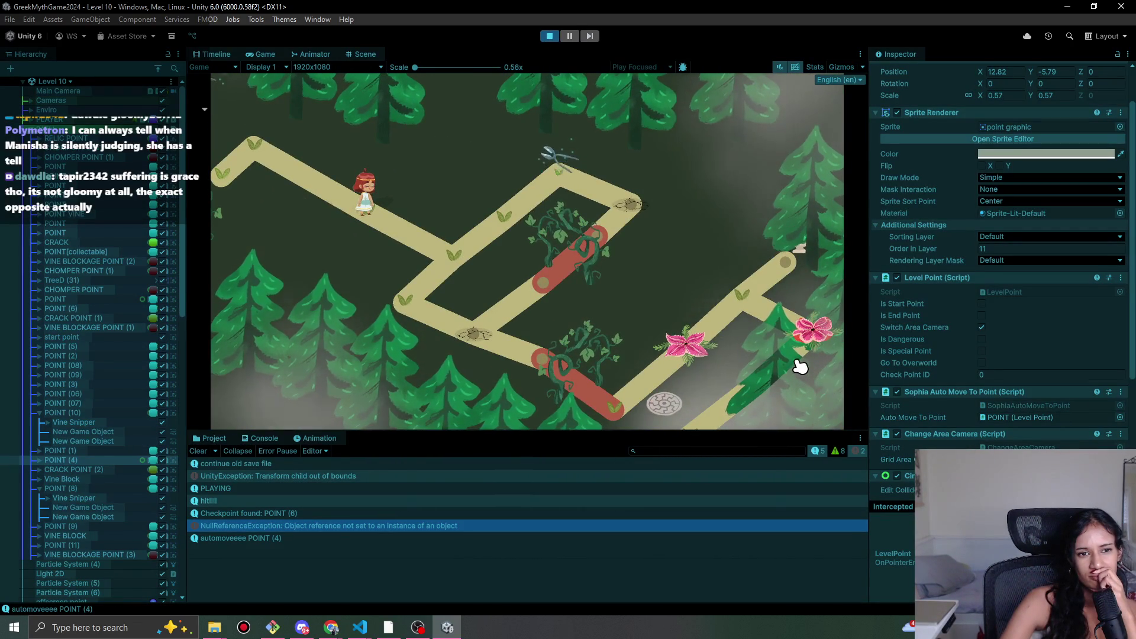
pyautogui.click(453, 254)
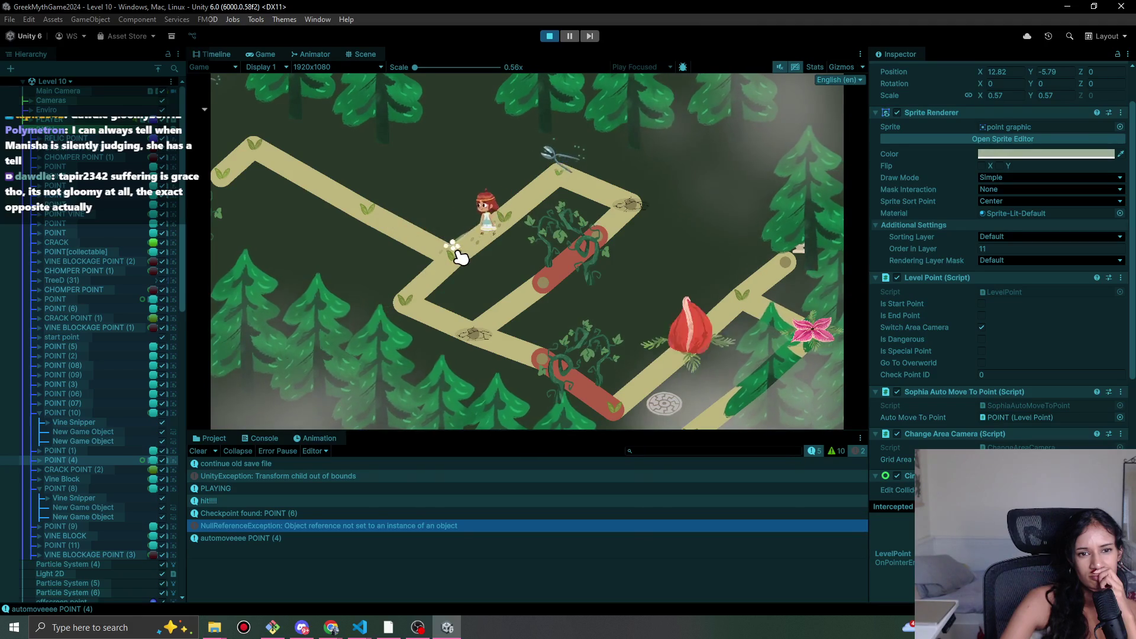
pyautogui.click(370, 218)
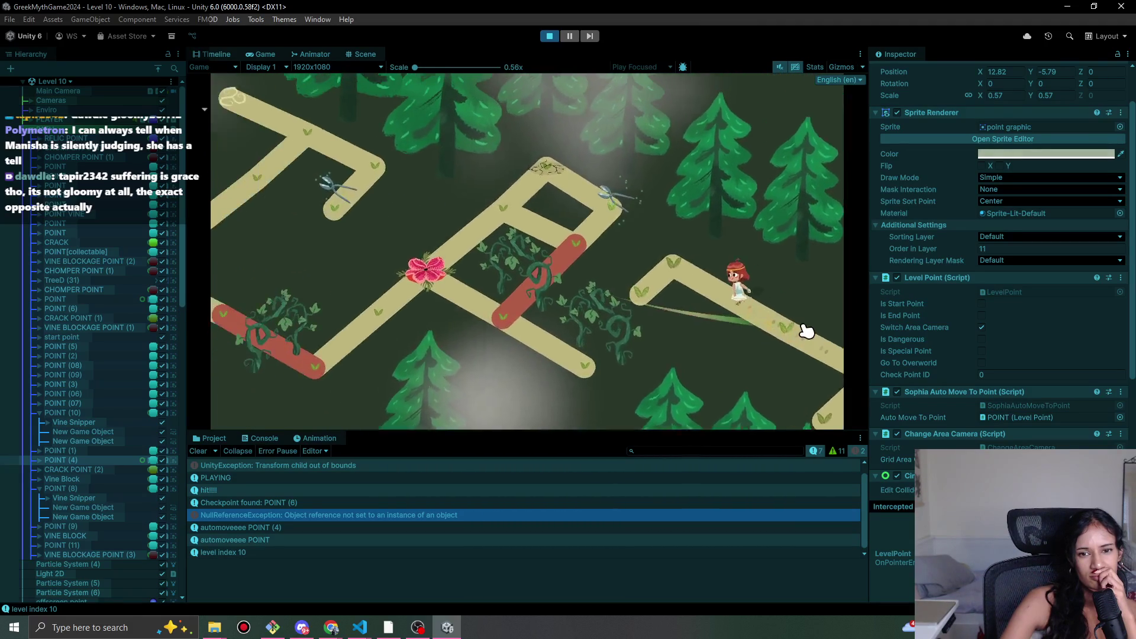
pyautogui.click(761, 323)
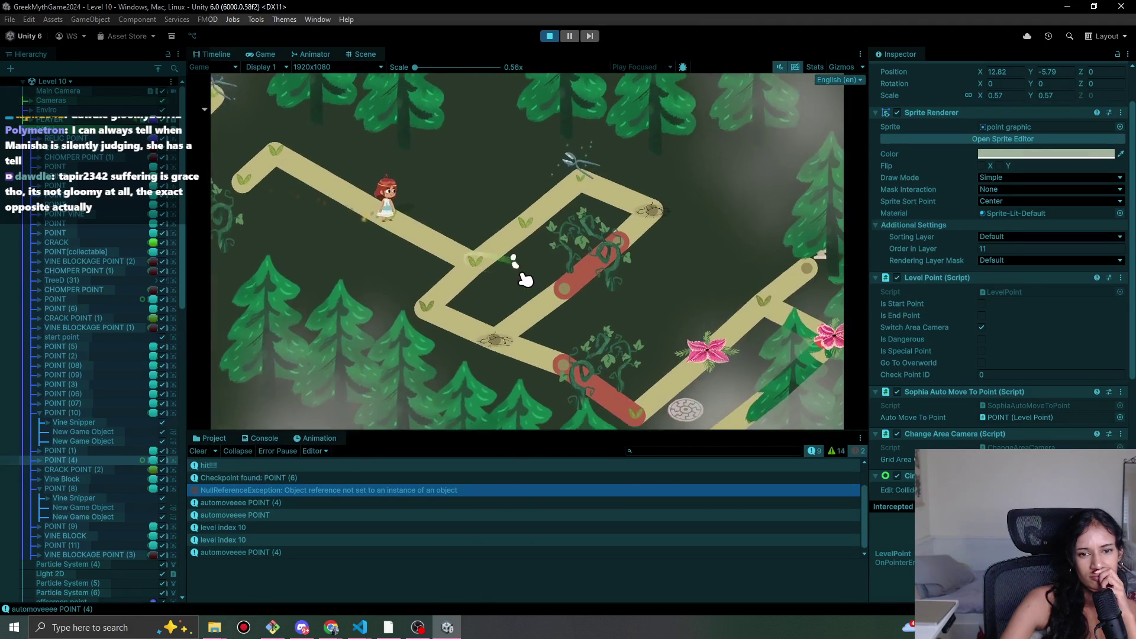
pyautogui.click(459, 248)
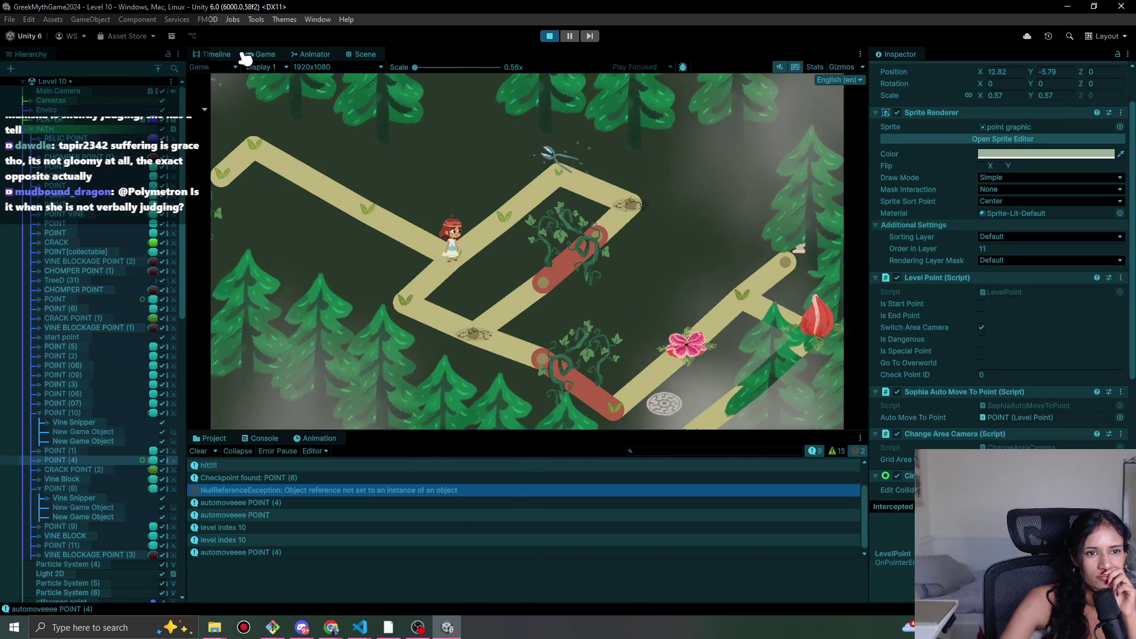
# - Return to the Scene view and pan to see more of the level
pyautogui.click(363, 55)
pyautogui.scroll(-2, 584, 299)
pyautogui.moveTo(584, 299); pyautogui.dragTo(269, 249)
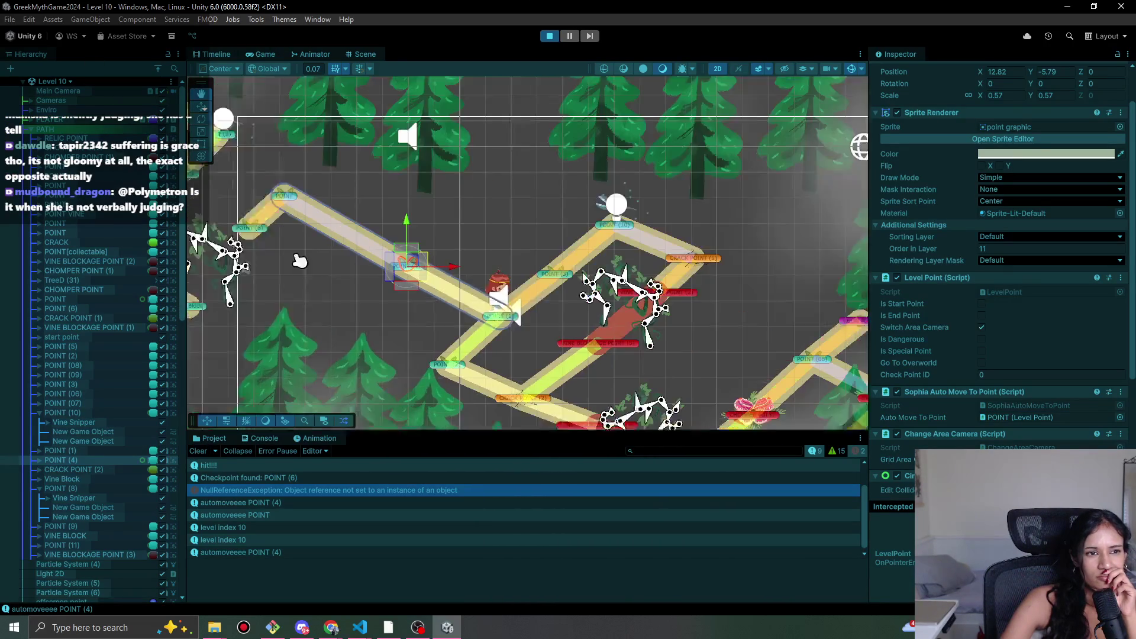
# - Select the Grid1 area camera and drag it right and down to X 19.59, Y -7.56
pyautogui.click(26, 100)
pyautogui.doubleClick(53, 119)
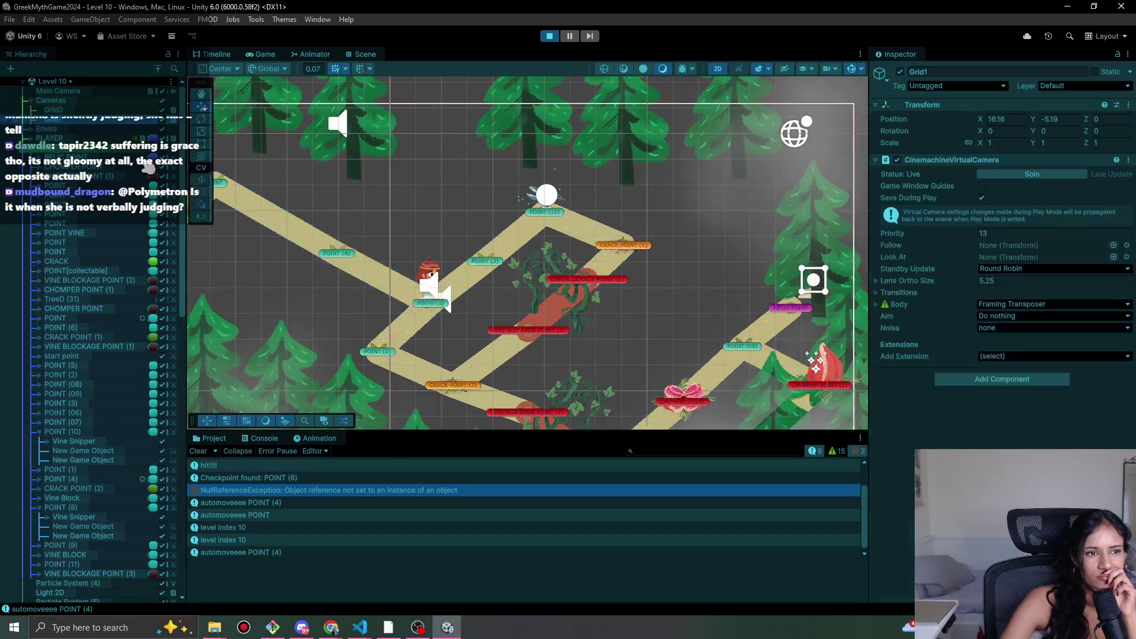
pyautogui.scroll(-1, 493, 286)
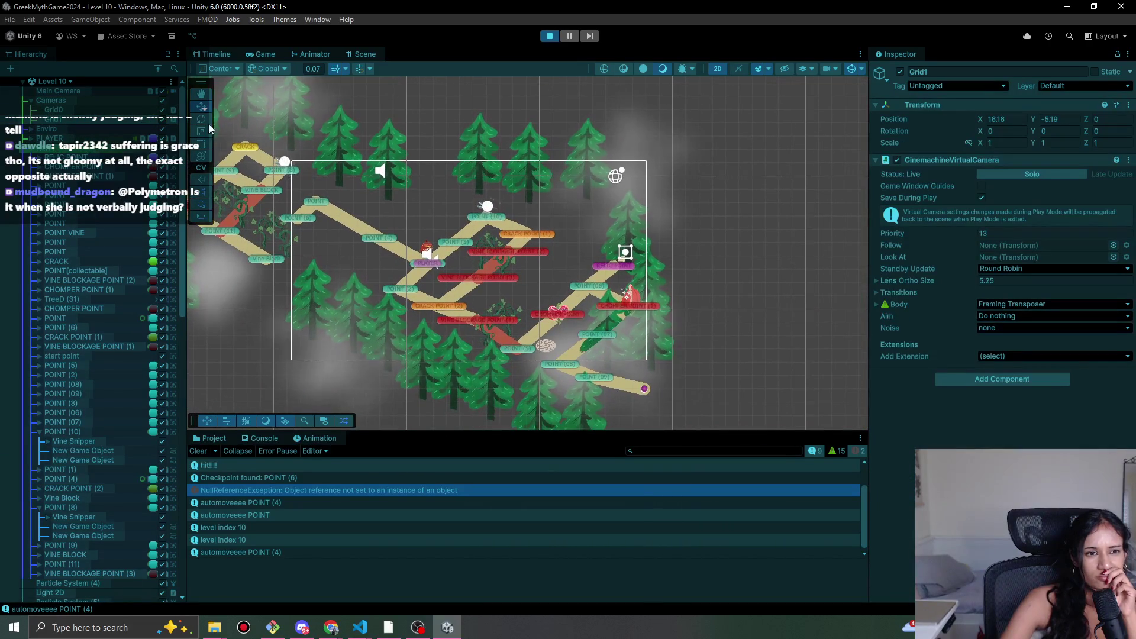
pyautogui.scroll(-2, 440, 266)
pyautogui.moveTo(464, 256); pyautogui.dragTo(499, 284)
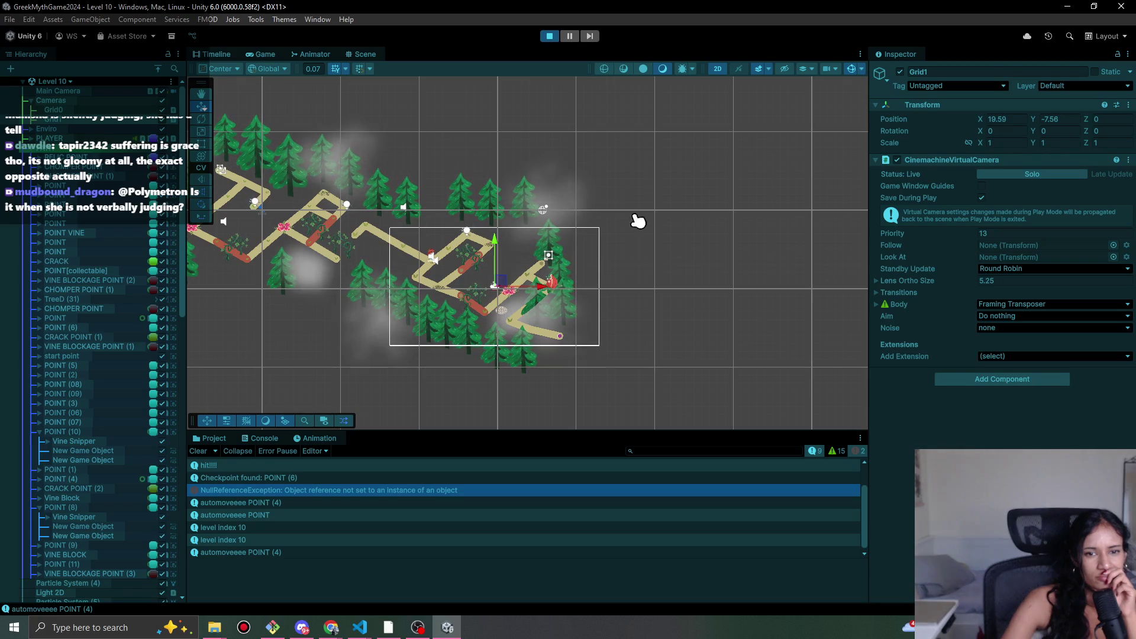
# - Copy Grid1's Transform, stop the playtest, and paste the values back onto Grid1
pyautogui.rightClick(942, 107)
pyautogui.moveTo(988, 196)
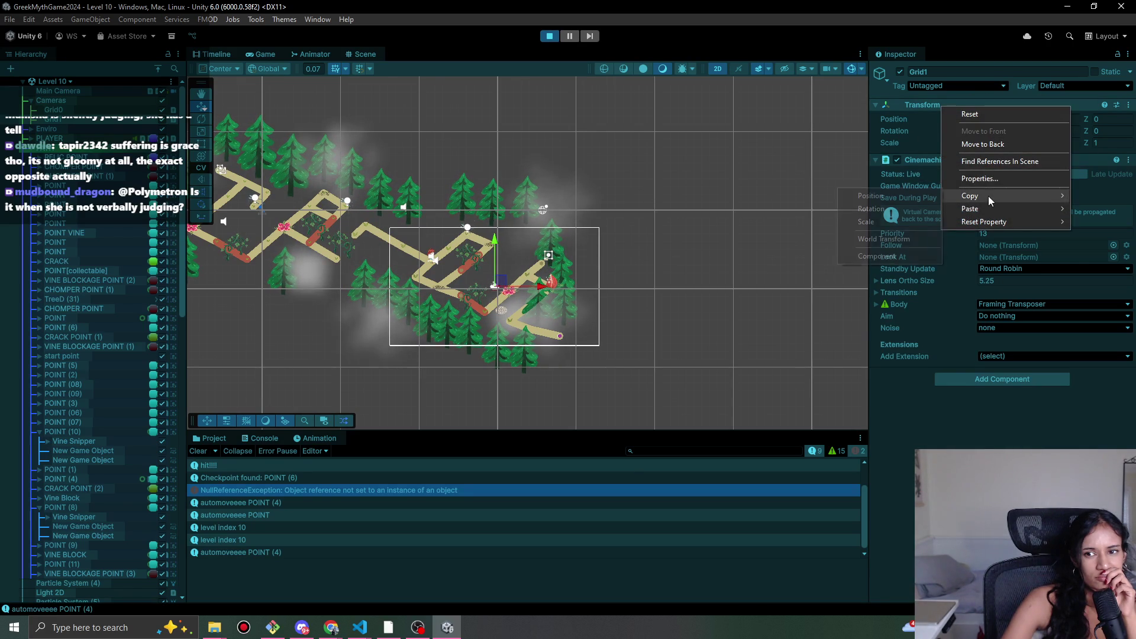
pyautogui.click(882, 256)
pyautogui.click(556, 38)
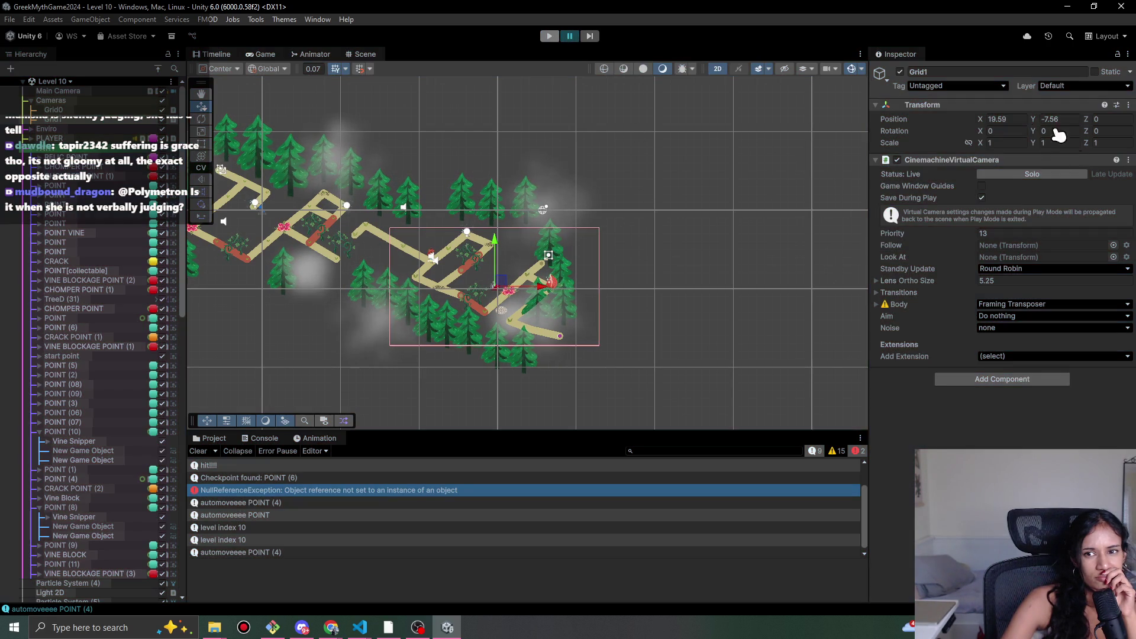
pyautogui.rightClick(937, 105)
pyautogui.moveTo(1026, 210)
pyautogui.click(899, 267)
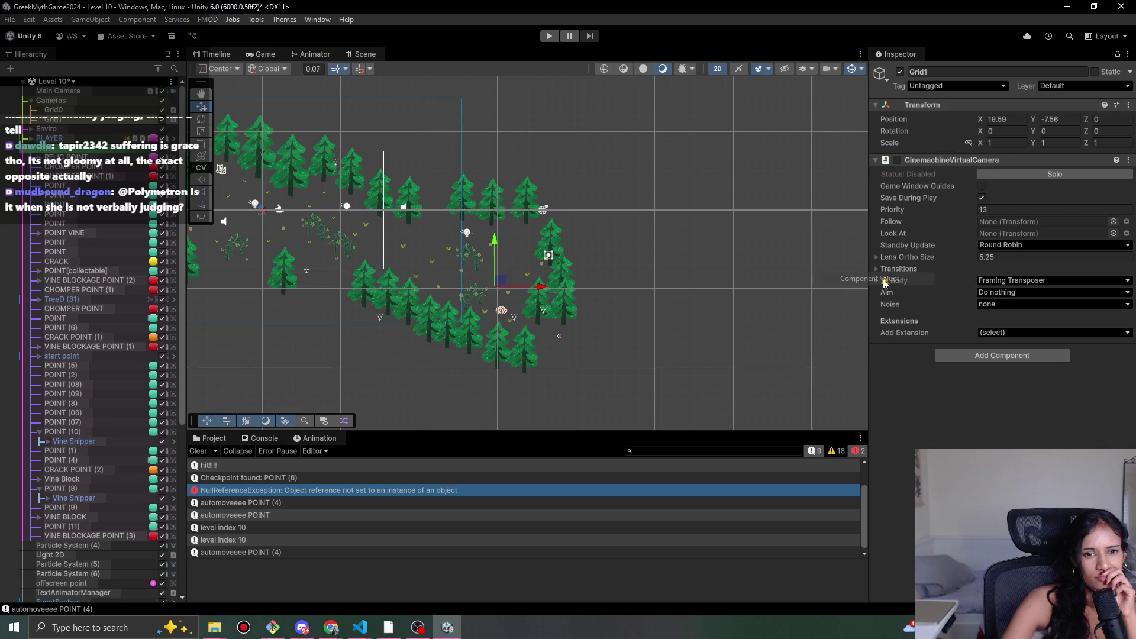
pyautogui.scroll(5, 531, 339)
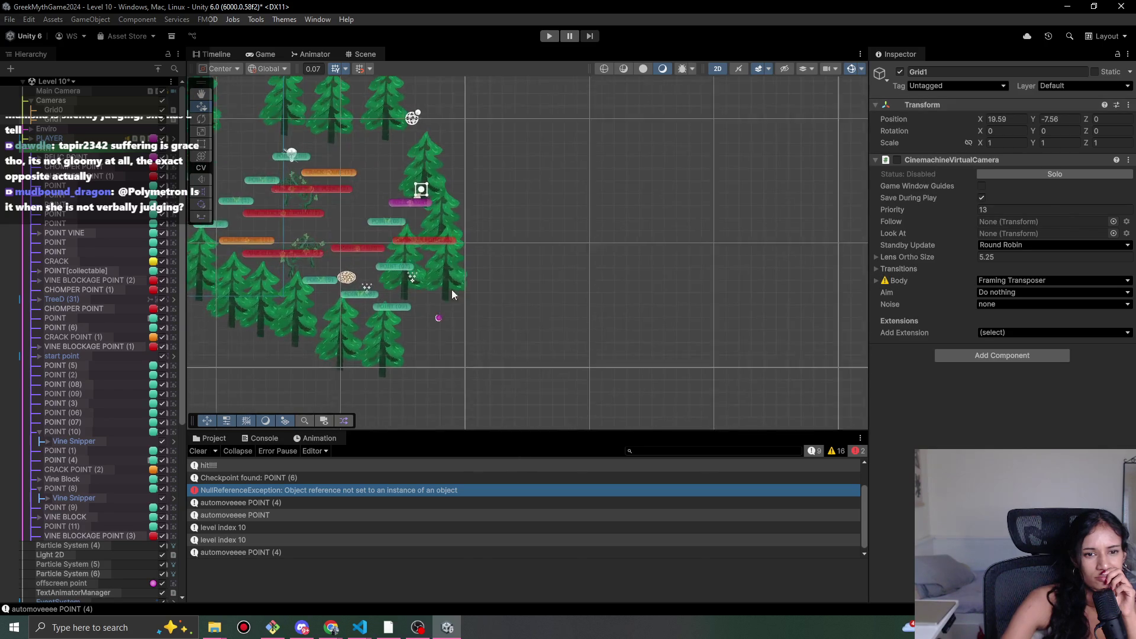
# - Pick TreeD (32) out of the overlapping objects and shift it to the right
pyautogui.click(534, 392)
pyautogui.click(531, 394)
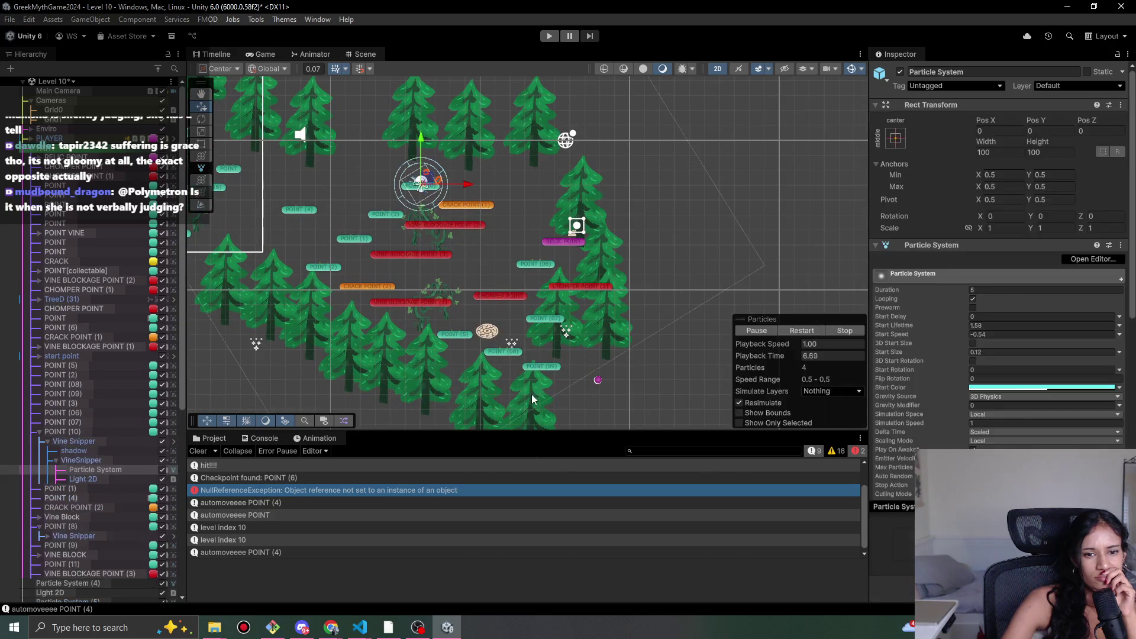
pyautogui.click(531, 394)
pyautogui.click(710, 335)
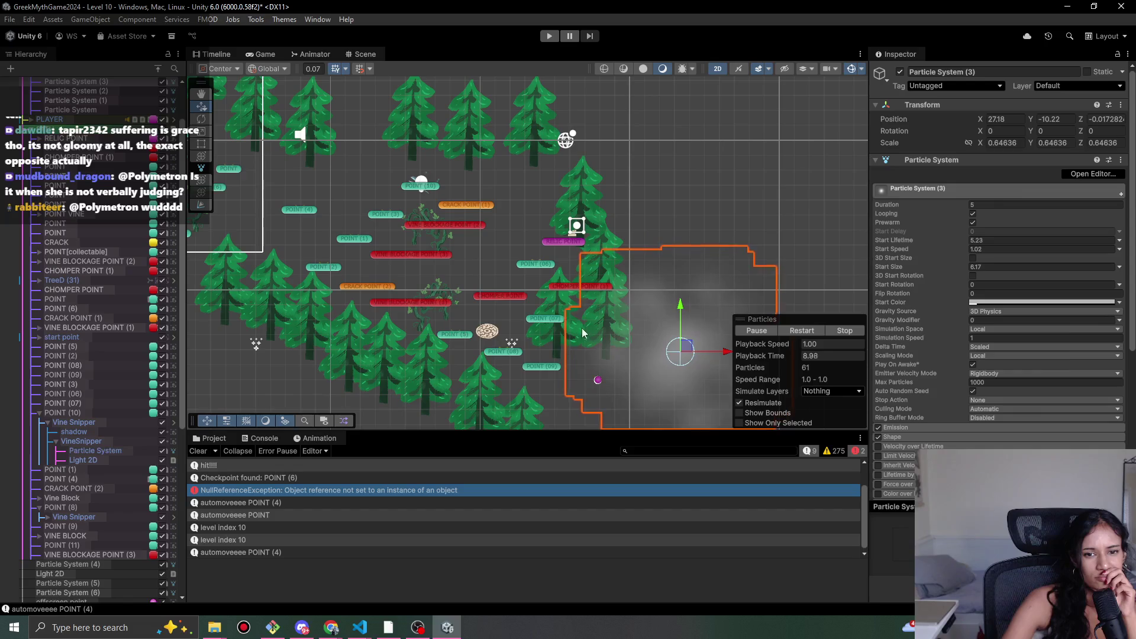
pyautogui.click(575, 303)
pyautogui.click(567, 331)
pyautogui.click(565, 336)
pyautogui.click(559, 335)
pyautogui.click(556, 335)
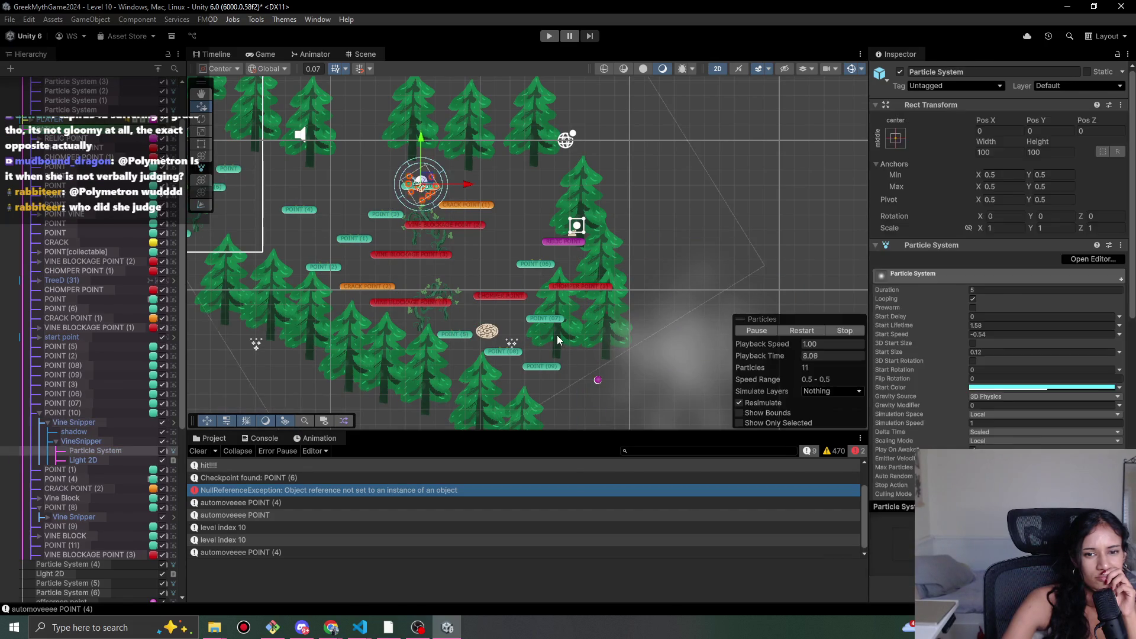
pyautogui.click(557, 335)
pyautogui.moveTo(625, 323); pyautogui.dragTo(669, 317)
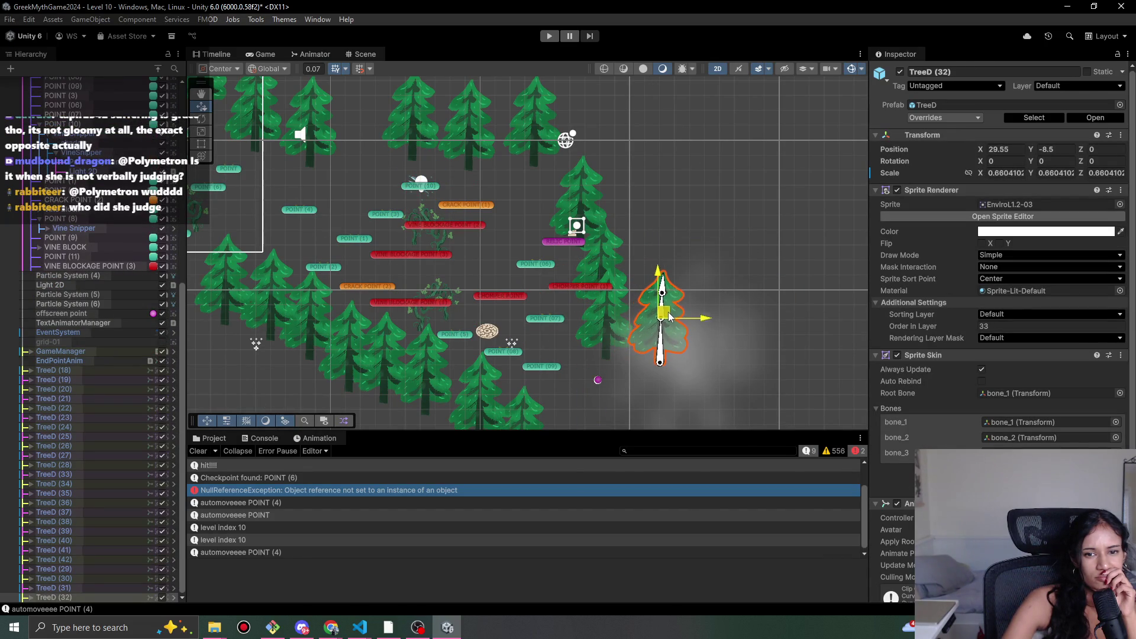
# - Move TreeD (39) up and right, and move TreeD (40) right to X 28.04
pyautogui.click(598, 251)
pyautogui.click(601, 256)
pyautogui.click(602, 258)
pyautogui.moveTo(603, 259); pyautogui.dragTo(644, 240)
pyautogui.click(609, 323)
pyautogui.click(609, 323)
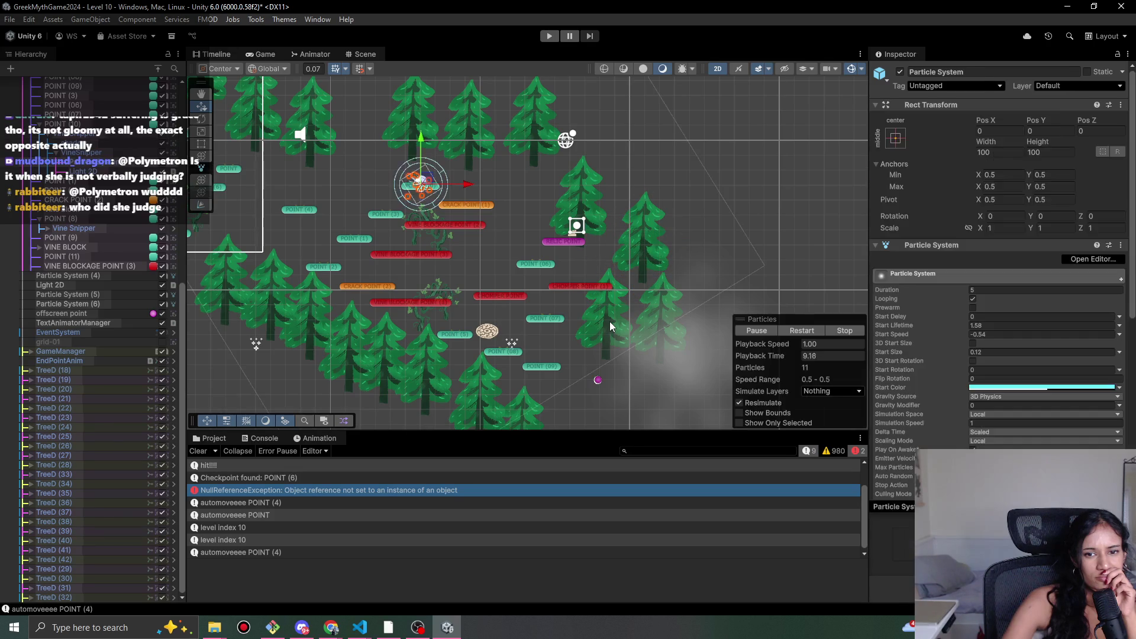
pyautogui.click(609, 321)
pyautogui.click(609, 320)
pyautogui.moveTo(610, 319); pyautogui.dragTo(636, 323)
# - Move TreeD (31) up-right to X 27.1, Y -3.27 and start a playtest
pyautogui.click(584, 197)
pyautogui.click(584, 197)
pyautogui.click(583, 196)
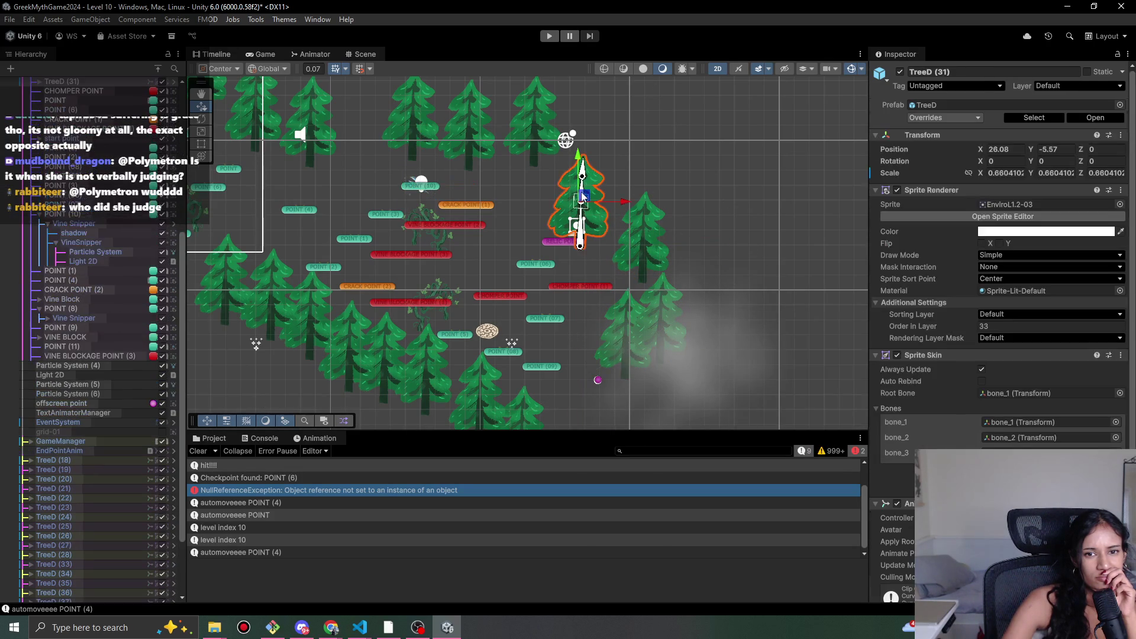
pyautogui.moveTo(584, 196)
pyautogui.mouseDown()
pyautogui.moveTo(586, 168)
pyautogui.moveTo(606, 146)
pyautogui.mouseUp()
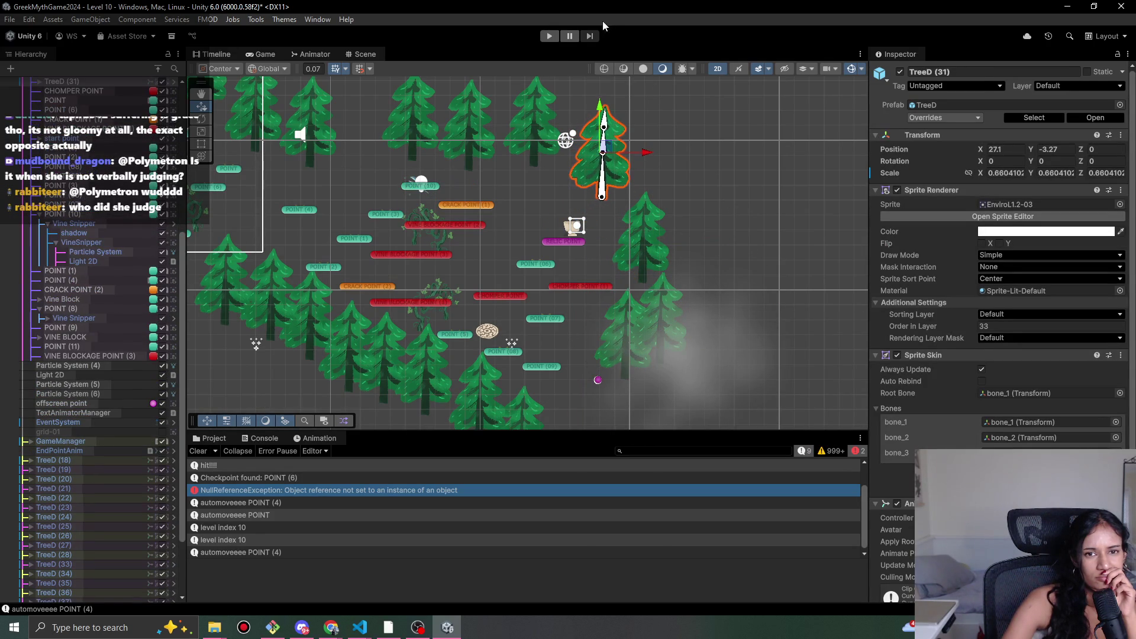
pyautogui.click(556, 42)
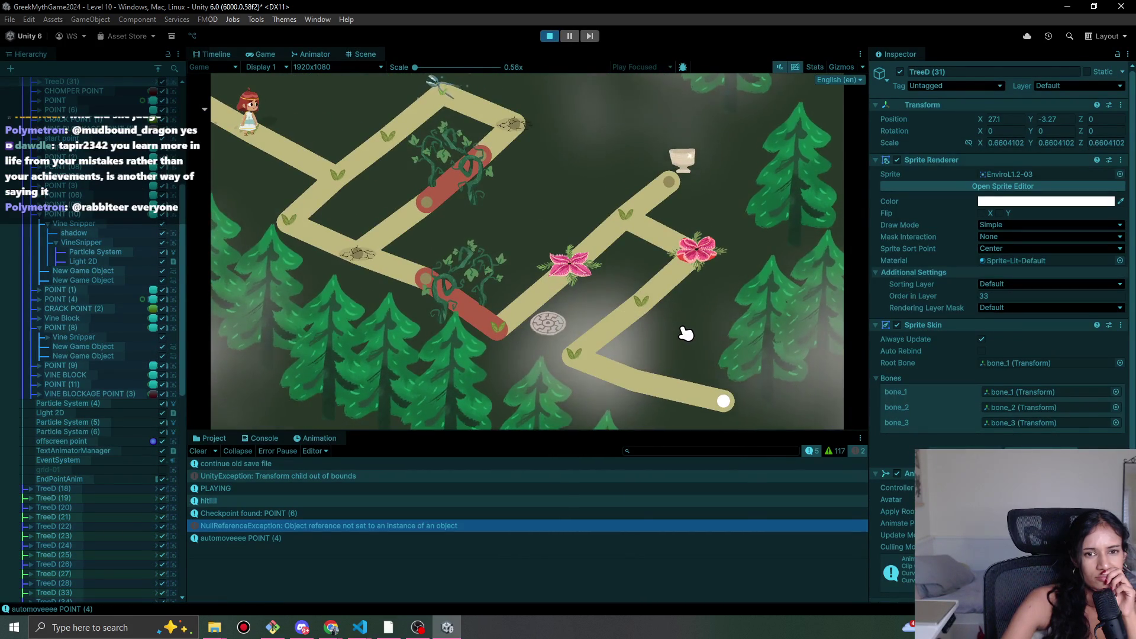
# - With Grid1 selected, playtest Level 10 and walk the character until 'automoveeeee POINT (4)' logs
pyautogui.click(554, 39)
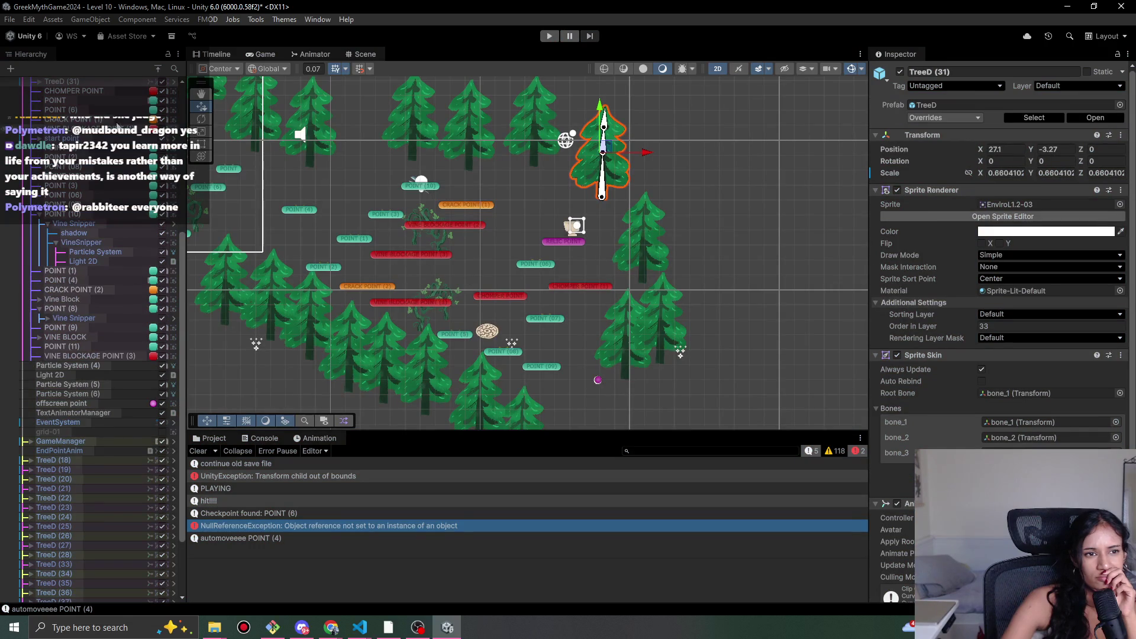
pyautogui.click(558, 236)
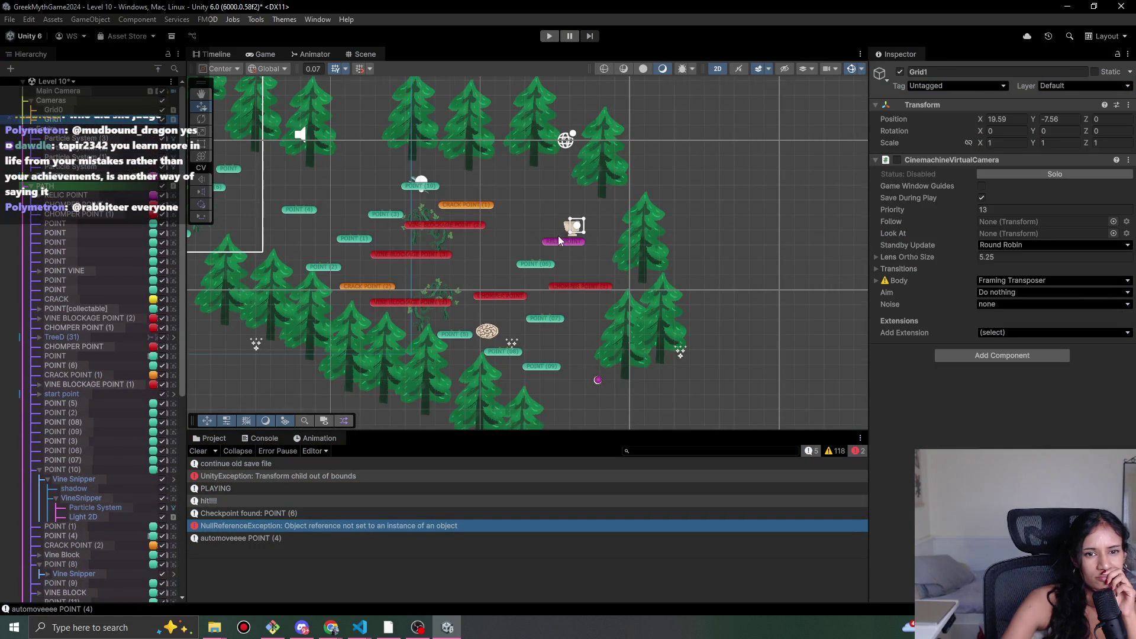
pyautogui.scroll(-6, 541, 240)
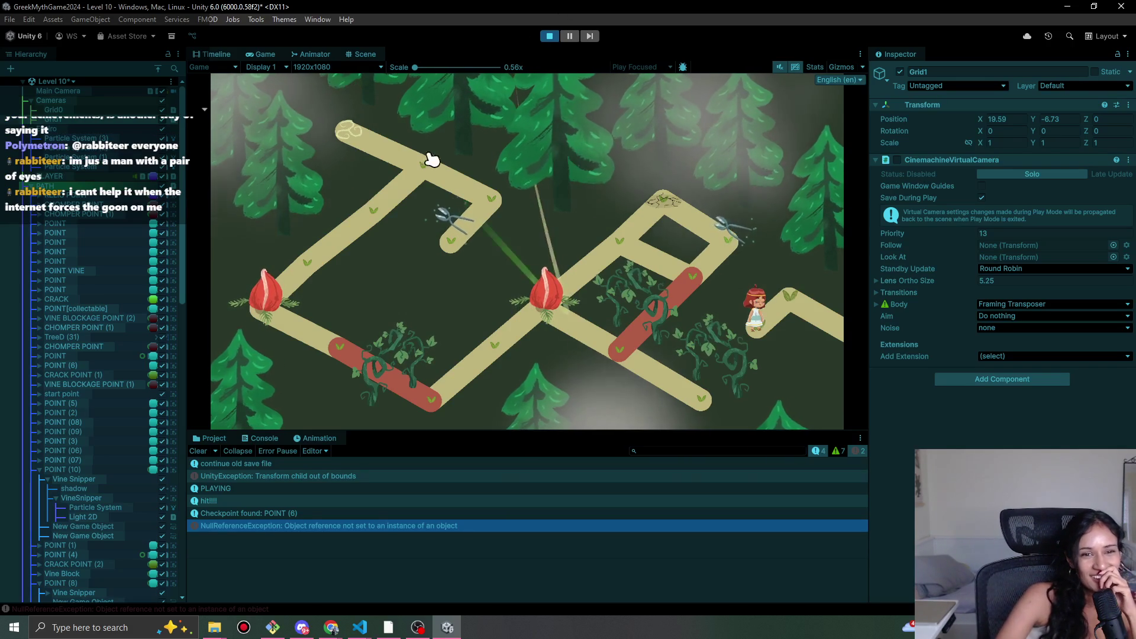
pyautogui.click(780, 310)
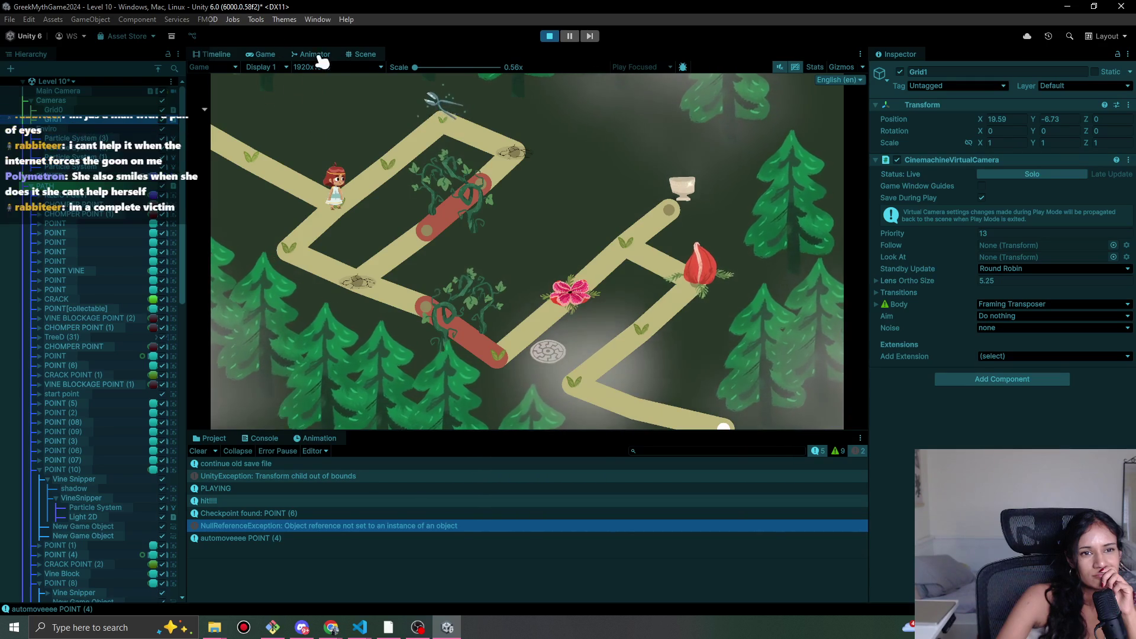
# - In the Scene view during play, nudge Grid1 to X 19.76, Y -7.42
pyautogui.click(362, 54)
pyautogui.scroll(5, 588, 297)
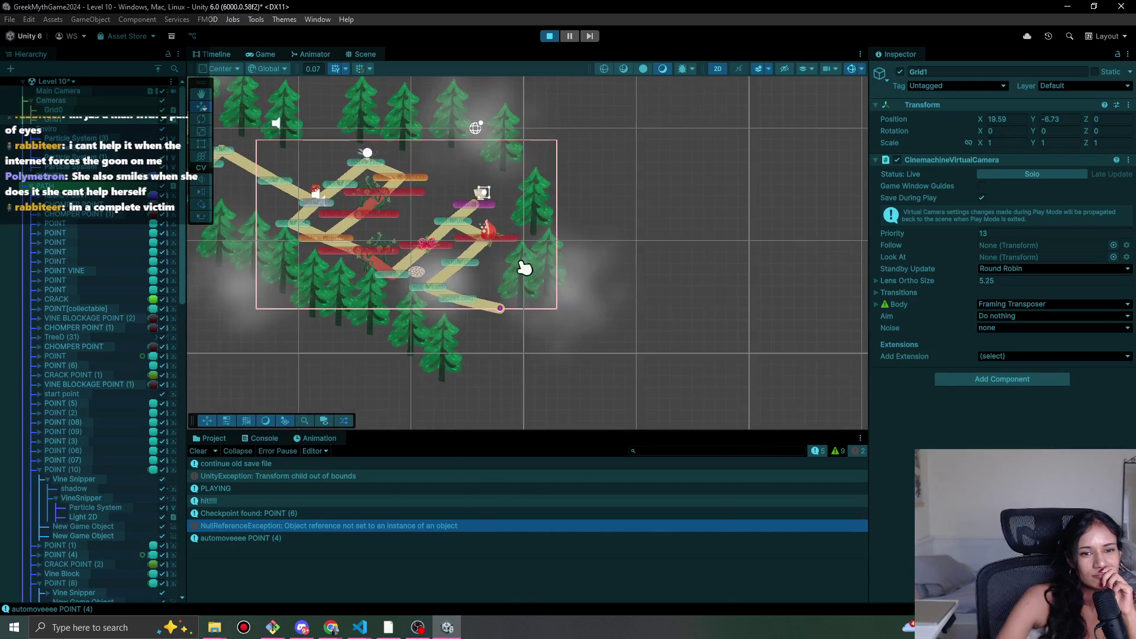
pyautogui.scroll(-2, 452, 299)
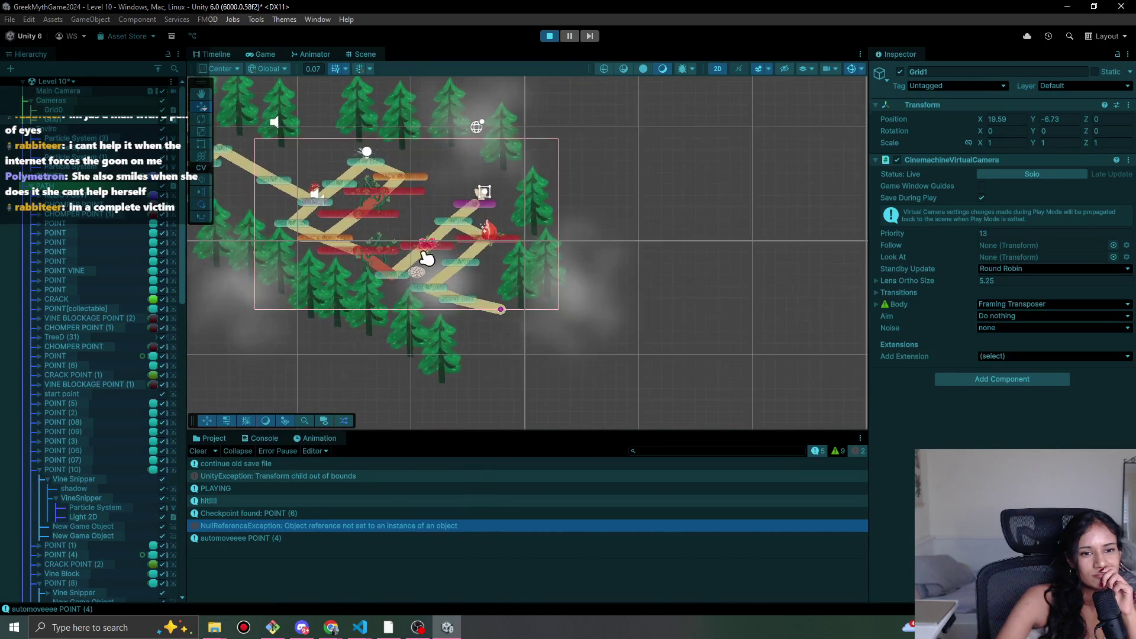
pyautogui.moveTo(417, 228); pyautogui.dragTo(411, 228)
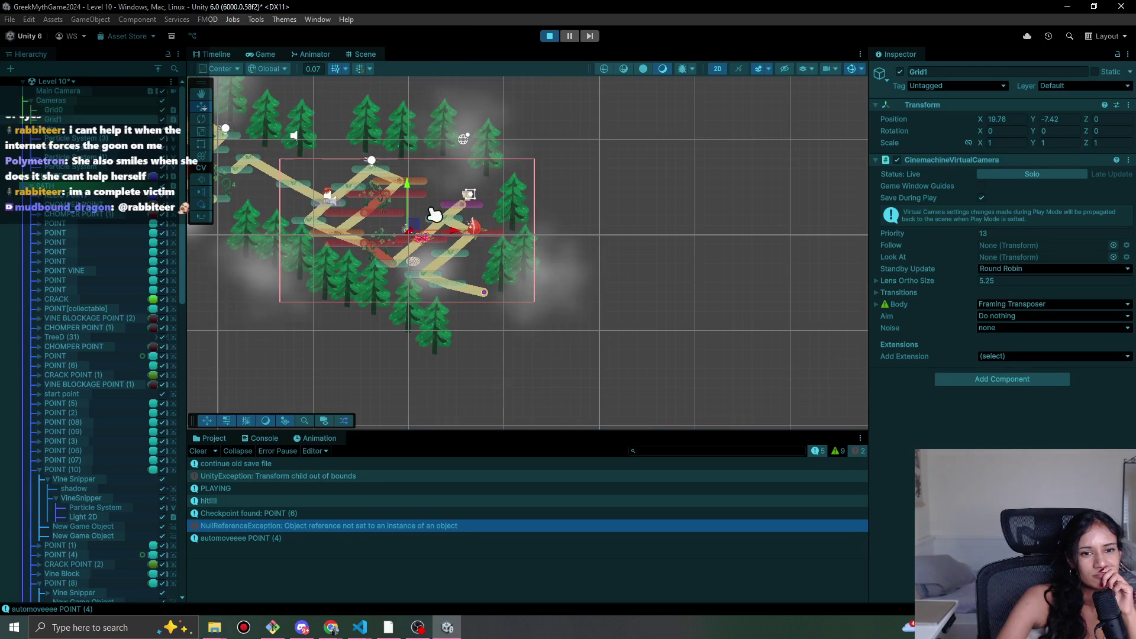
# - Copy Grid1's Transform component, stop play, and paste the component values back
pyautogui.rightClick(936, 106)
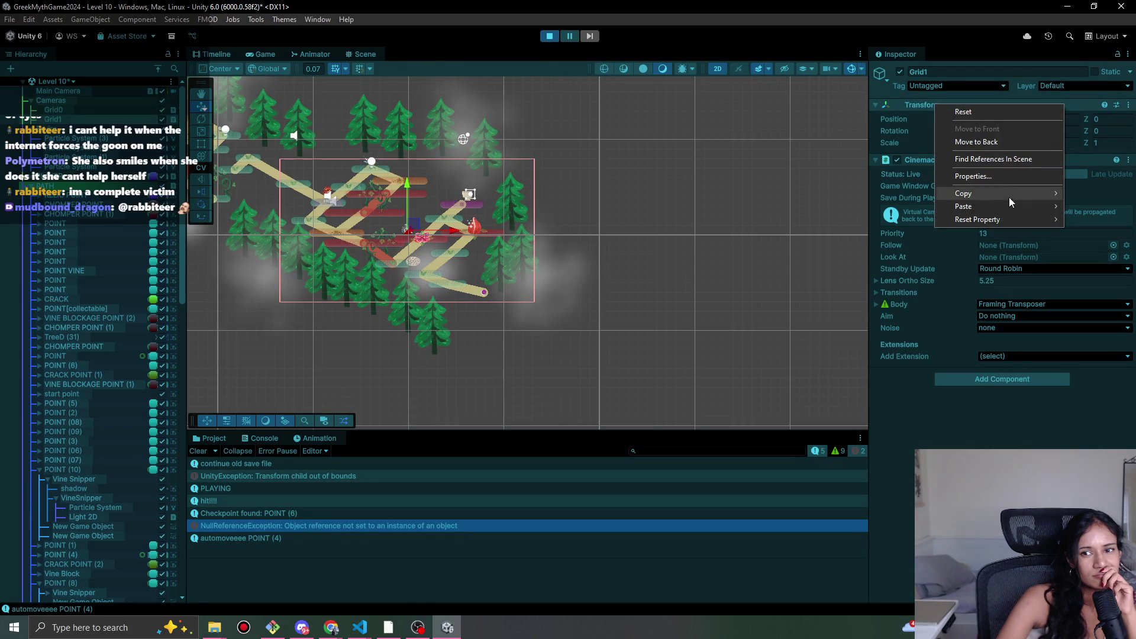
pyautogui.moveTo(1002, 195)
pyautogui.click(931, 261)
pyautogui.click(549, 36)
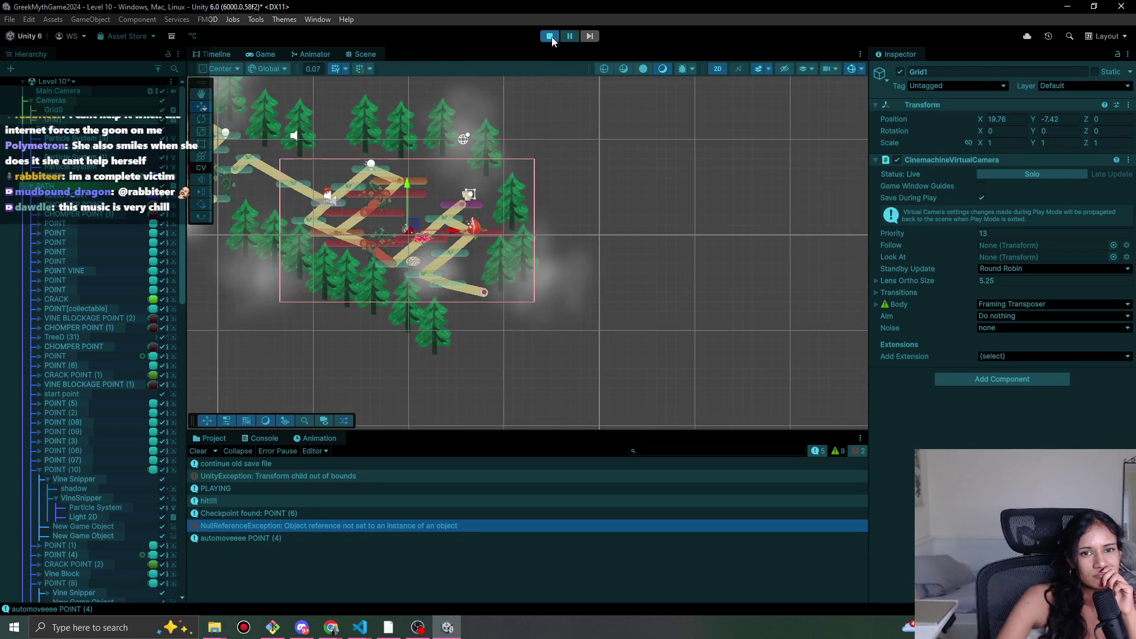
pyautogui.rightClick(926, 109)
pyautogui.moveTo(948, 205)
pyautogui.click(870, 280)
pyautogui.scroll(5, 419, 256)
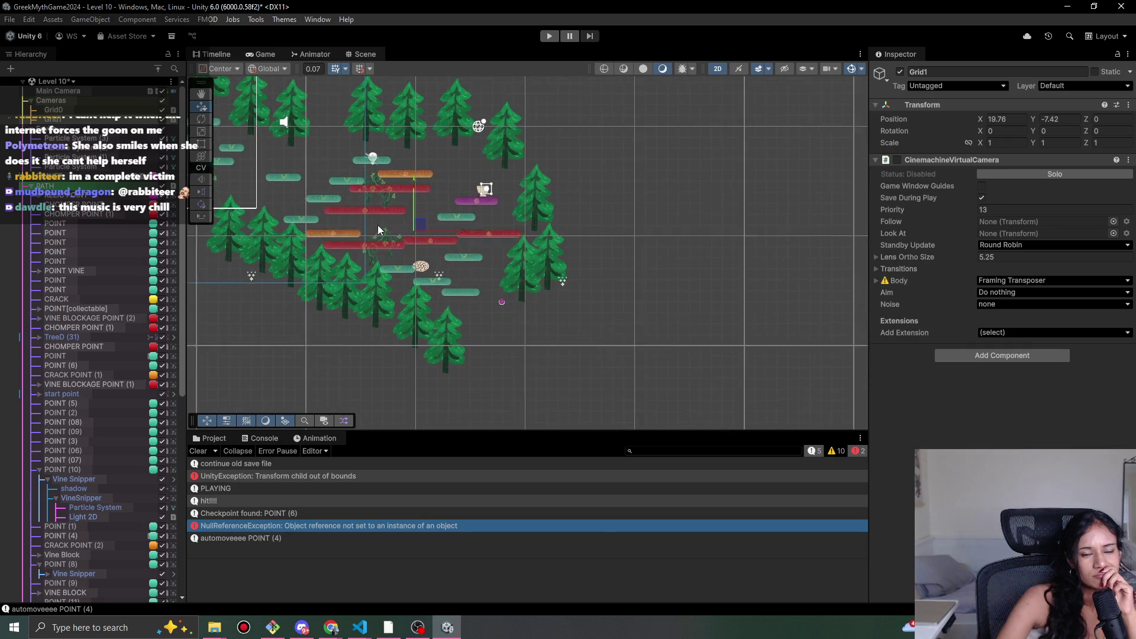
# - Drag the EndPointAnim sawblade down-right to X 23.76, Y -10.51, then move the offscreen point down-right
pyautogui.click(440, 289)
pyautogui.click(427, 278)
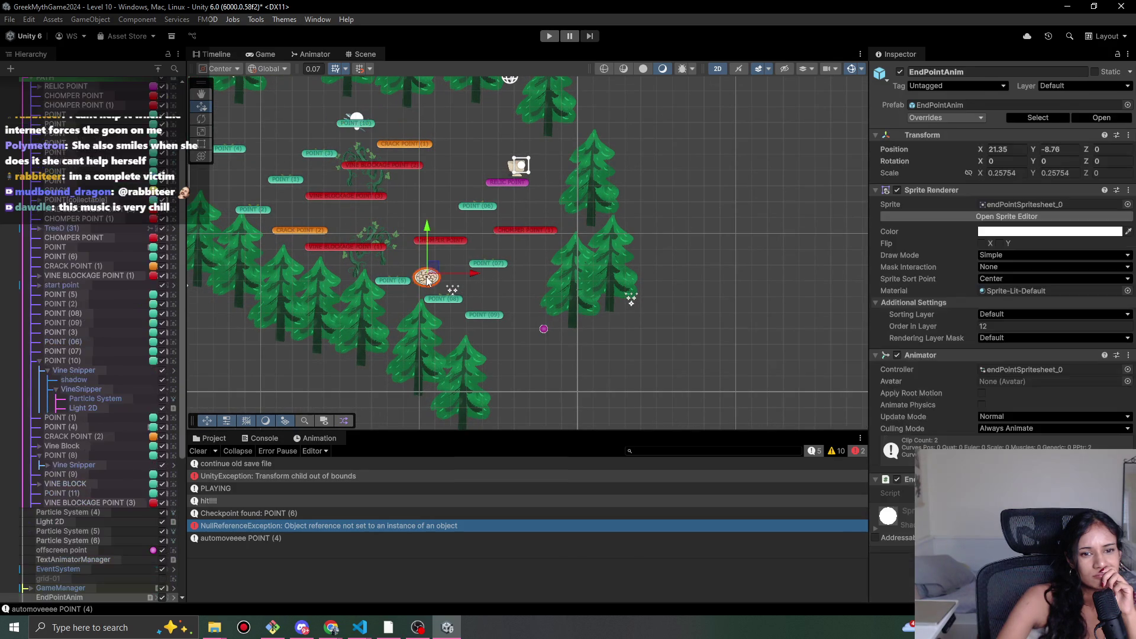
pyautogui.moveTo(427, 278); pyautogui.dragTo(631, 380)
pyautogui.click(544, 329)
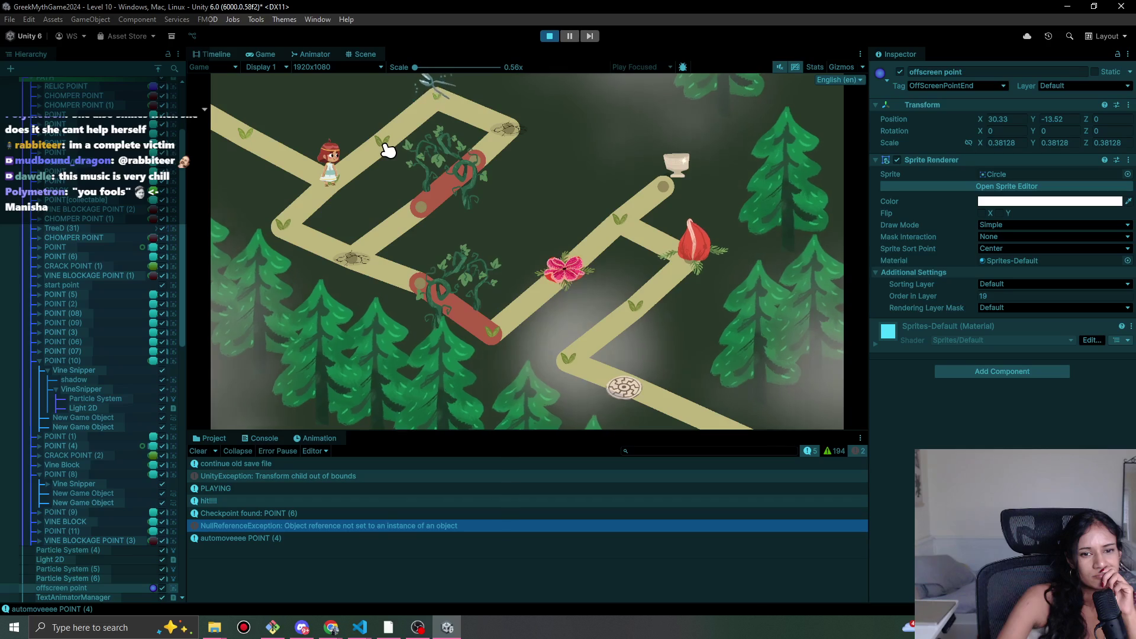
# - In the Scene view, shift Grid1 up-right to X 20.11, Y -6.84, then return to the Game view
pyautogui.click(361, 54)
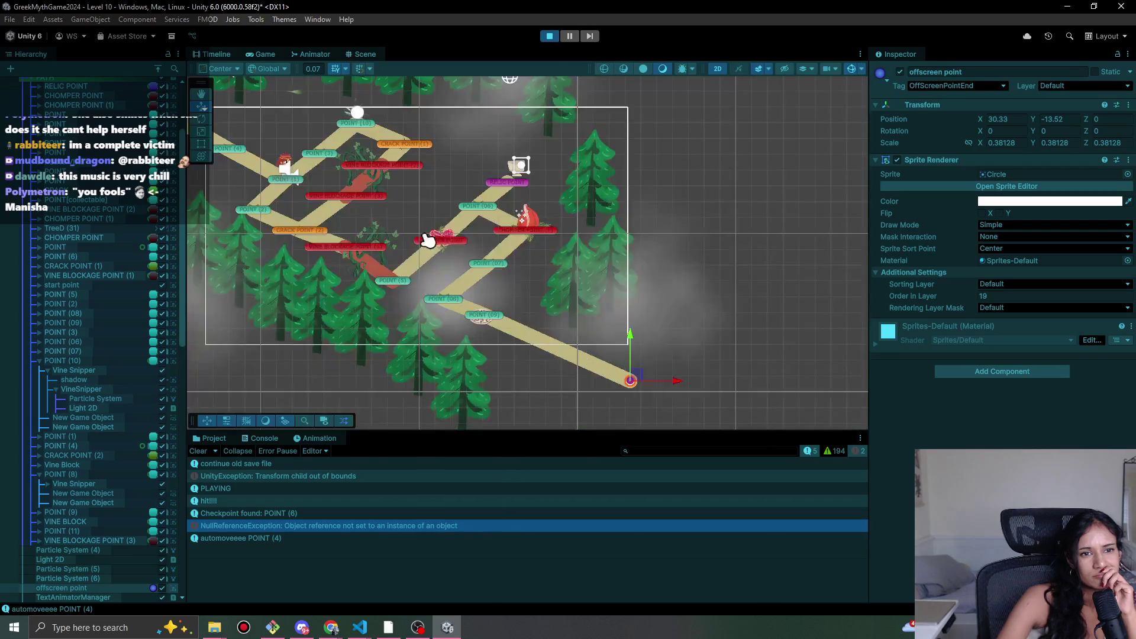
pyautogui.scroll(-3, 324, 223)
pyautogui.scroll(5, 89, 355)
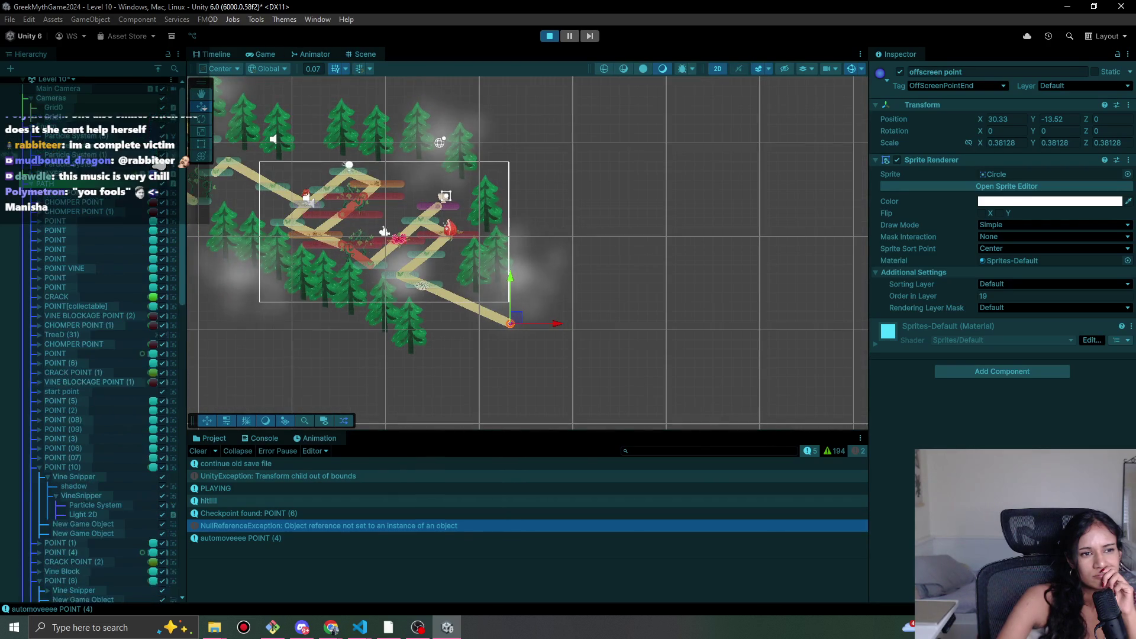
pyautogui.click(53, 119)
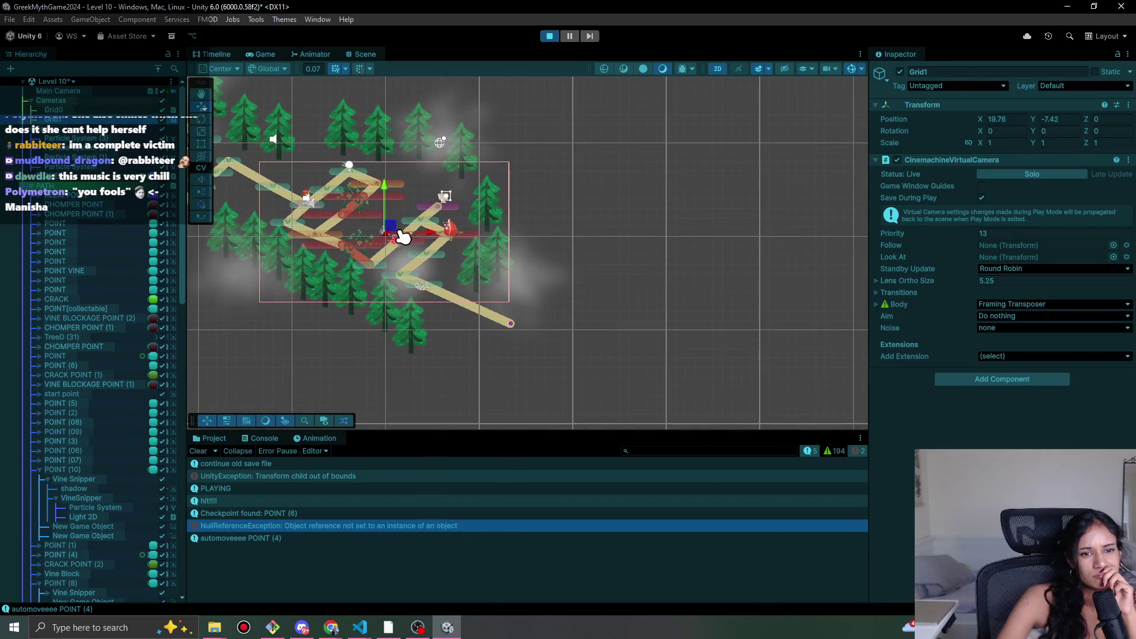
pyautogui.moveTo(398, 233)
pyautogui.mouseDown()
pyautogui.moveTo(415, 226)
pyautogui.moveTo(395, 222)
pyautogui.mouseUp()
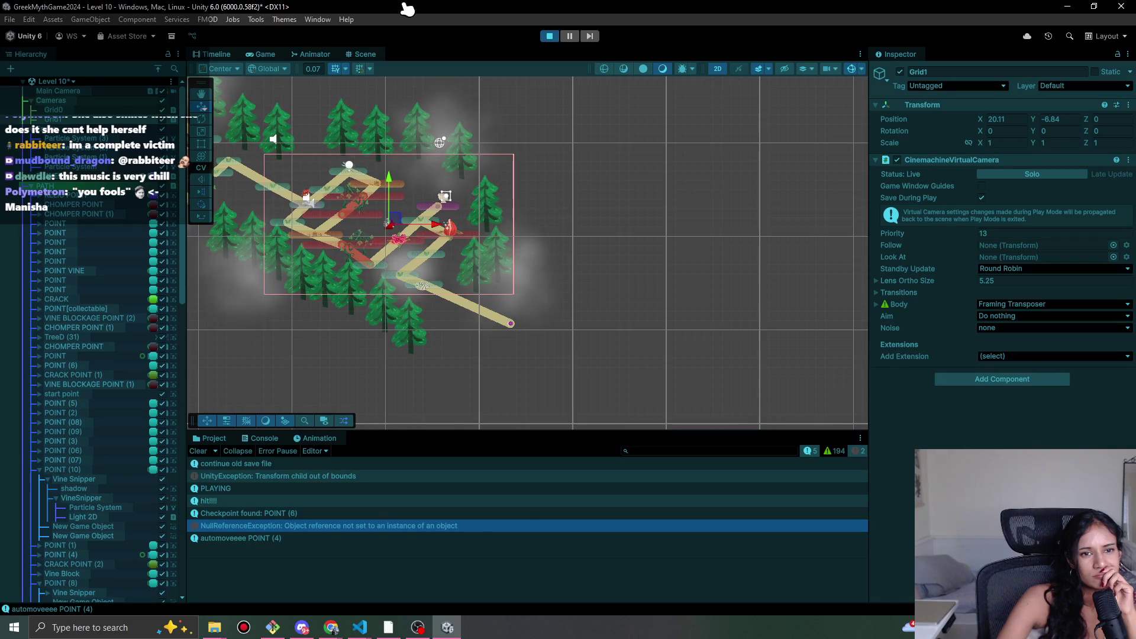
pyautogui.click(273, 55)
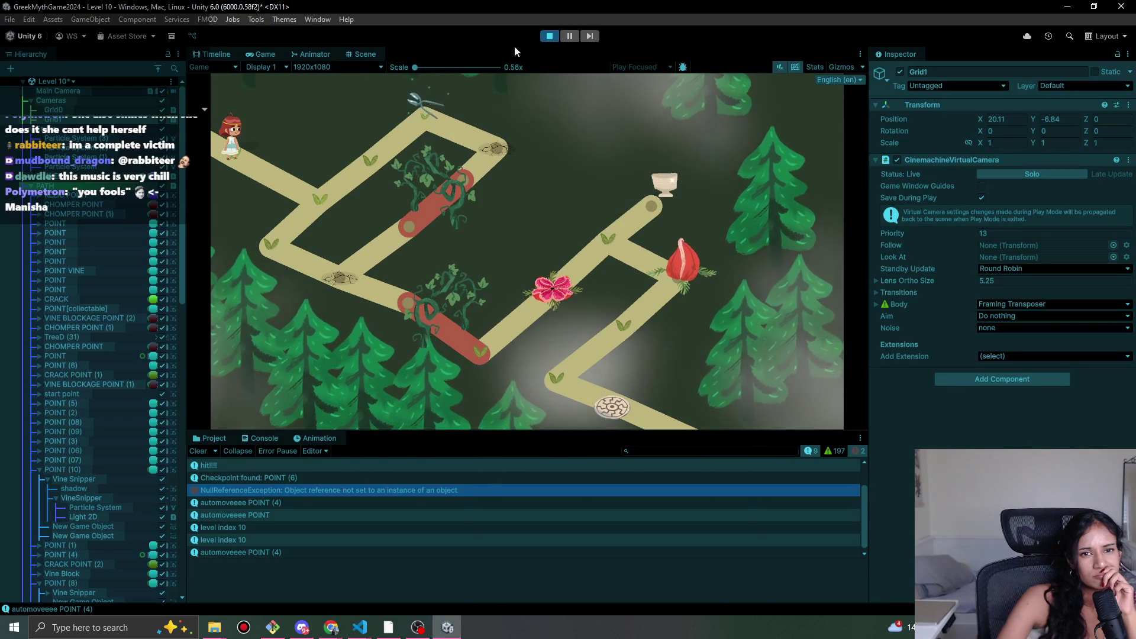
# - Copy Grid1's Transform, stop play, and paste the values to keep X 20.11, Y -6.84
pyautogui.rightClick(938, 112)
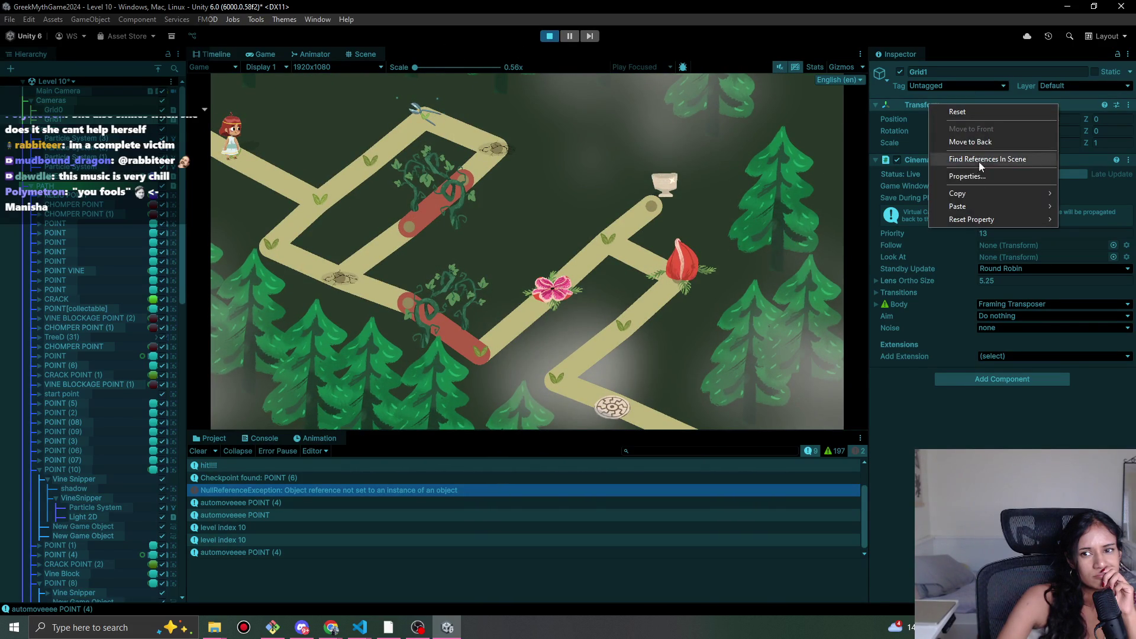
pyautogui.moveTo(959, 195)
pyautogui.click(890, 259)
pyautogui.click(549, 36)
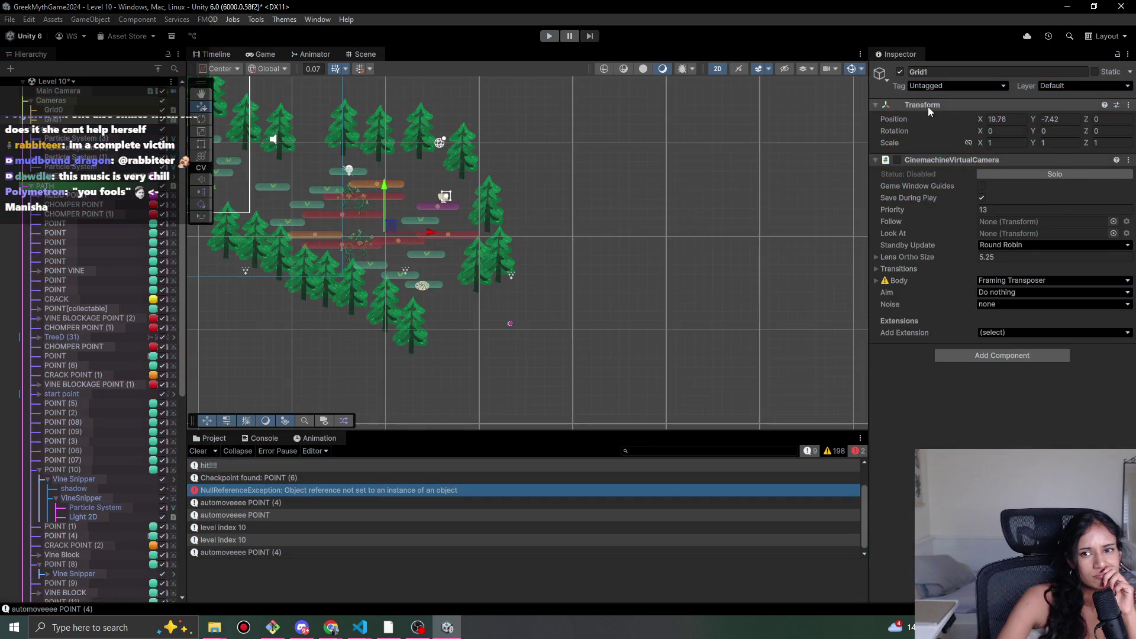
pyautogui.rightClick(928, 107)
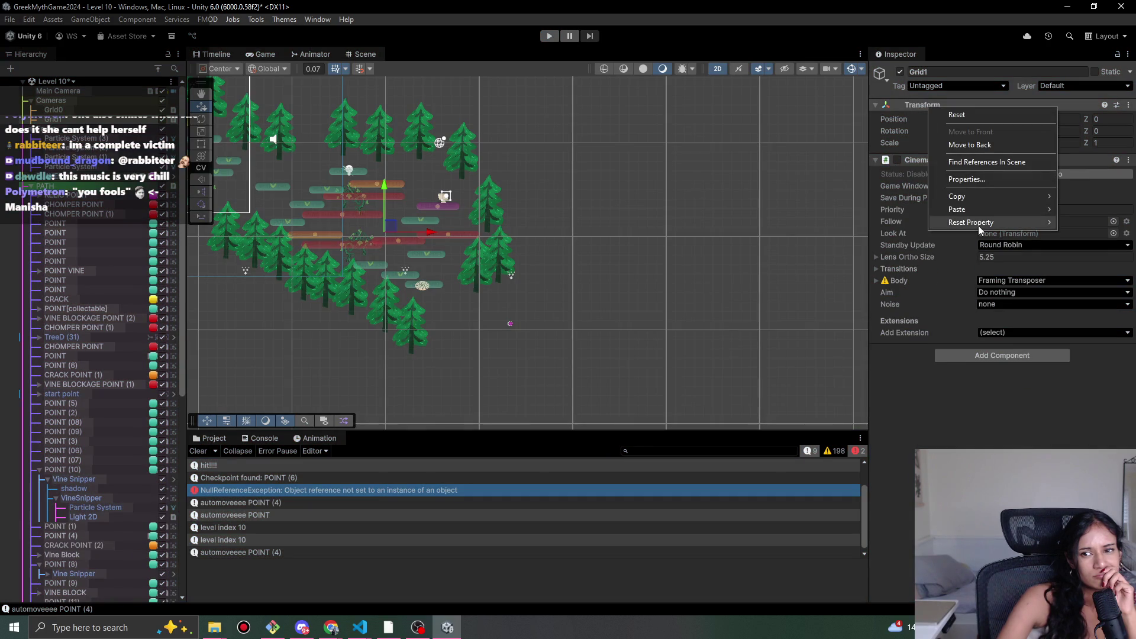
pyautogui.moveTo(979, 215)
pyautogui.click(840, 283)
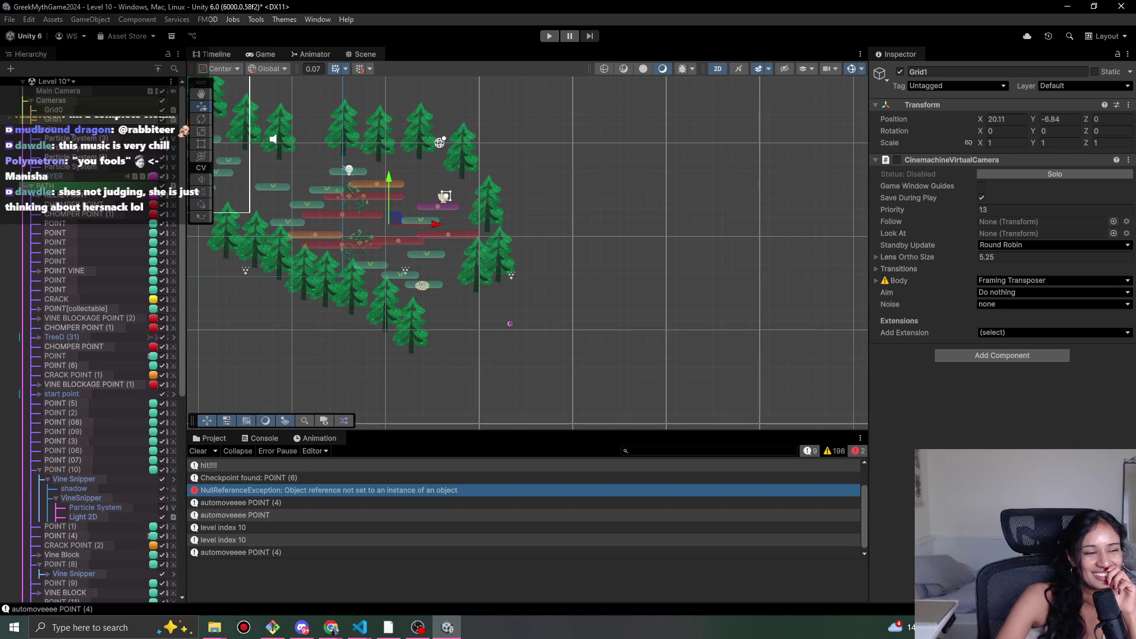
# - Run a quick playtest, then nudge the EndPointAnim sawblade to X 23.85, Y -10.49
pyautogui.click(550, 37)
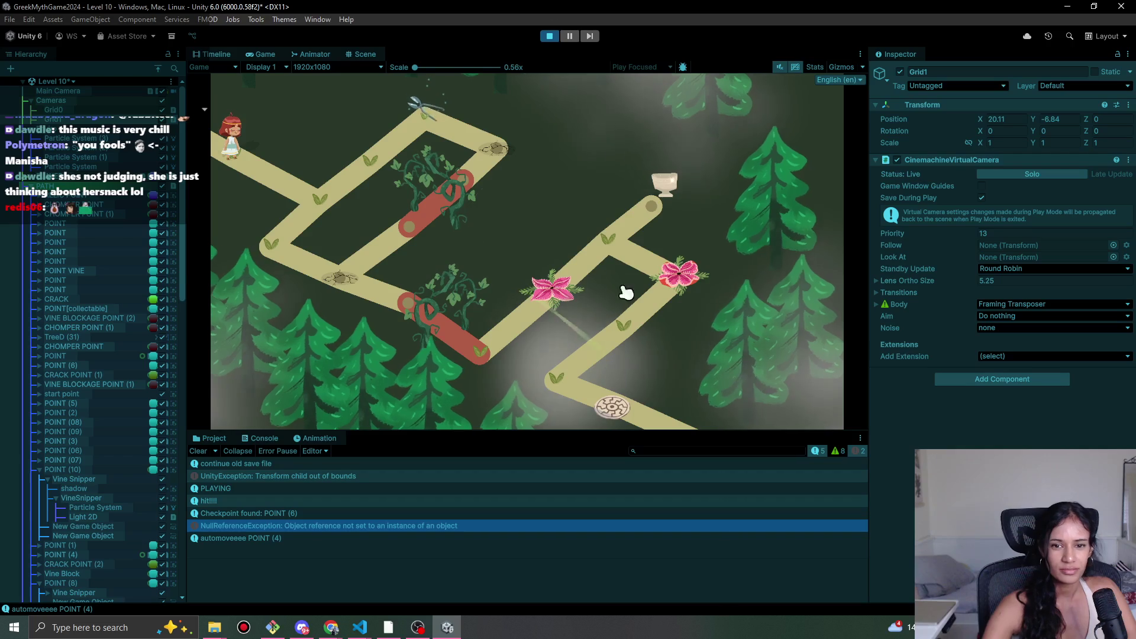
pyautogui.click(550, 36)
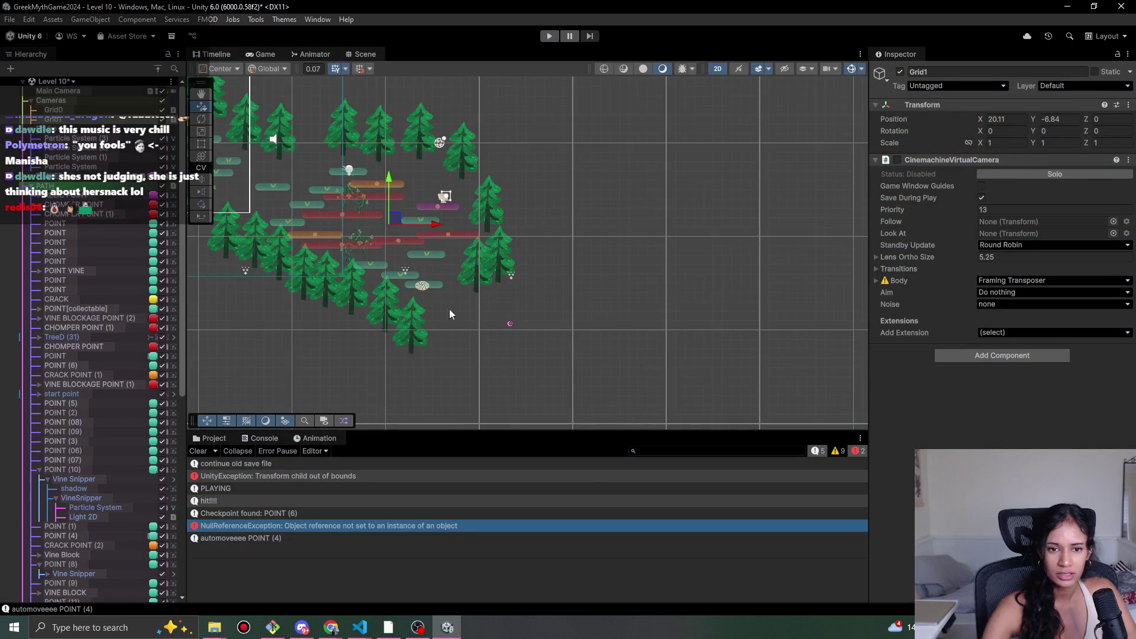
pyautogui.scroll(4, 427, 273)
pyautogui.click(418, 285)
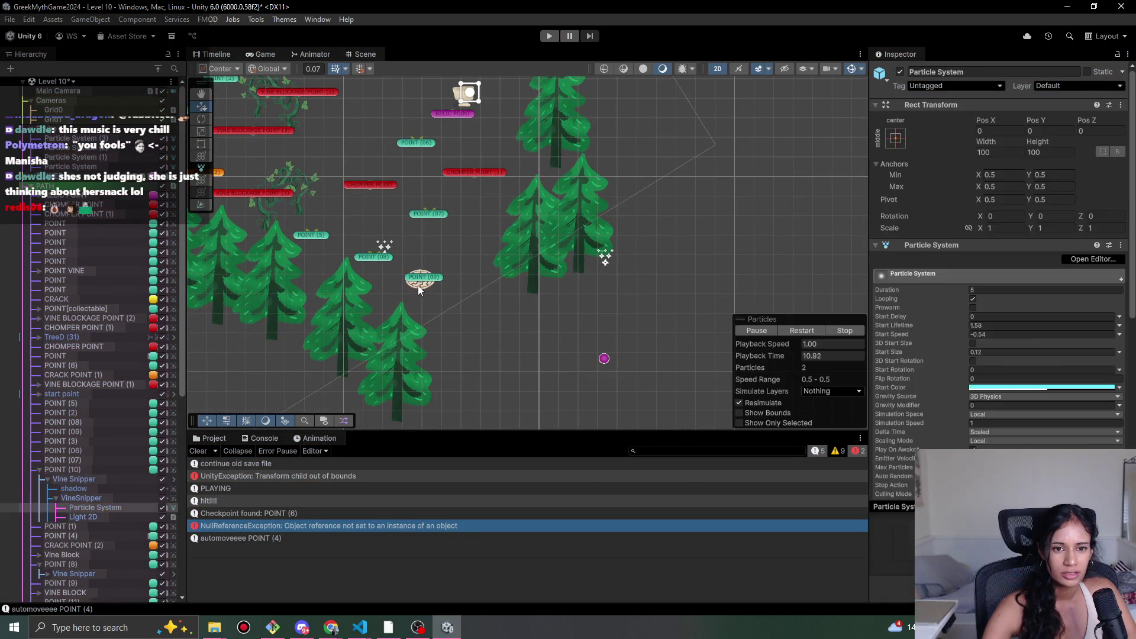
pyautogui.click(417, 289)
pyautogui.moveTo(429, 272); pyautogui.dragTo(427, 272)
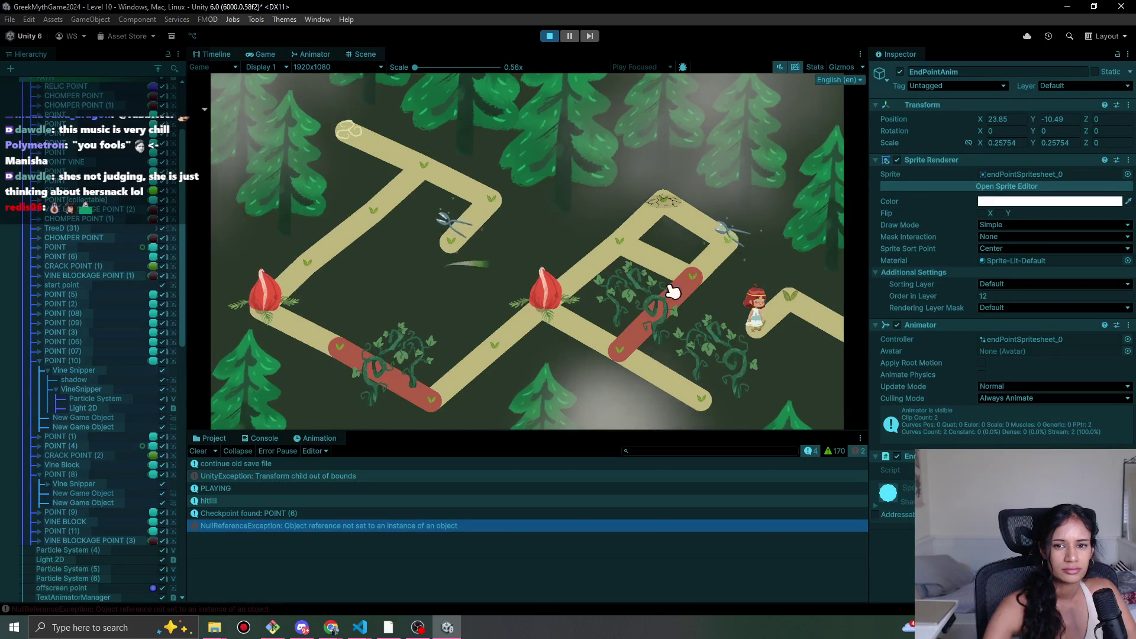
# - Walk the character down the path, snip the vine blockage, and stop the playtest
pyautogui.moveTo(835, 305)
pyautogui.mouseDown()
pyautogui.moveTo(773, 355)
pyautogui.moveTo(622, 318)
pyautogui.moveTo(315, 181)
pyautogui.moveTo(347, 216)
pyautogui.moveTo(363, 170)
pyautogui.moveTo(414, 140)
pyautogui.moveTo(434, 120)
pyautogui.moveTo(426, 114)
pyautogui.moveTo(302, 223)
pyautogui.moveTo(345, 218)
pyautogui.moveTo(274, 250)
pyautogui.moveTo(281, 256)
pyautogui.mouseUp()
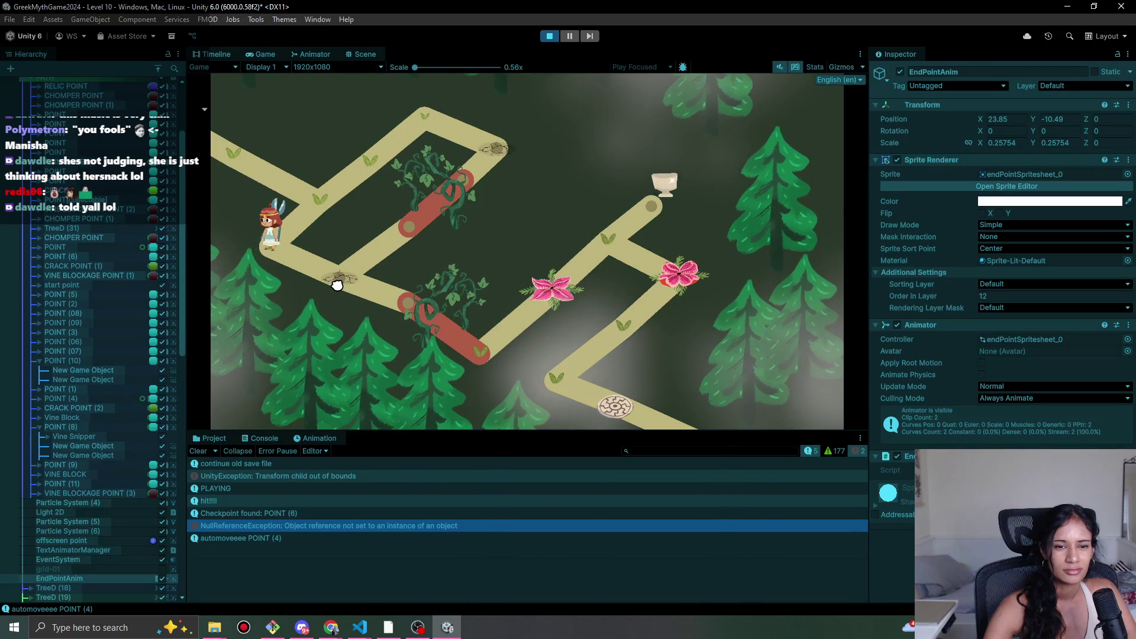
pyautogui.click(338, 285)
pyautogui.moveTo(338, 285); pyautogui.dragTo(381, 304)
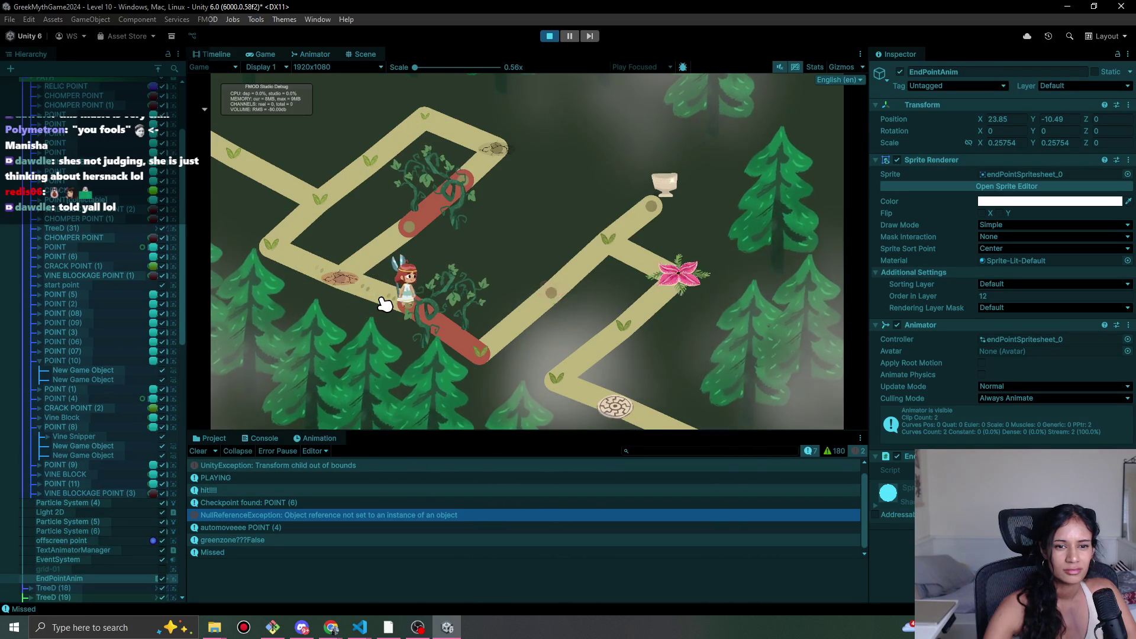
pyautogui.click(385, 306)
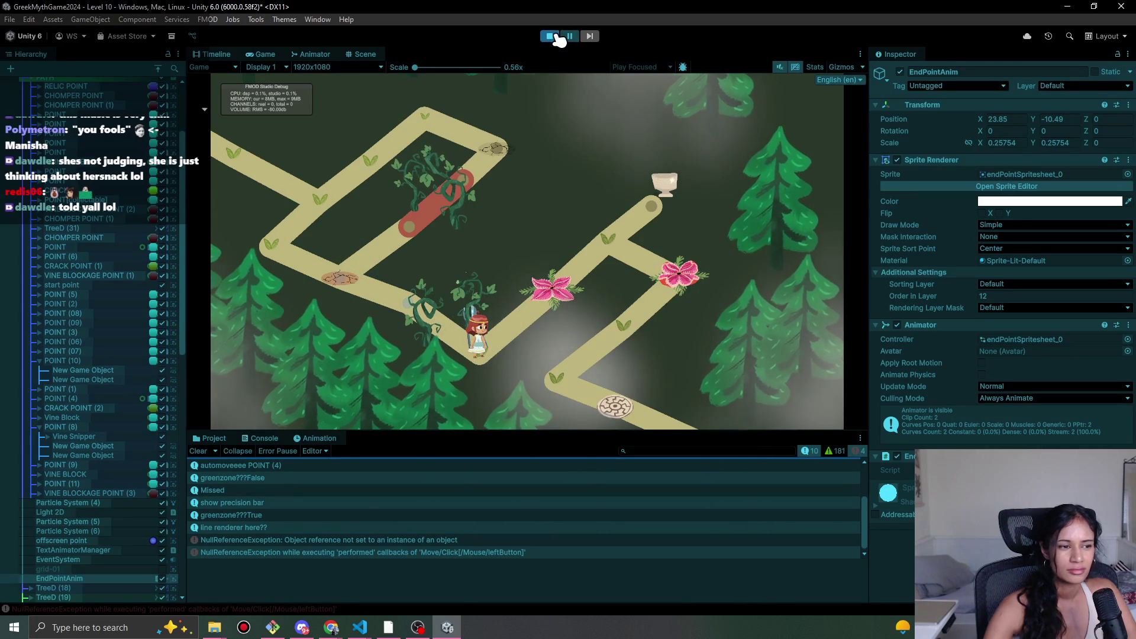
pyautogui.click(551, 37)
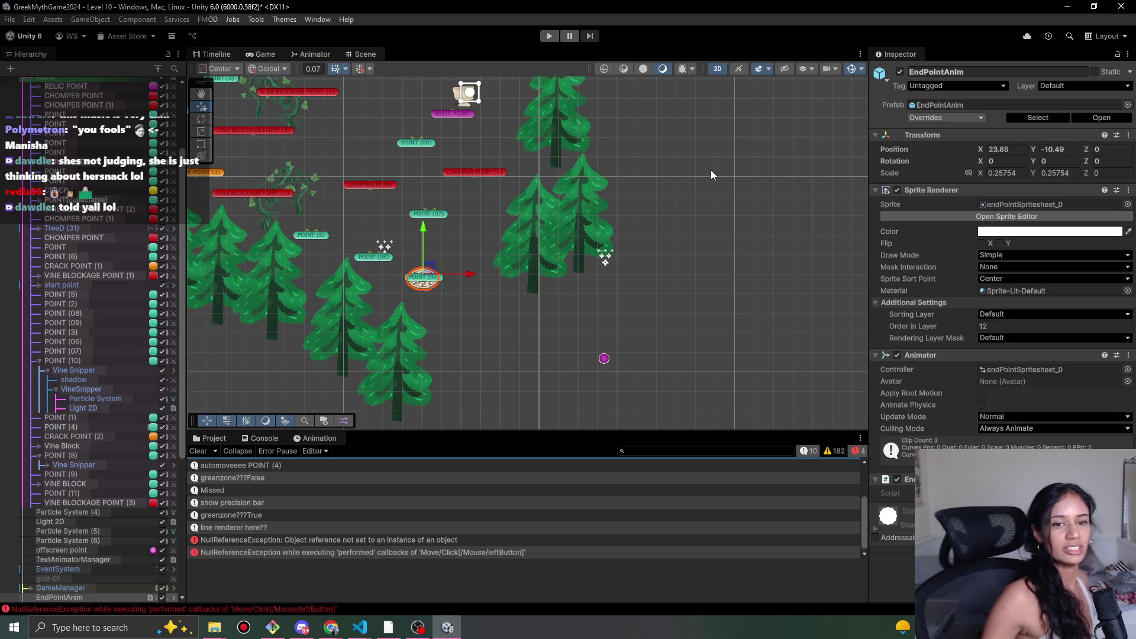
pyautogui.click(482, 286)
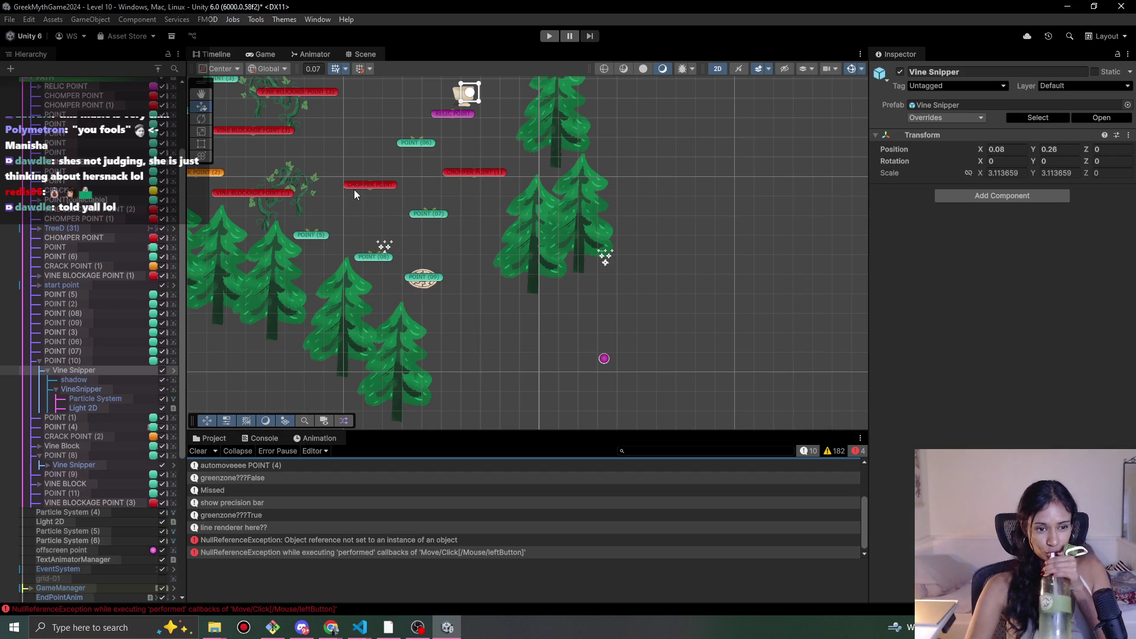
pyautogui.click(554, 36)
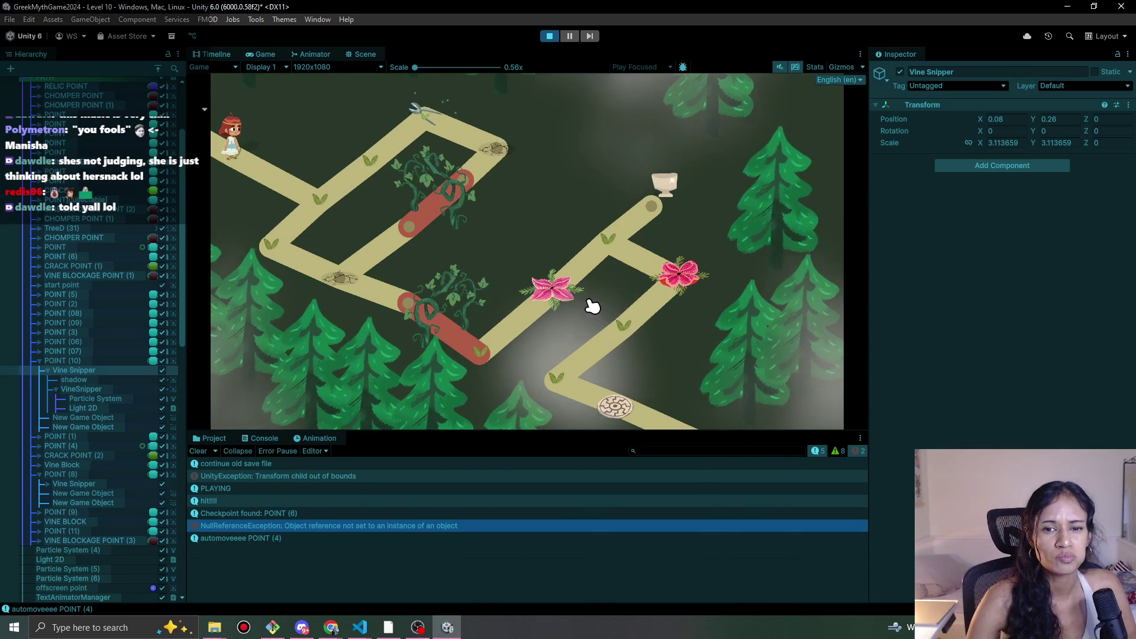
# - Stop the Level 10 playtest and choose Level 11 from the Hierarchy's scene dropdown
pyautogui.click(549, 36)
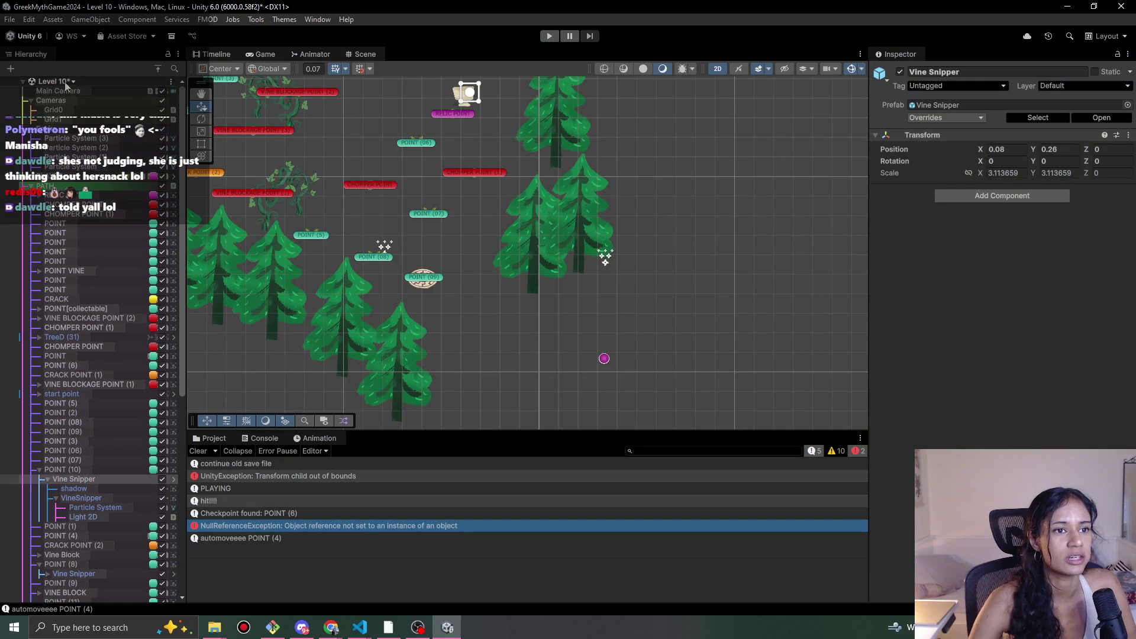
pyautogui.scroll(-3, 101, 249)
pyautogui.click(95, 229)
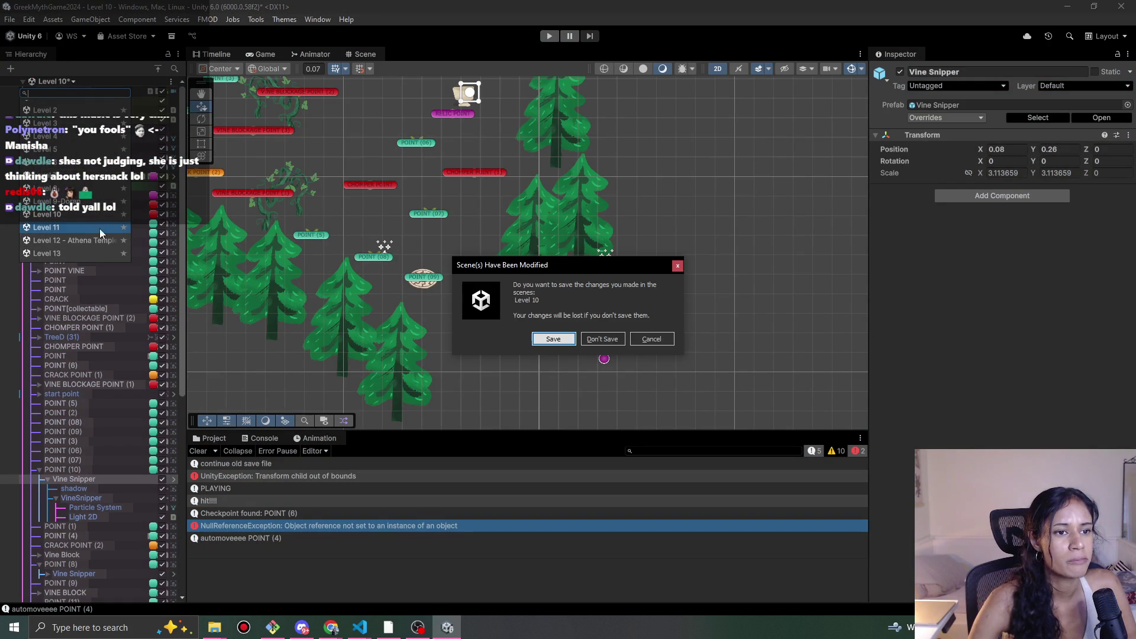
# - Save Level 10's changes, load Level 11, and frame the grid-01 sprite
pyautogui.click(547, 338)
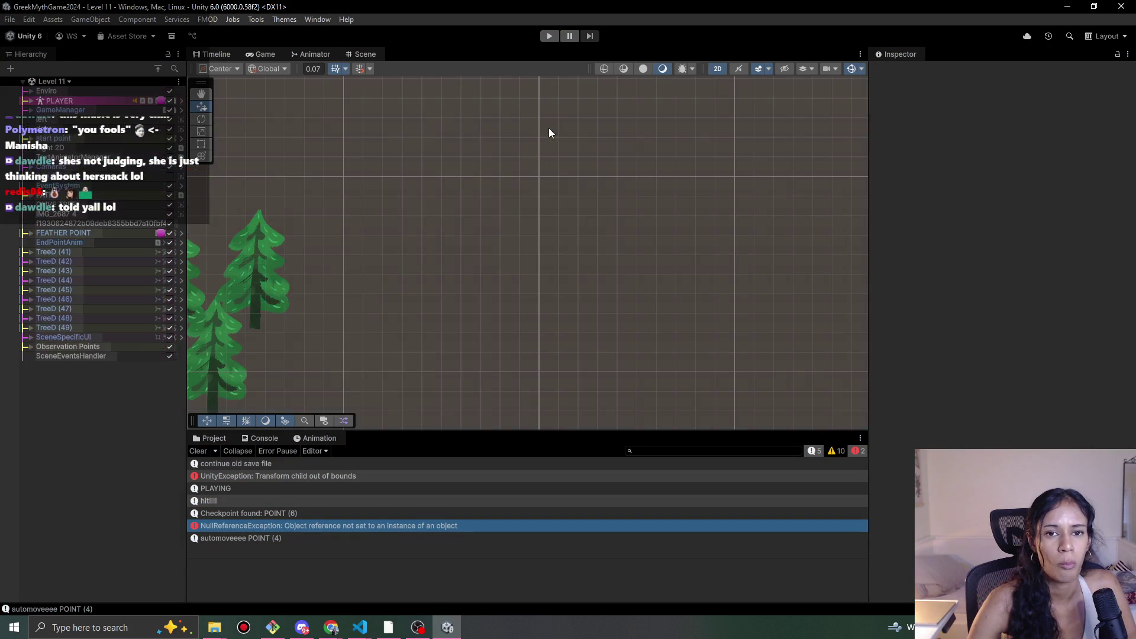
pyautogui.click(445, 172)
pyautogui.press('f')
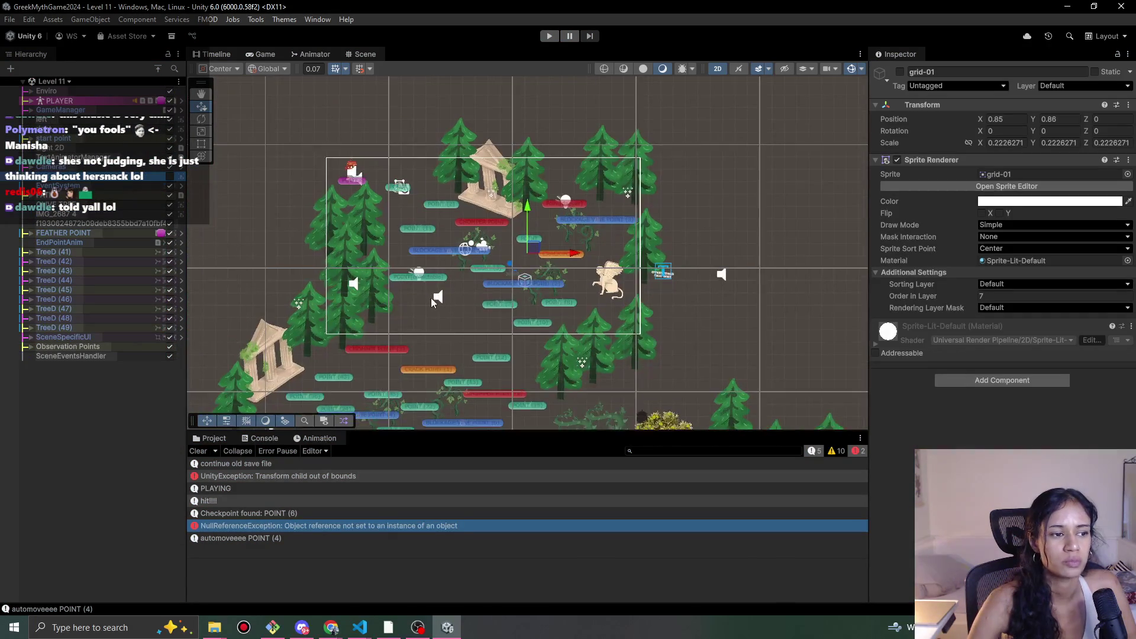
pyautogui.moveTo(352, 310)
pyautogui.mouseDown()
pyautogui.moveTo(384, 225)
pyautogui.moveTo(458, 292)
pyautogui.mouseUp()
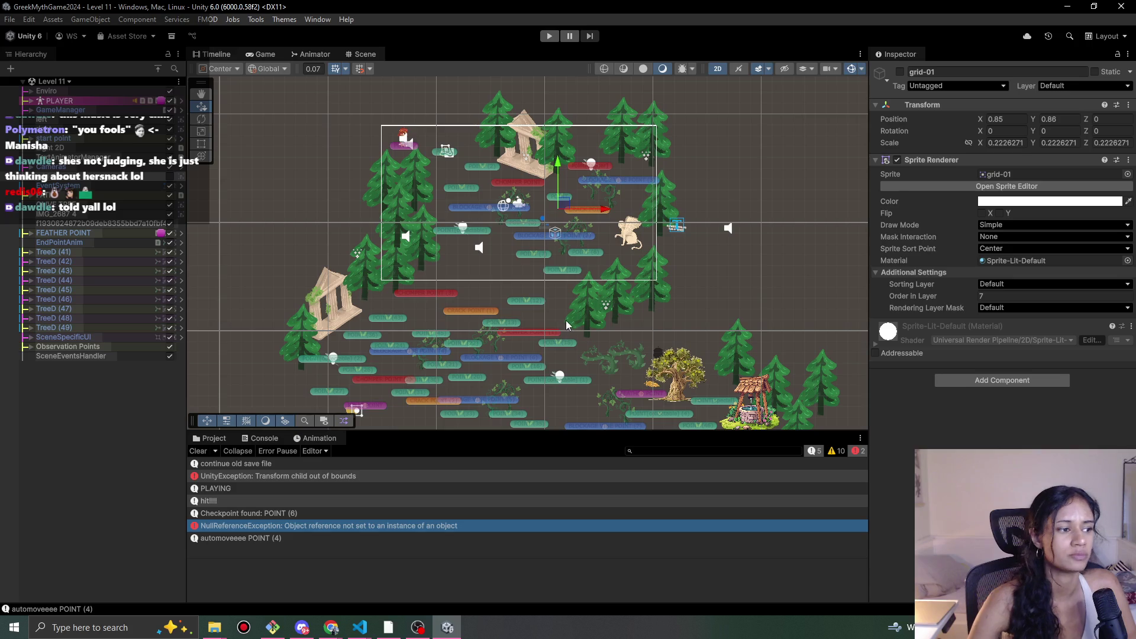
# - Playtest Level 11, walking the player to the lower-left branch, then stop play
pyautogui.click(549, 36)
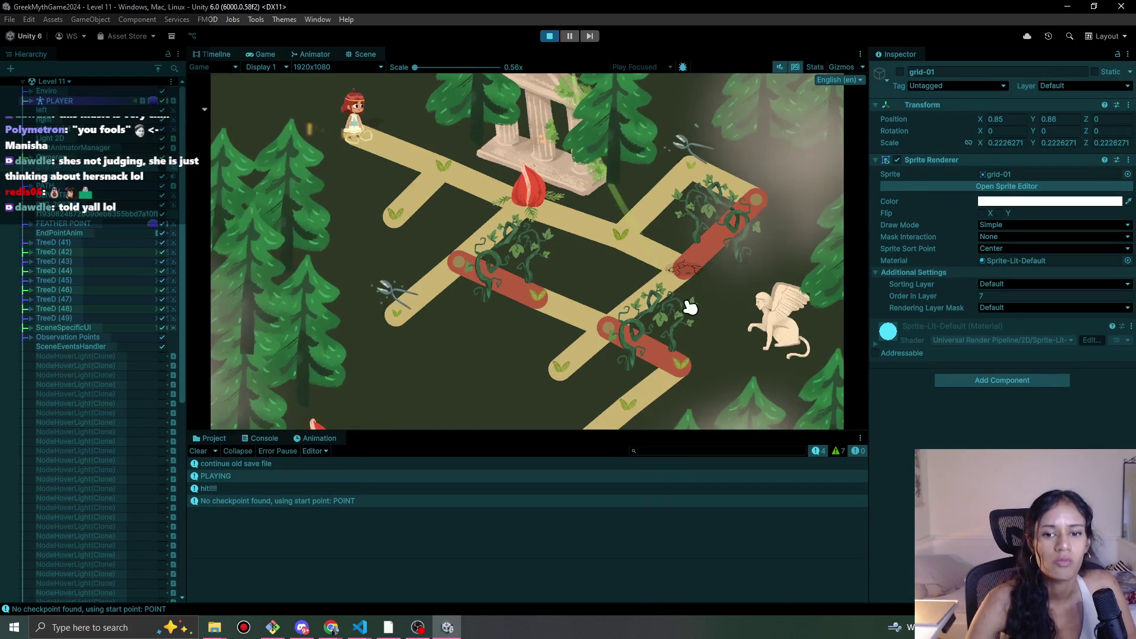
pyautogui.click(457, 177)
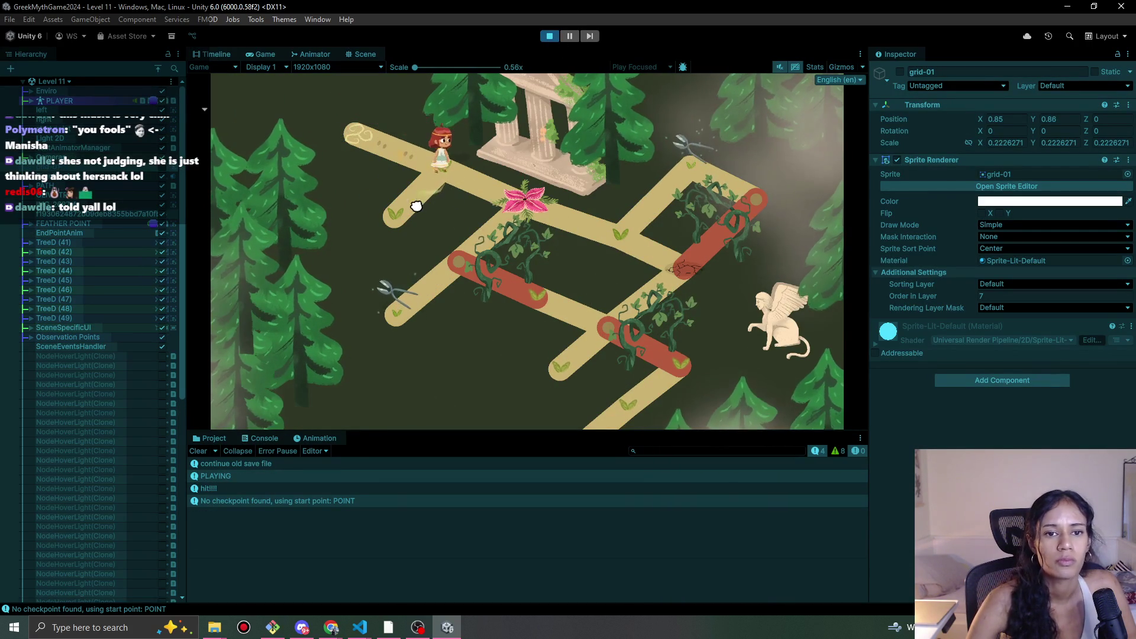
pyautogui.click(549, 36)
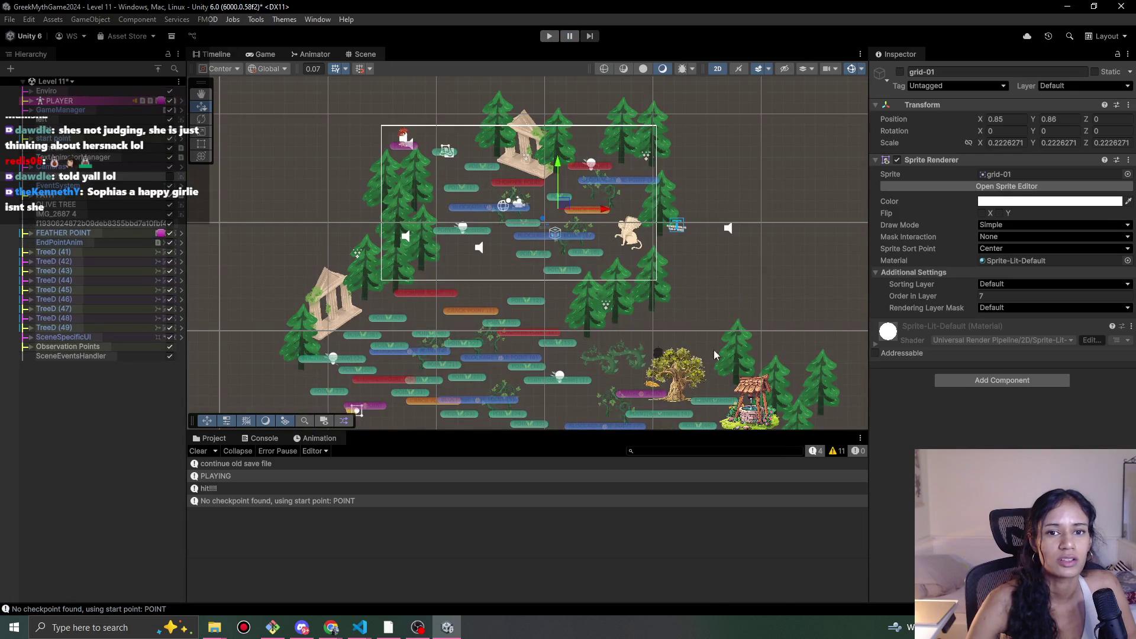
pyautogui.moveTo(583, 283); pyautogui.dragTo(480, 205)
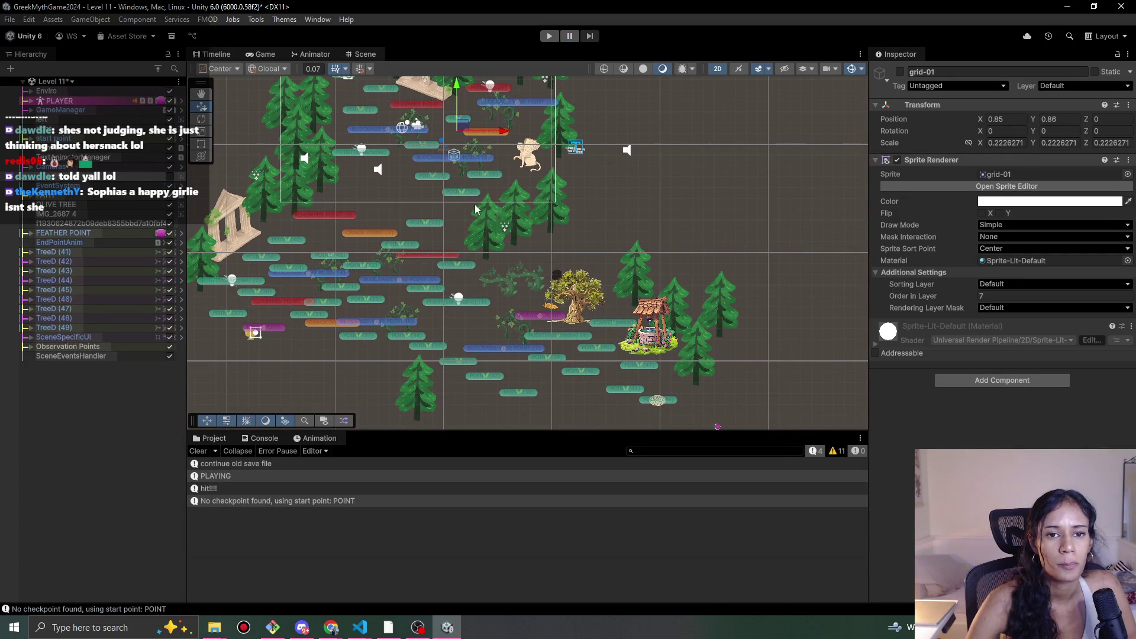
pyautogui.click(360, 628)
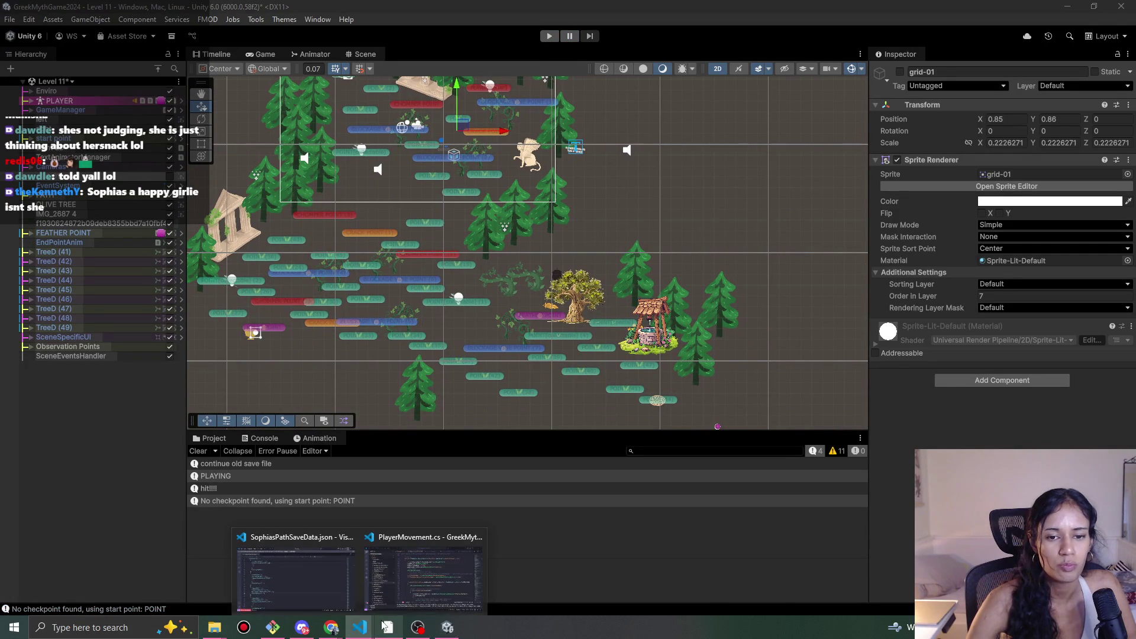
# - Change level 11's lastCheckpoint to 1 in SophiasPathSaveData.json, then start playtesting in Unity
pyautogui.click(340, 567)
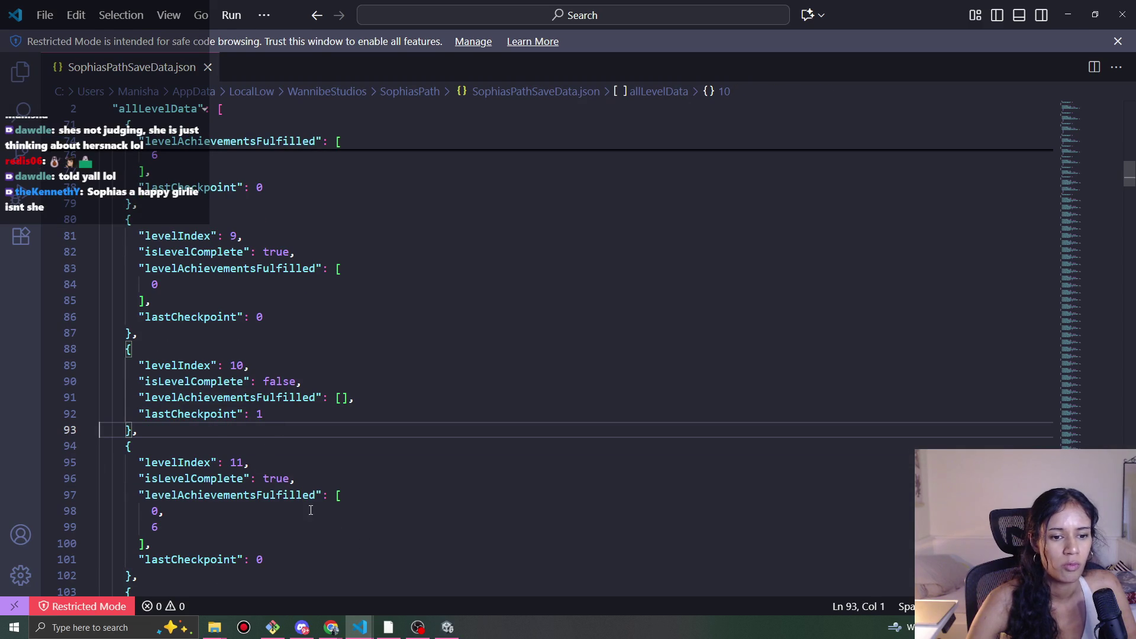
pyautogui.doubleClick(260, 560)
pyautogui.scroll(-1, 264, 564)
pyautogui.write('1')
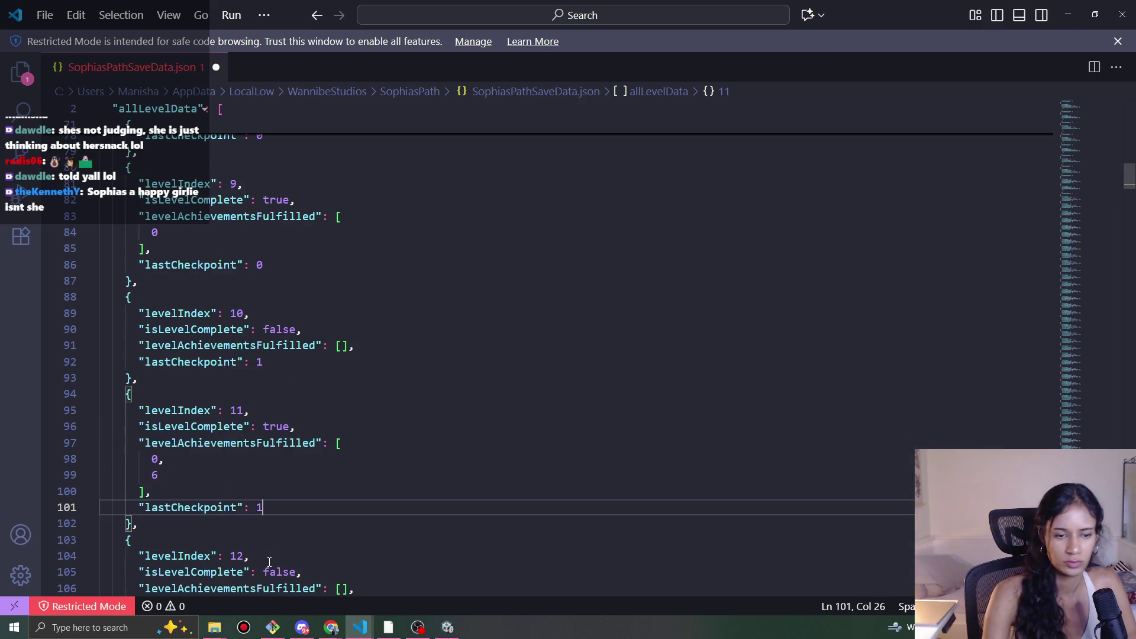
pyautogui.click(1068, 14)
pyautogui.click(550, 36)
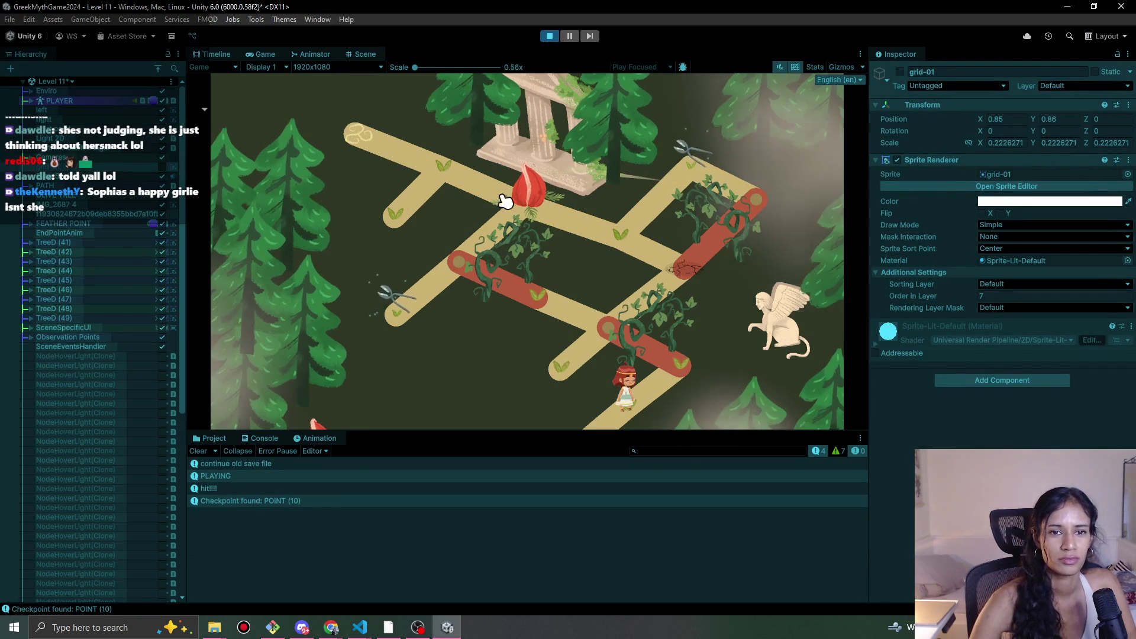
# - Walk the character up and down the Level 11 path from POINT (10), then stop the playtest
pyautogui.click(681, 362)
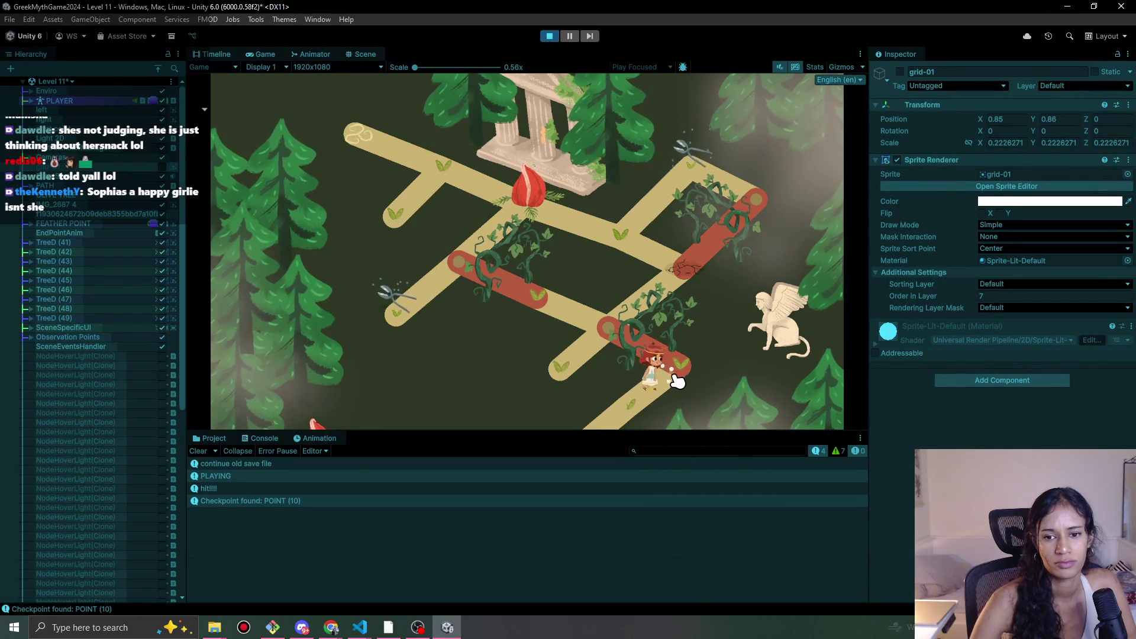
pyautogui.click(649, 407)
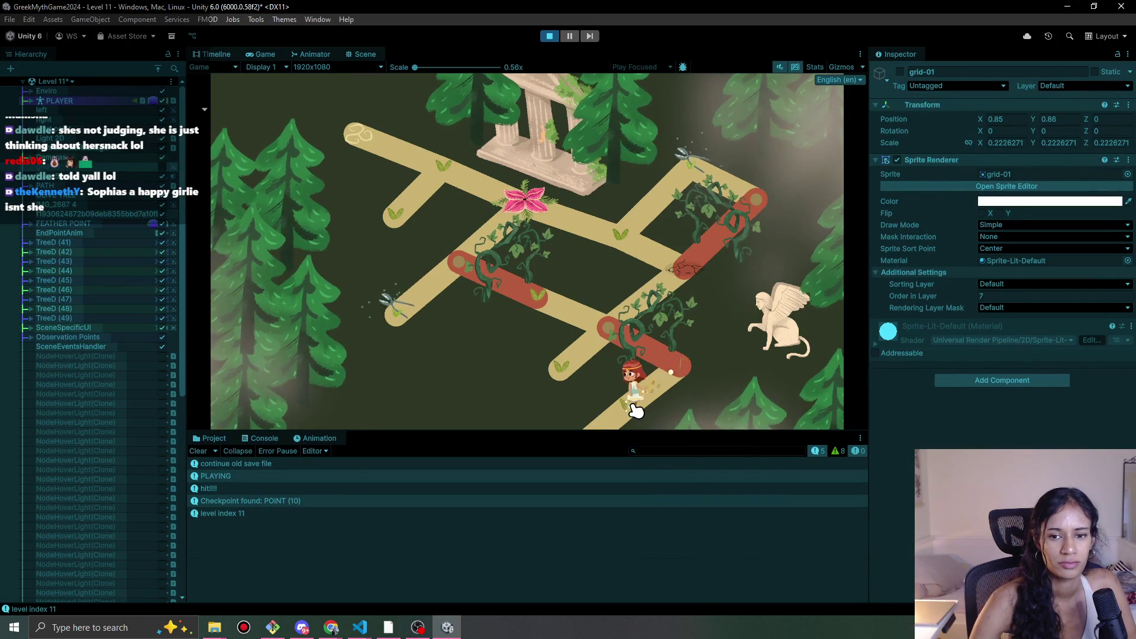
pyautogui.click(586, 425)
pyautogui.click(549, 36)
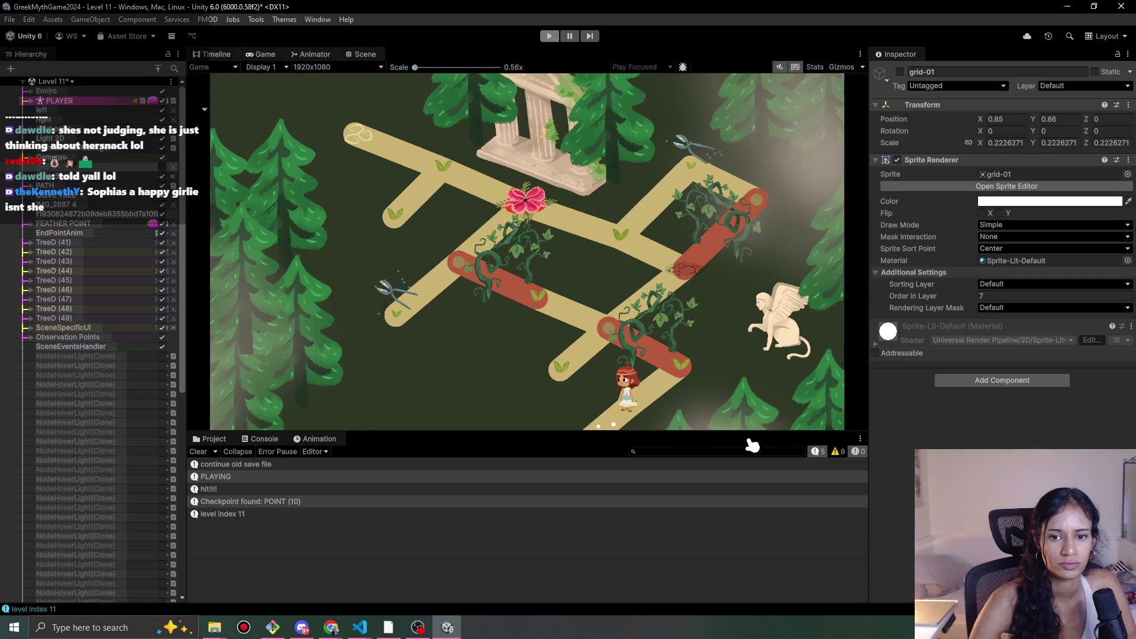
pyautogui.scroll(3, 556, 385)
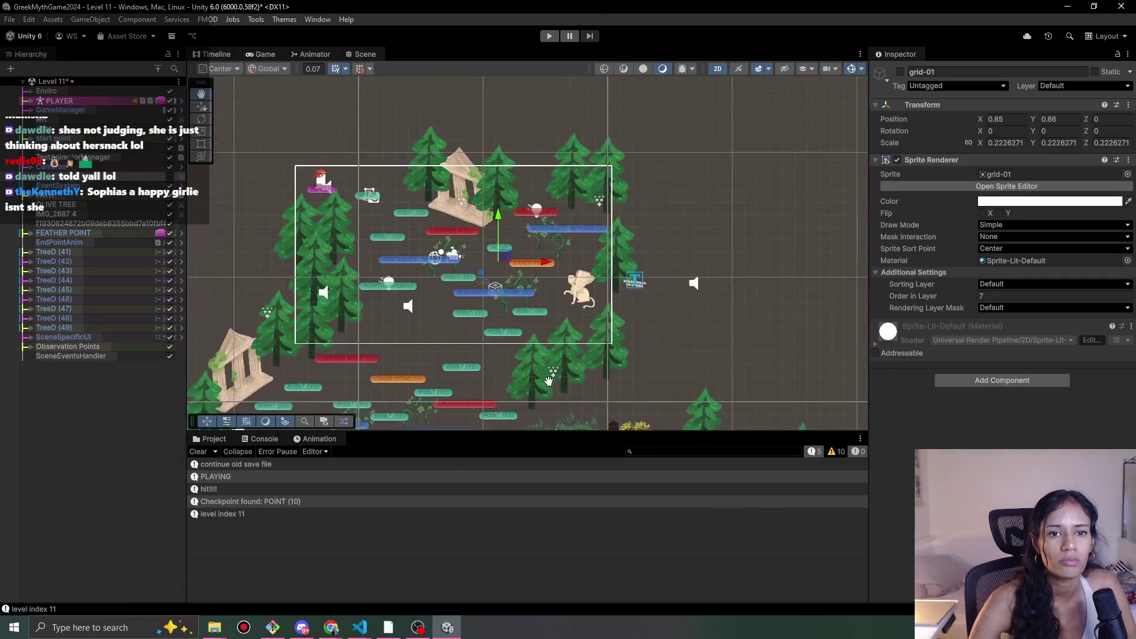
# - Add a Sophia Auto Move To Point component to path point POINT (10)
pyautogui.scroll(1, 555, 385)
pyautogui.click(482, 305)
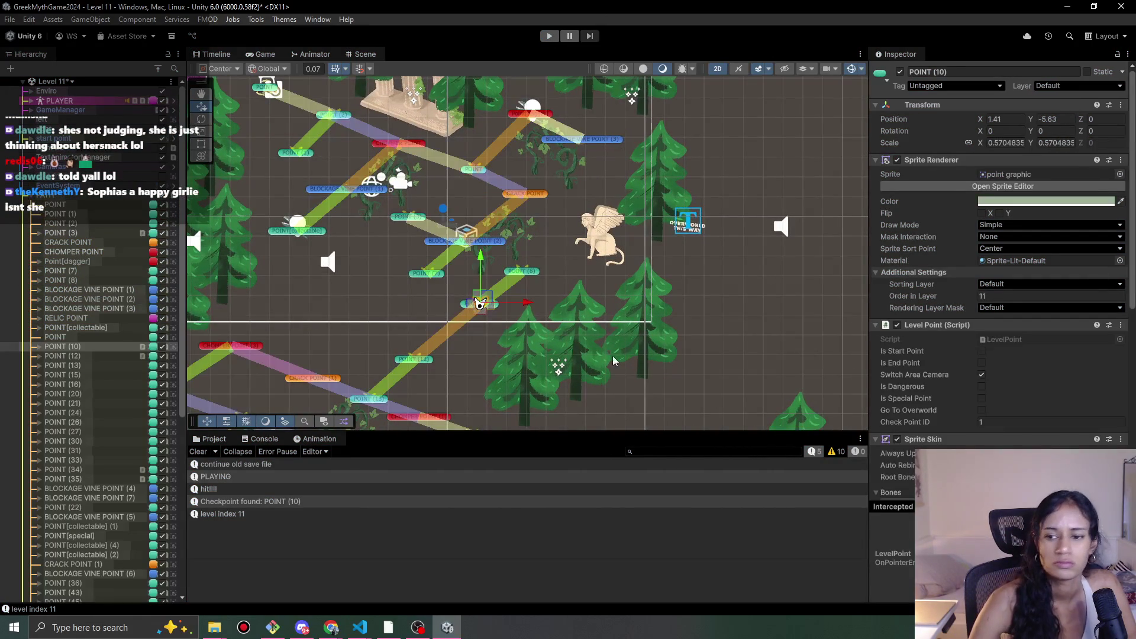
pyautogui.scroll(-3, 1010, 446)
pyautogui.scroll(-5, 1010, 445)
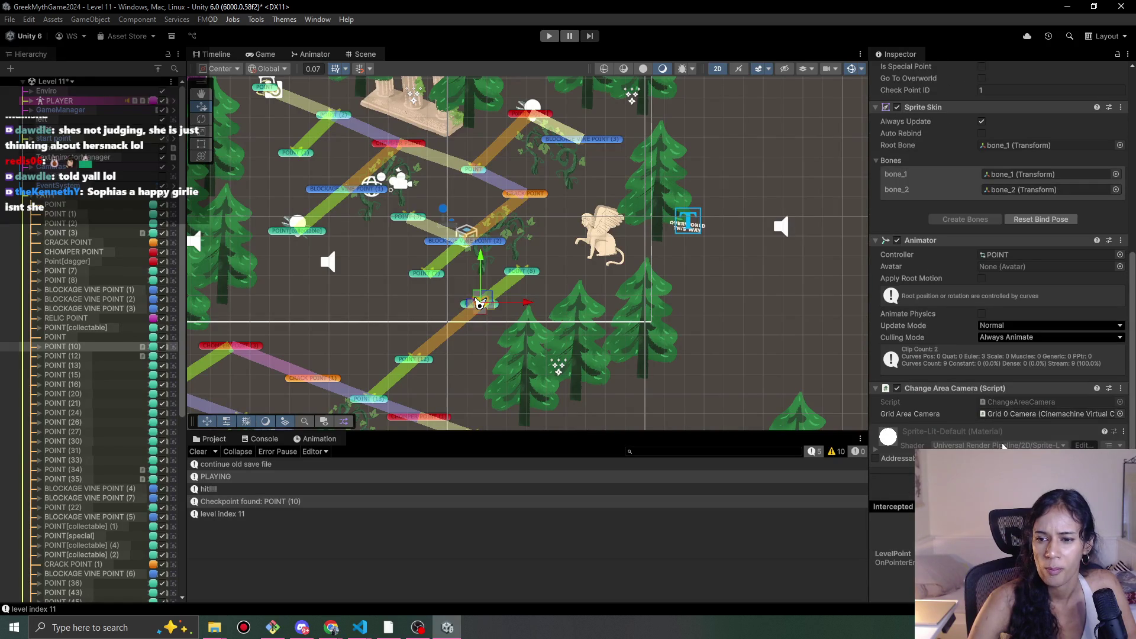
pyautogui.click(996, 445)
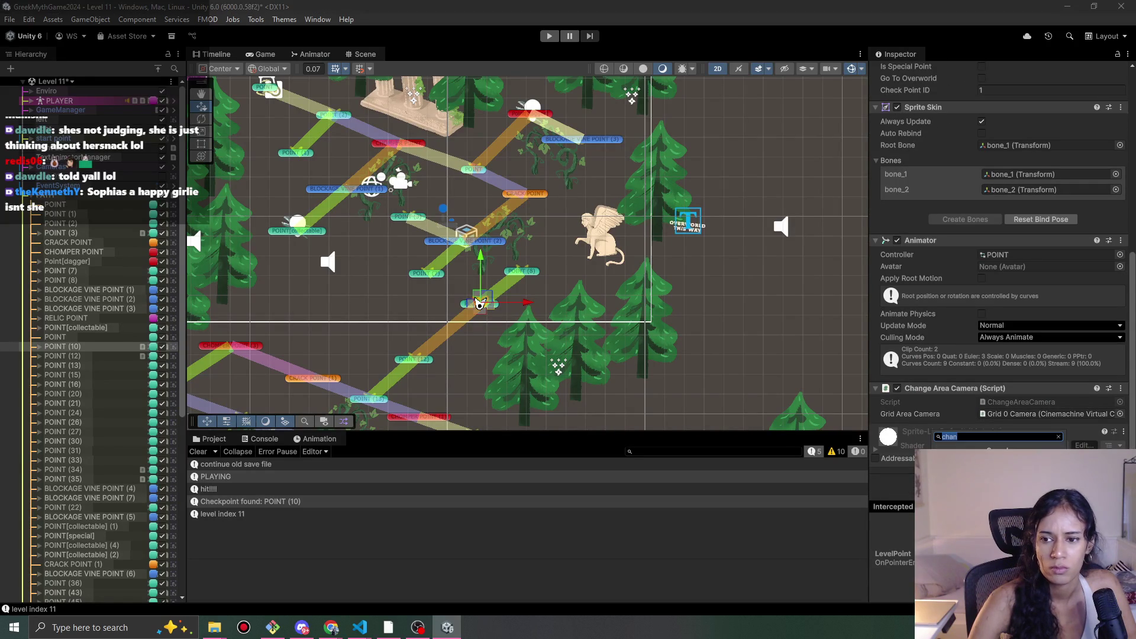
pyautogui.write('aut')
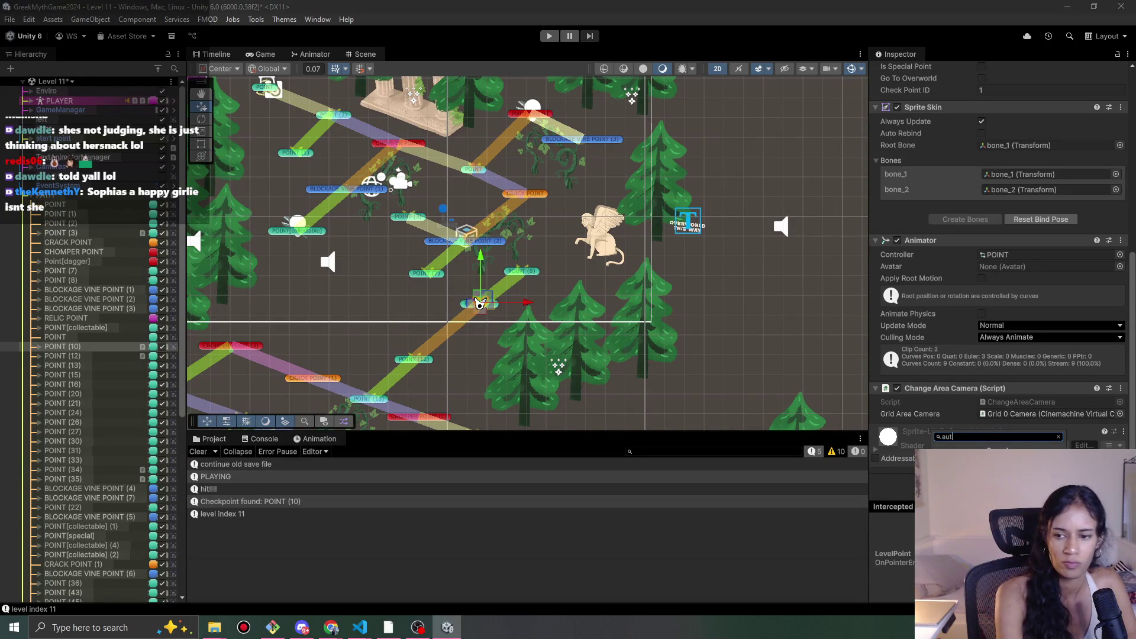
pyautogui.press('Return')
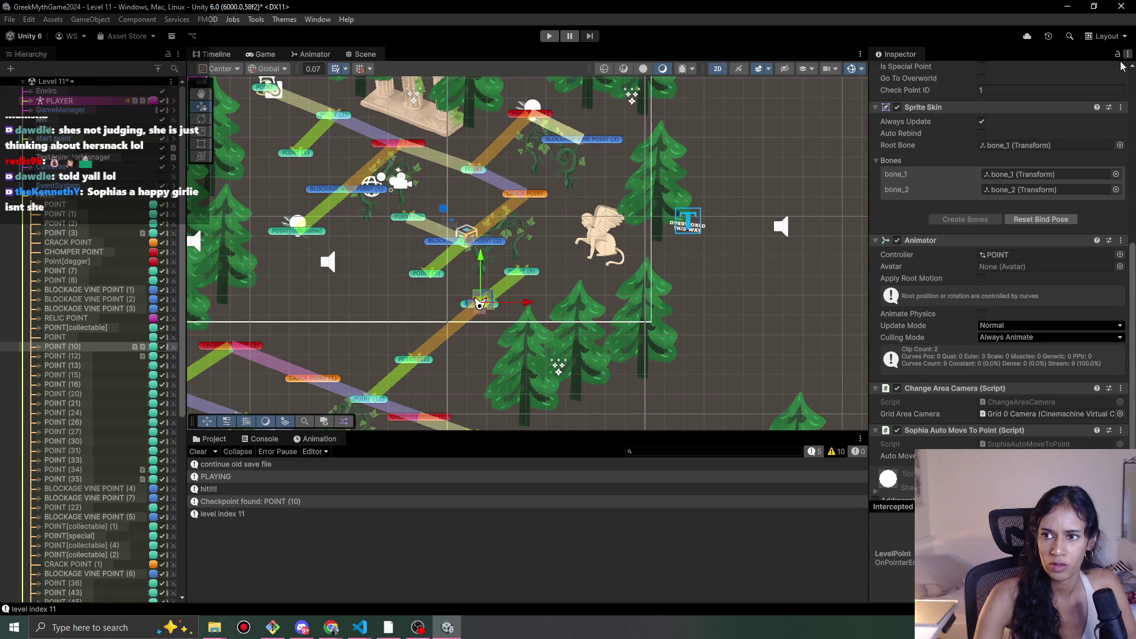
# - Check POINT (12)'s Check Point ID 2 and Grid1 area camera, then reselect POINT (10)
pyautogui.click(410, 360)
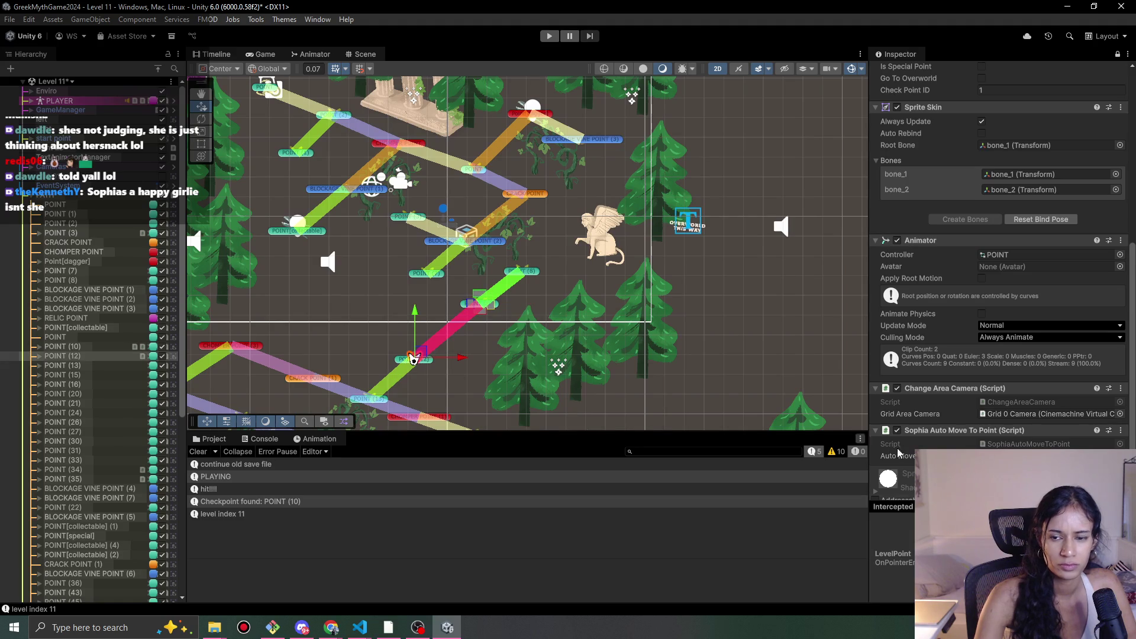
pyautogui.scroll(-3, 1046, 421)
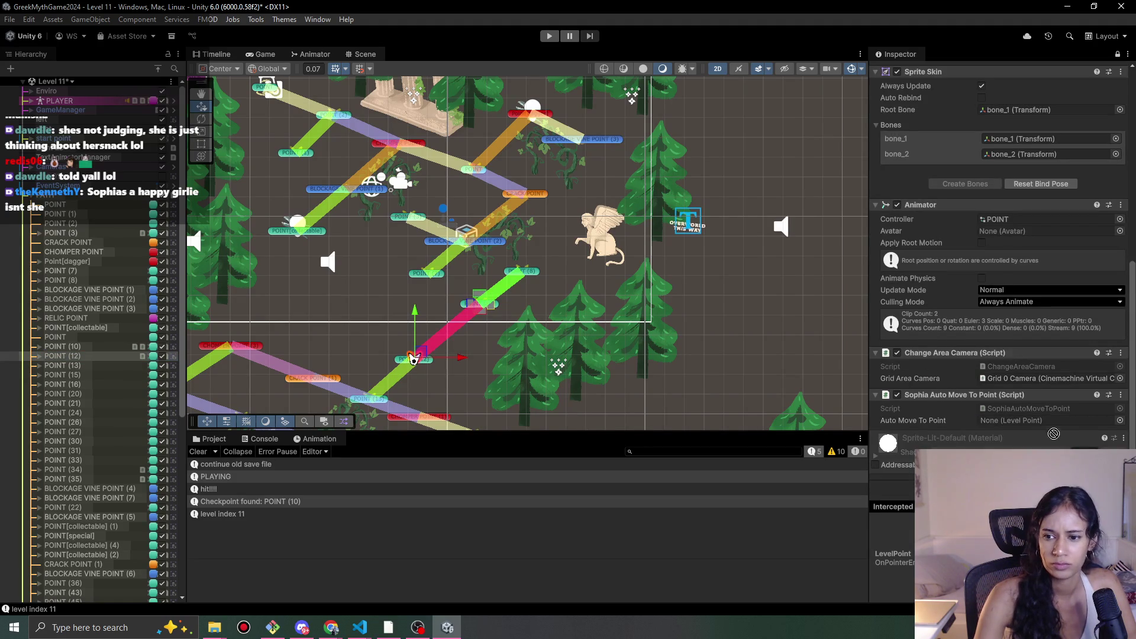
pyautogui.click(412, 359)
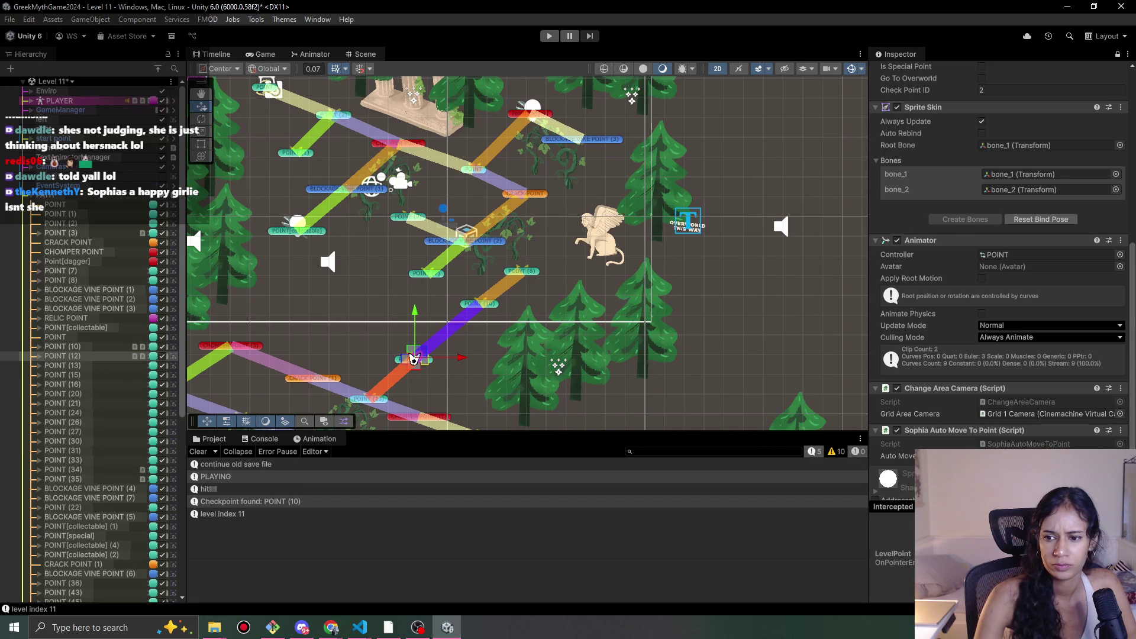
pyautogui.click(100, 347)
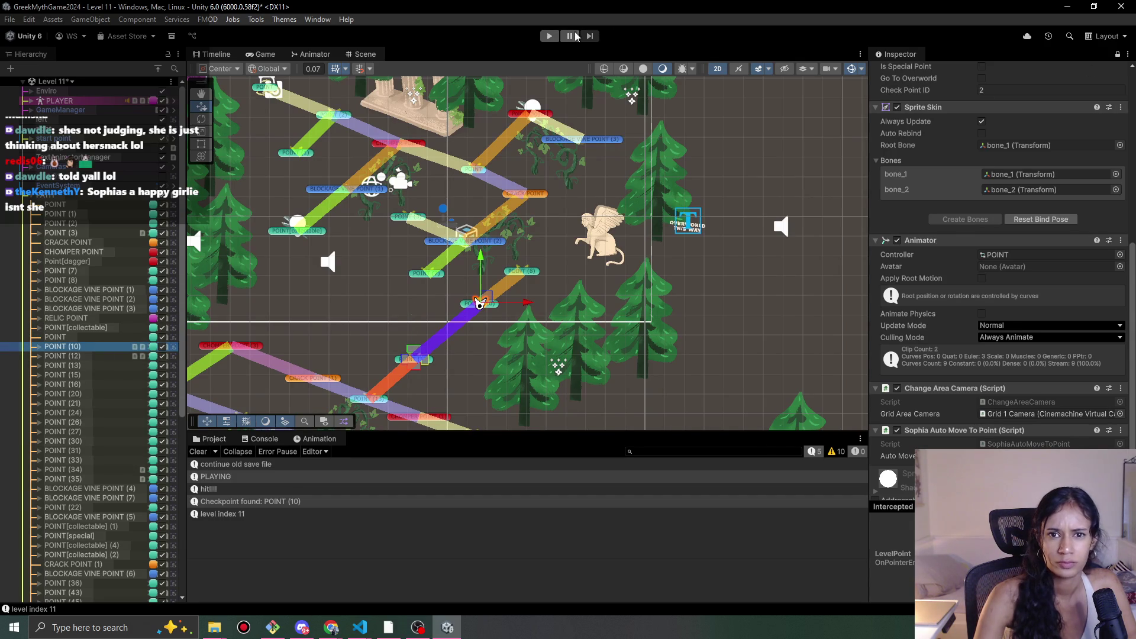
# - Playtest Level 11, moving the character onto POINT (12) and POINT (10) to trigger auto-move, then stop
pyautogui.click(550, 35)
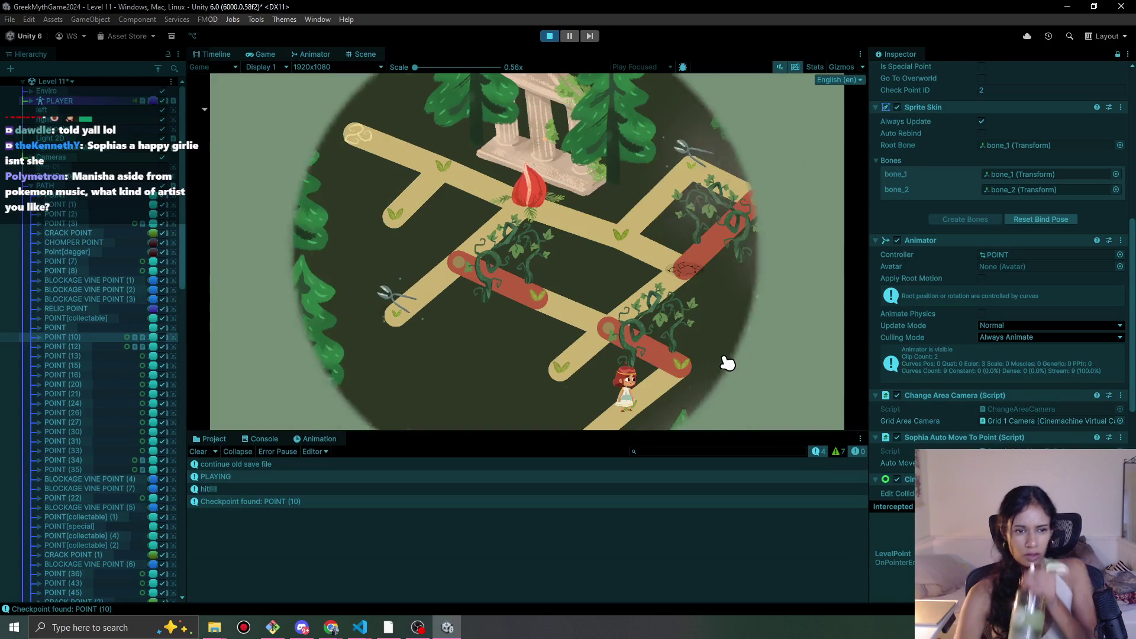
pyautogui.click(681, 367)
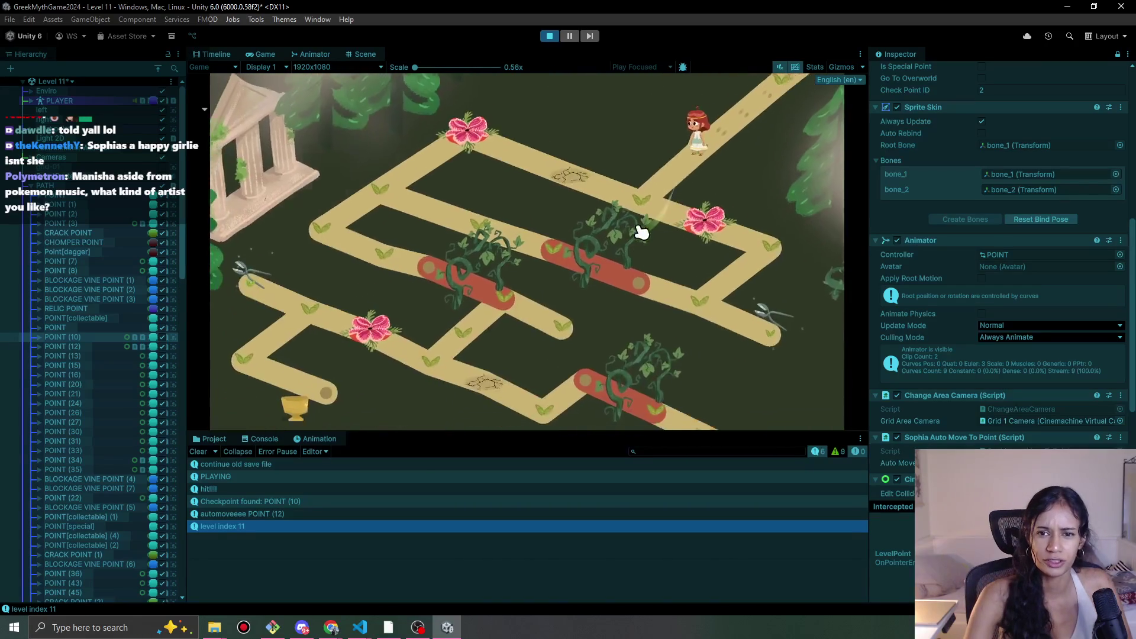
pyautogui.click(705, 157)
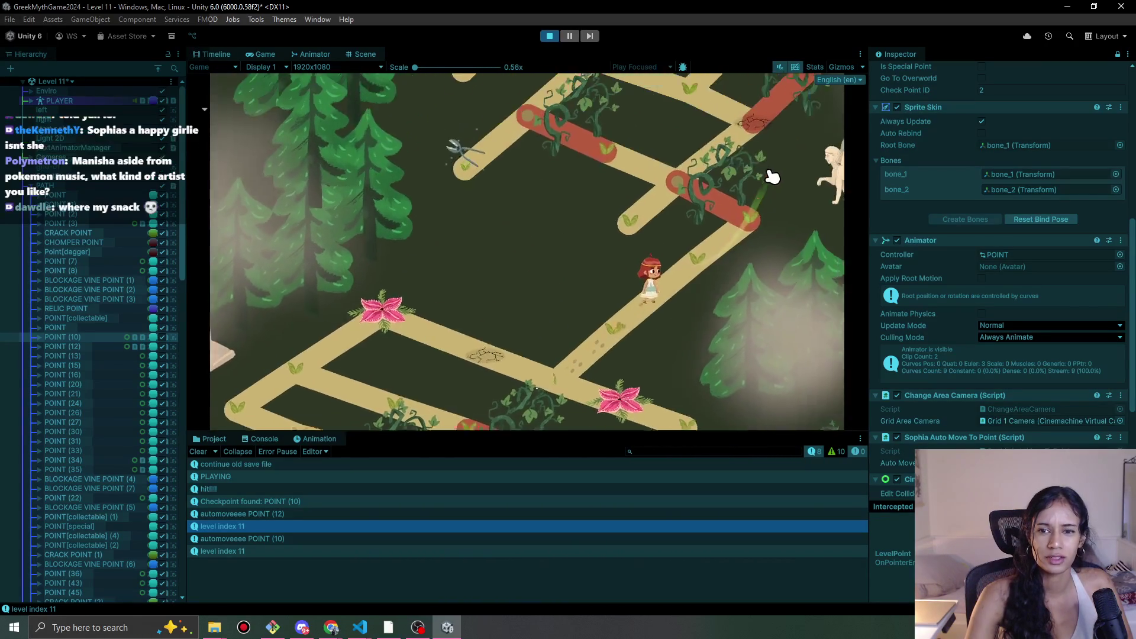
pyautogui.hotkey('ctrl', 'p')
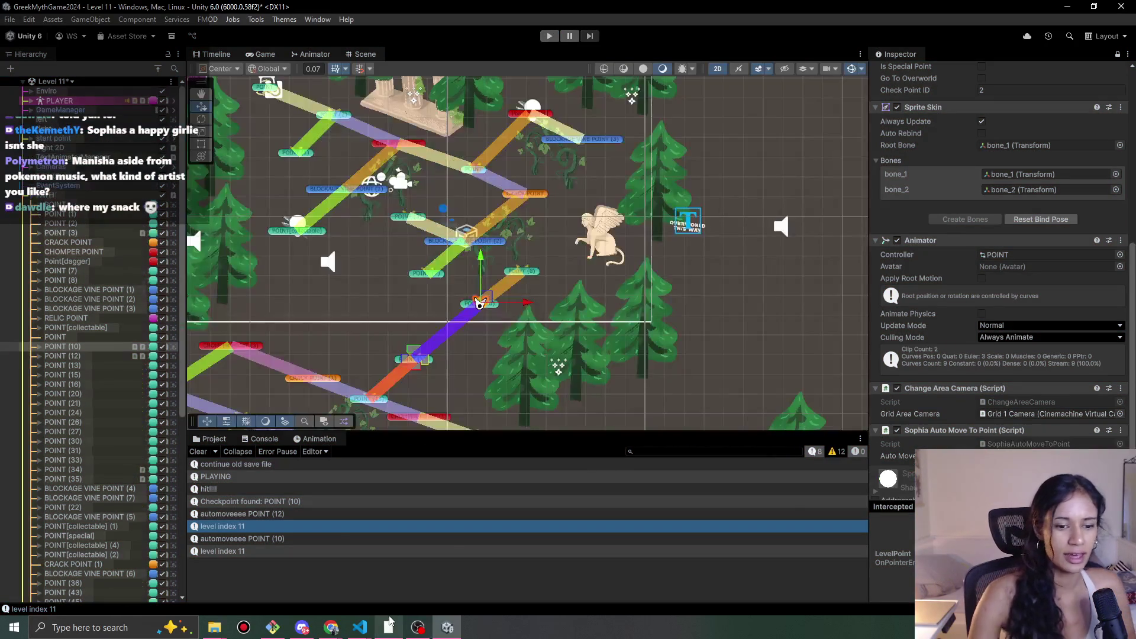
pyautogui.moveTo(390, 621)
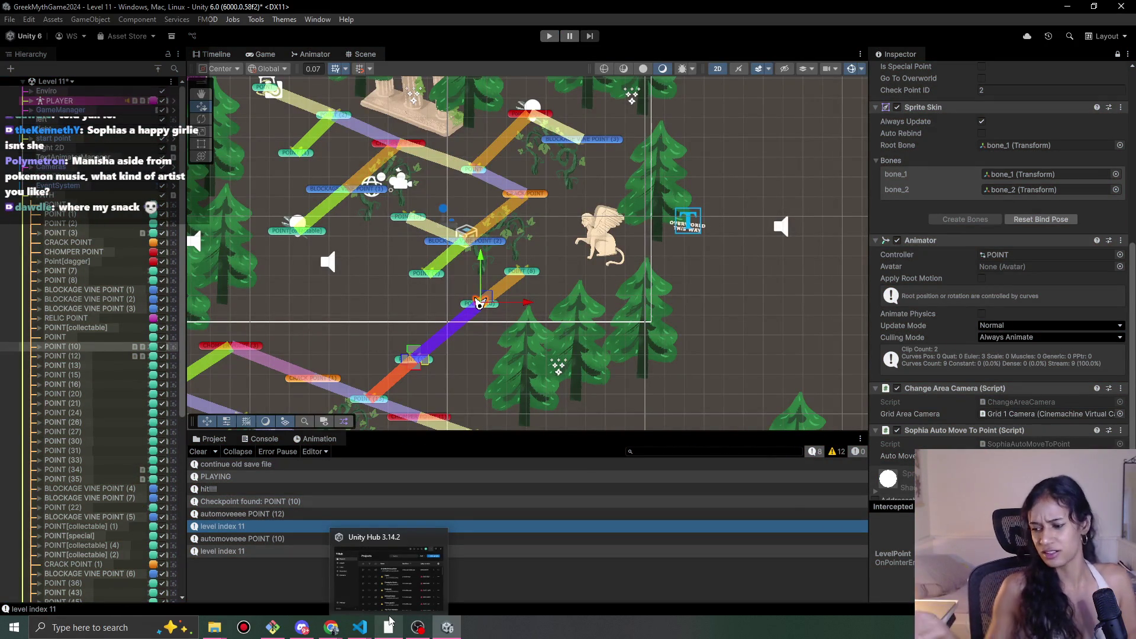